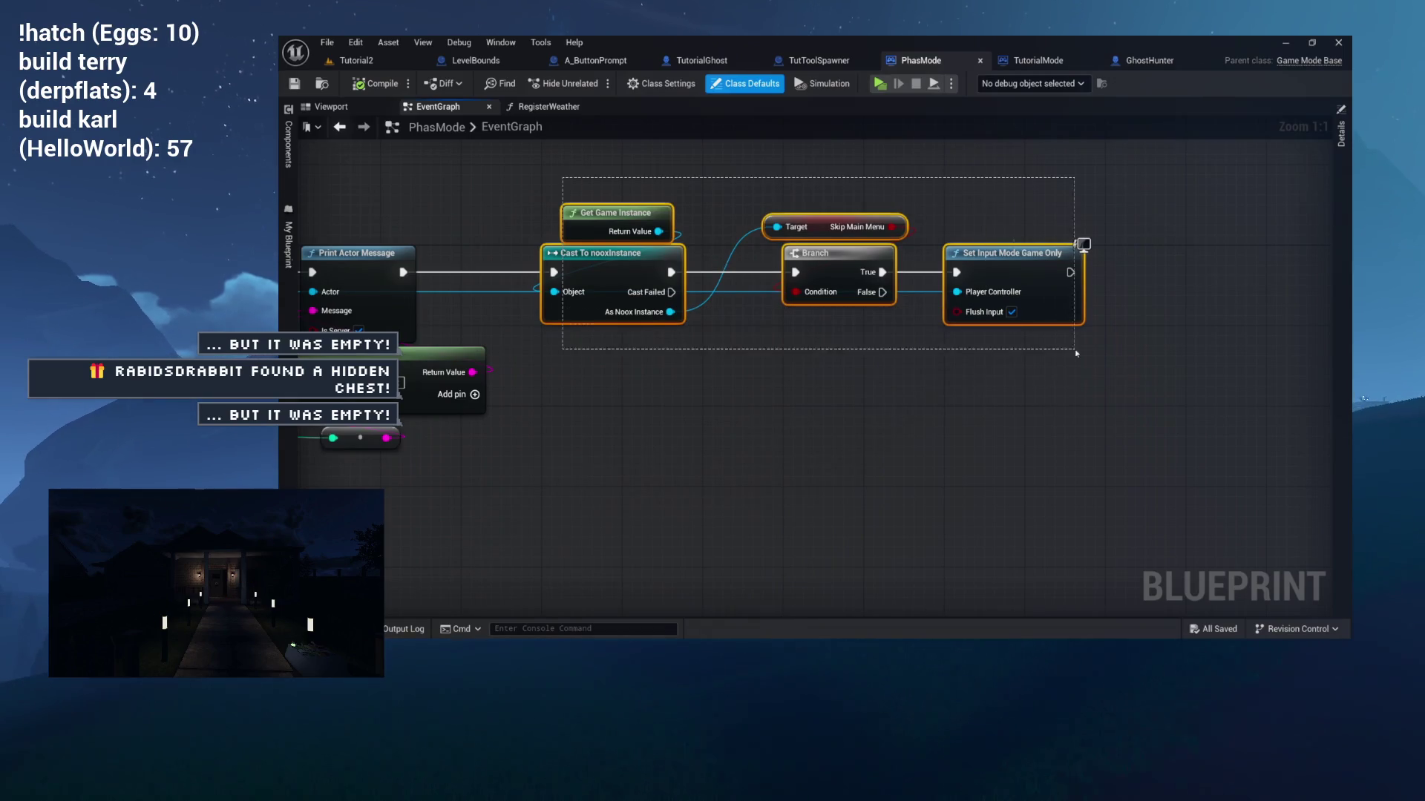
# Open and close the RegisterWeather graph, then switch to the Tutorial2 level tab.
pyautogui.click(539, 108)
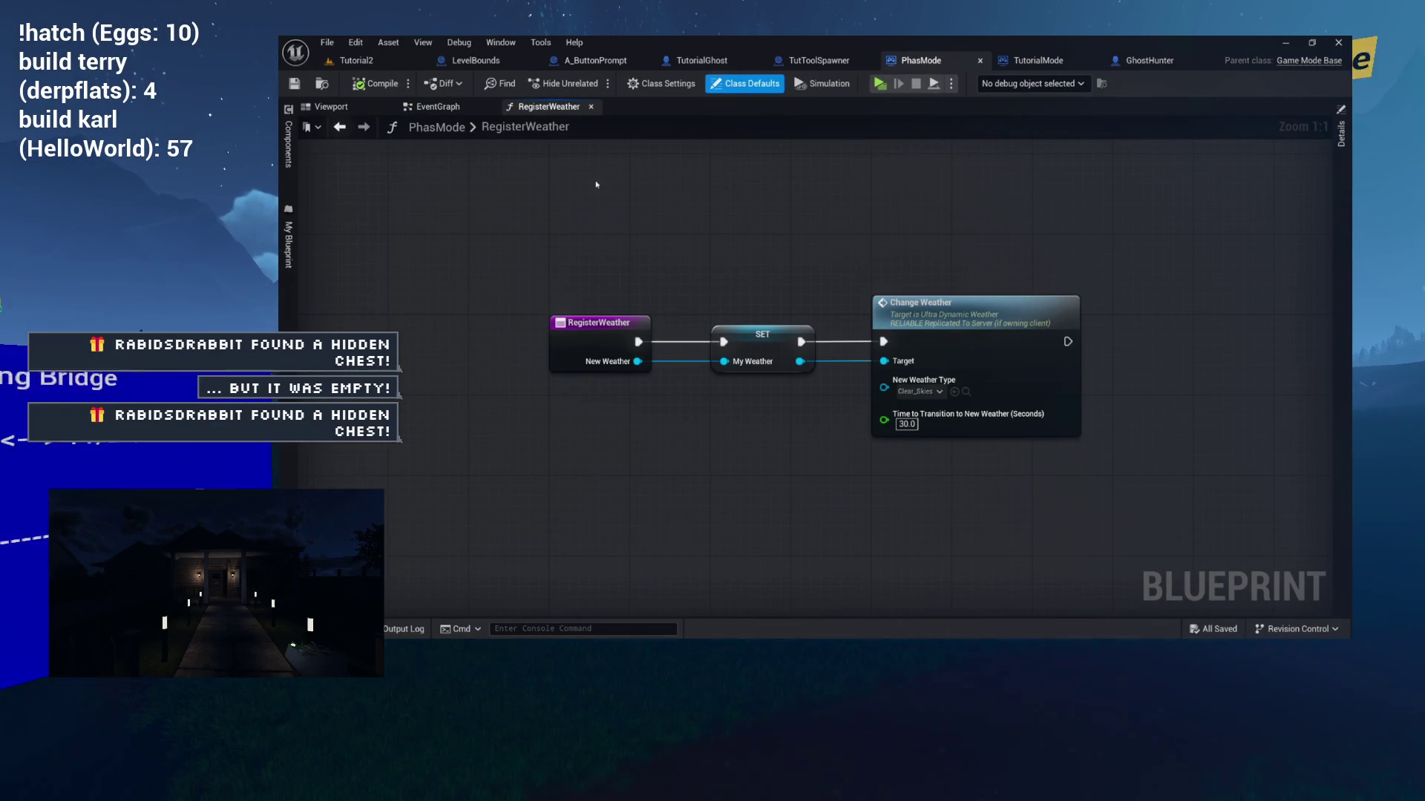
pyautogui.click(591, 106)
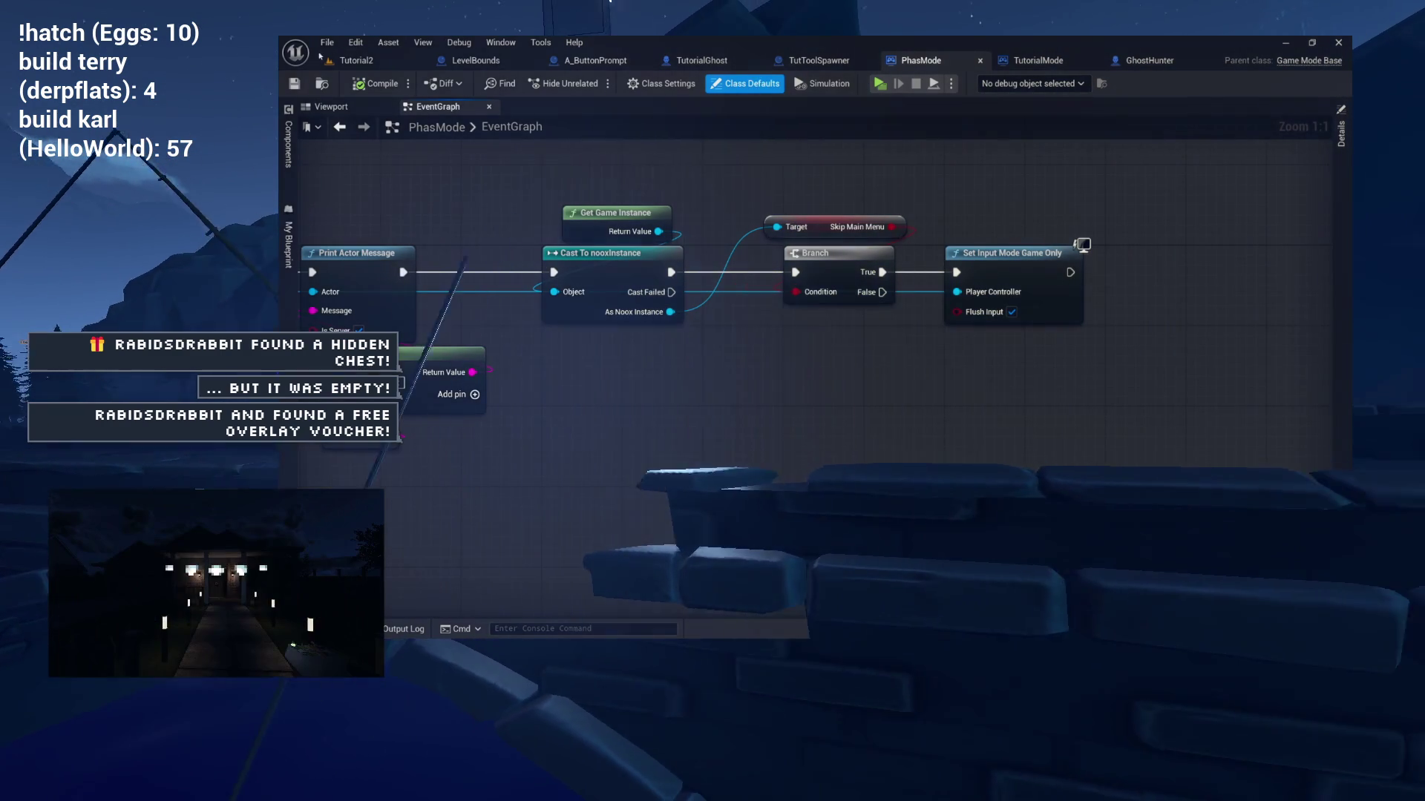
pyautogui.click(383, 56)
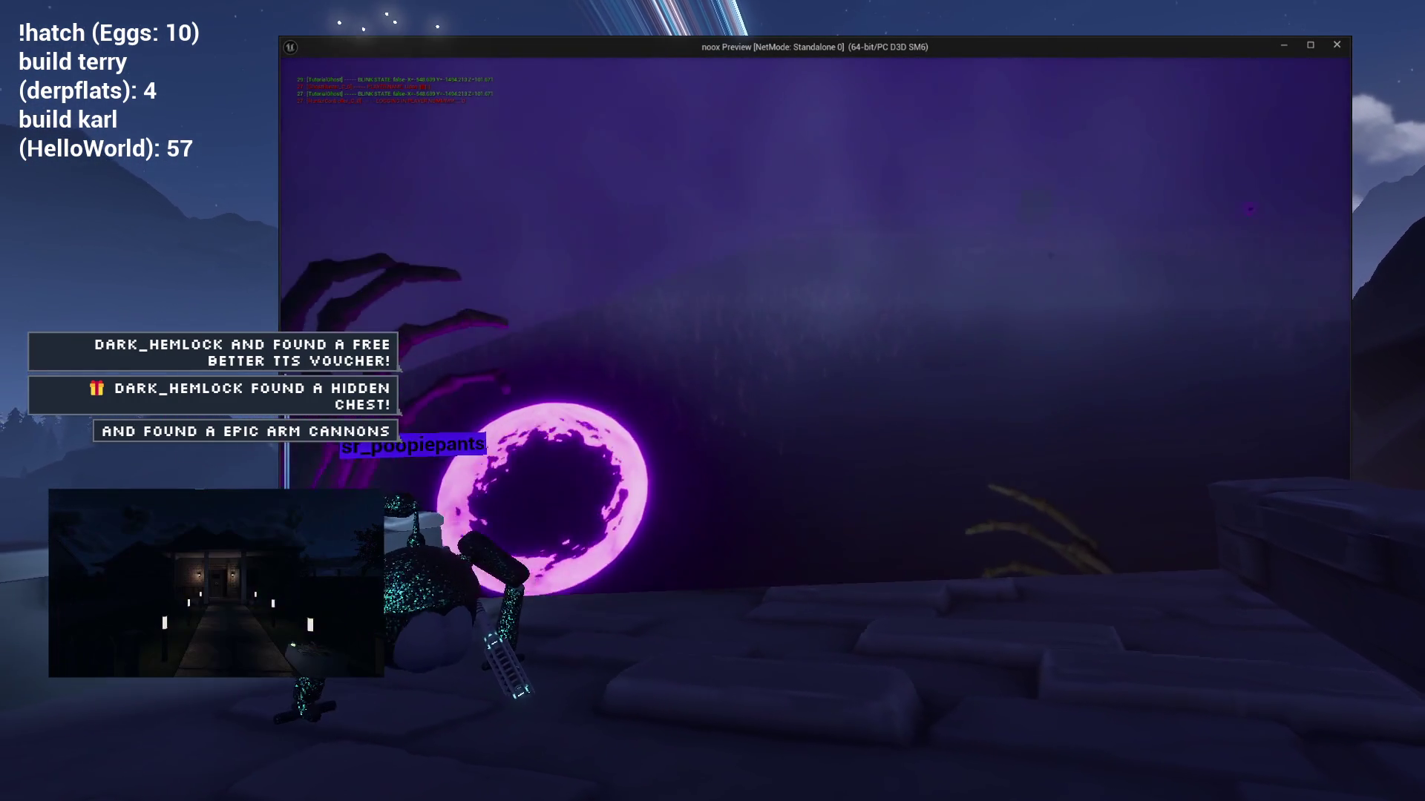
# Stop the game preview with Esc and bring up the GhostHunter Blueprint tab.
pyautogui.press('Escape')
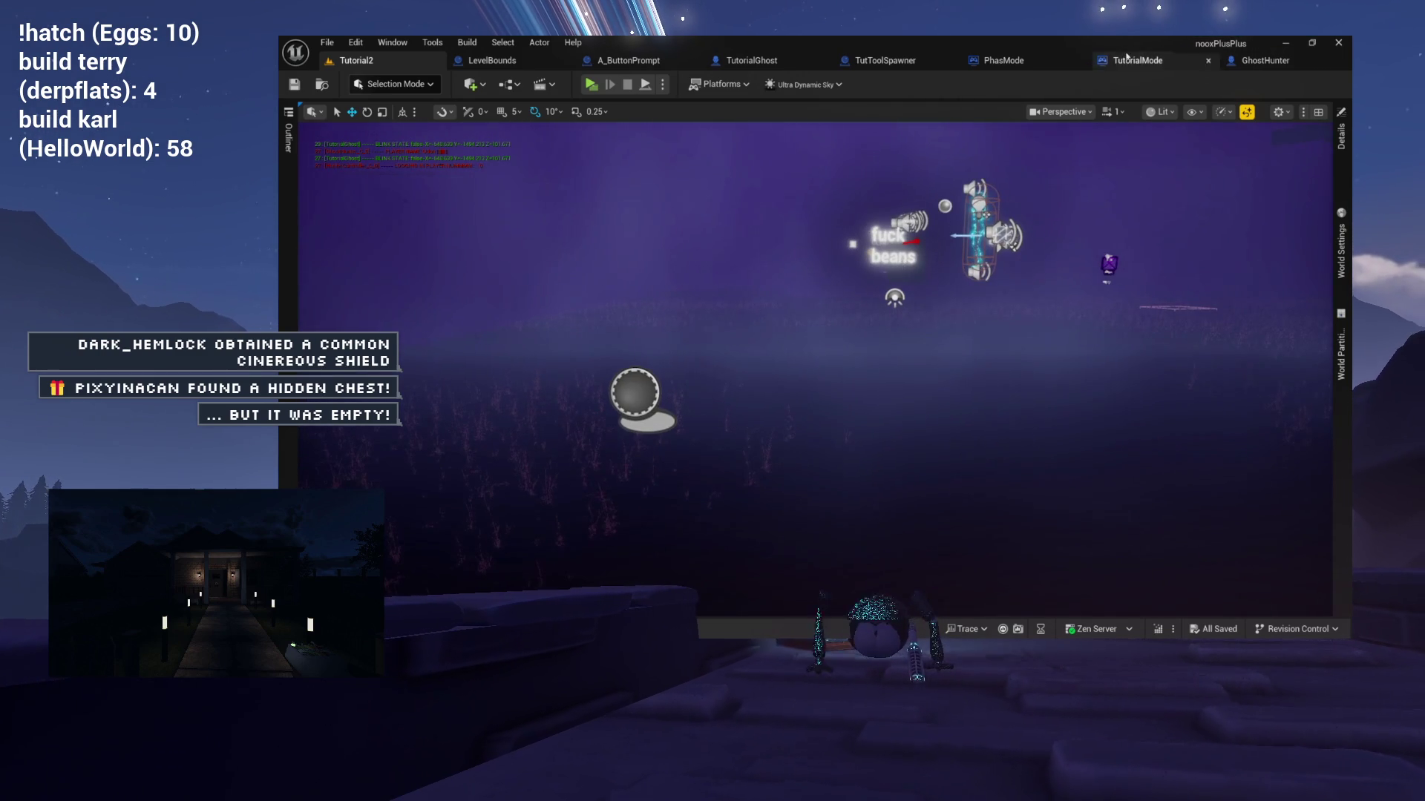
pyautogui.click(1297, 63)
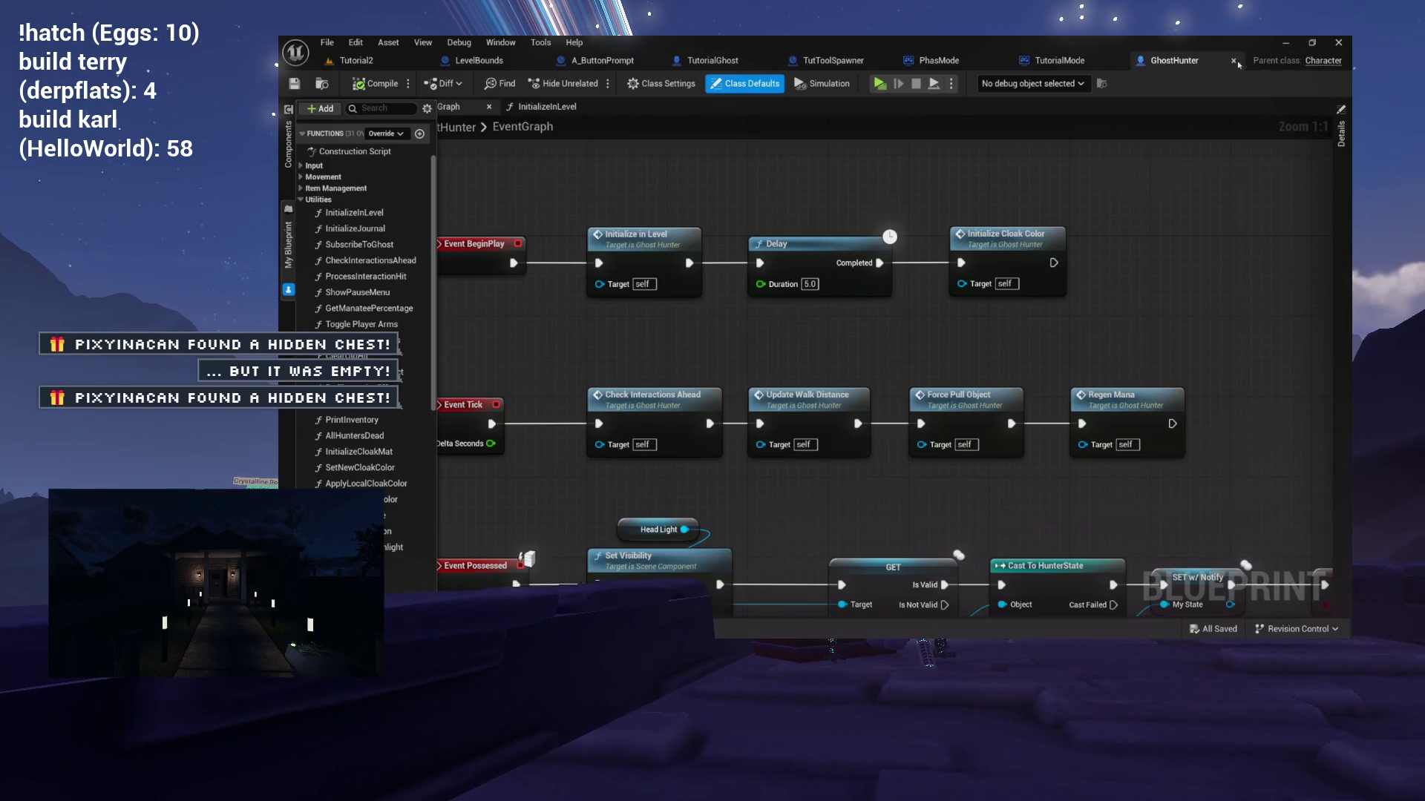
# Close the GhostHunter, TutorialMode, PhasMode, TutorialGhost and A_ButtonPrompt tabs, returning to TutToolSpawner's EventGraph.
pyautogui.click(1235, 61)
pyautogui.click(1203, 62)
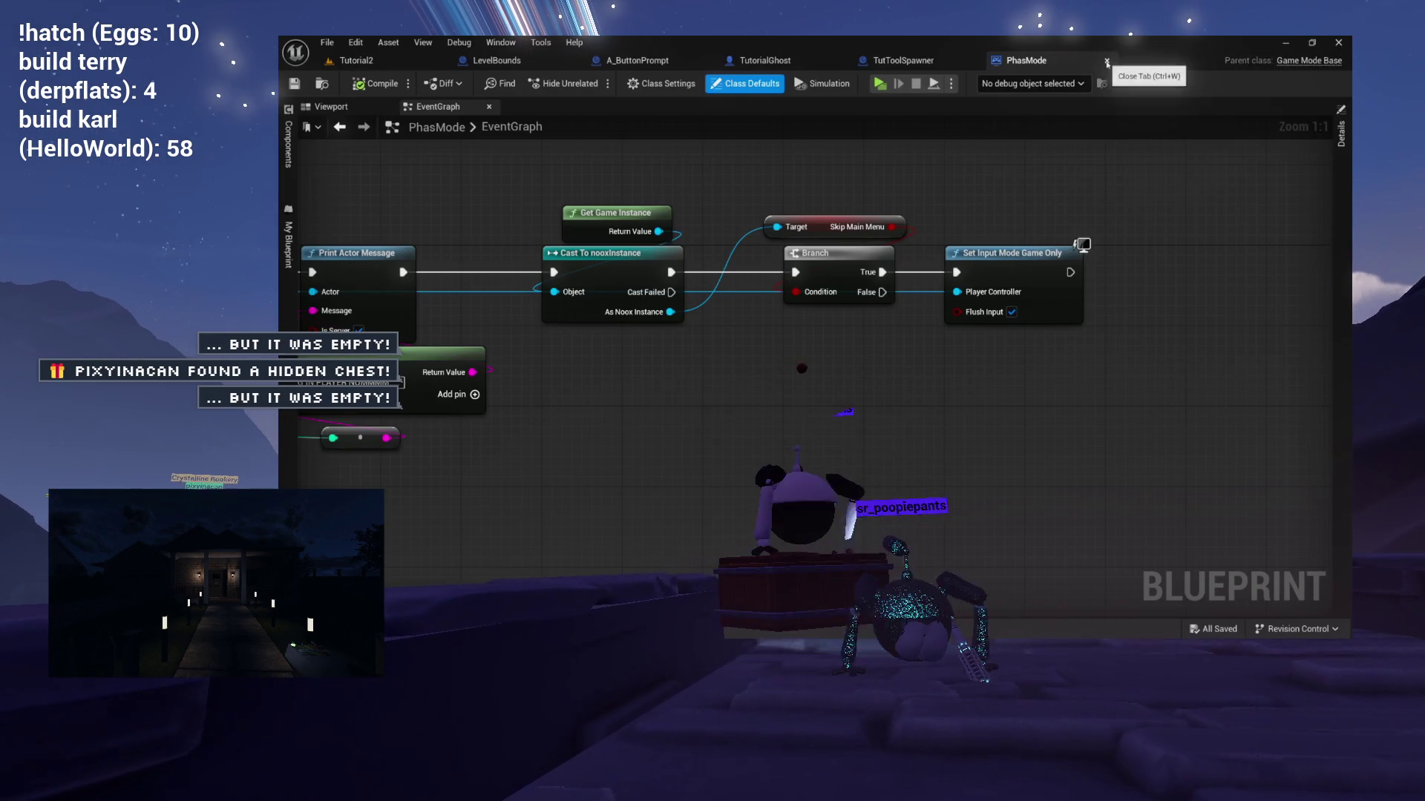
pyautogui.click(1107, 63)
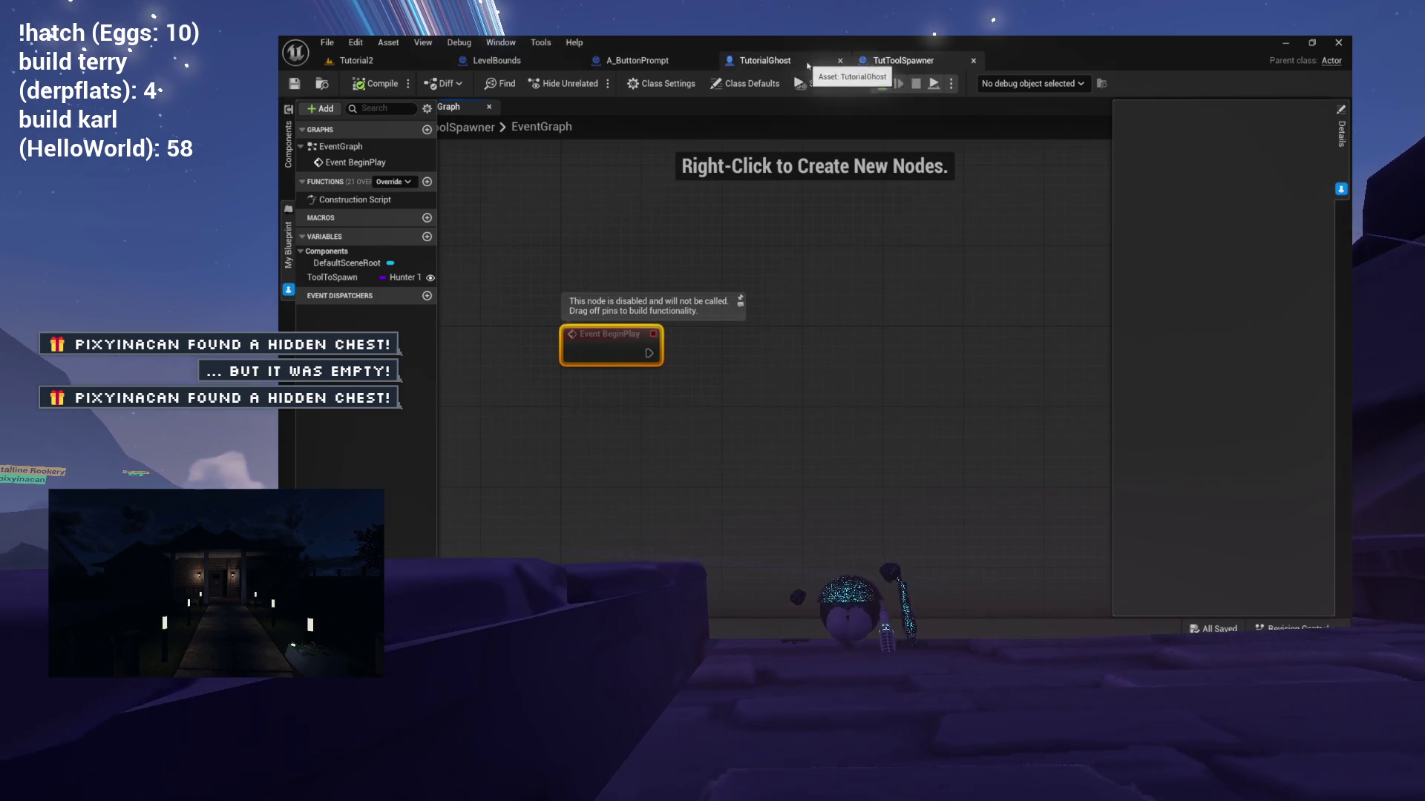
pyautogui.click(839, 61)
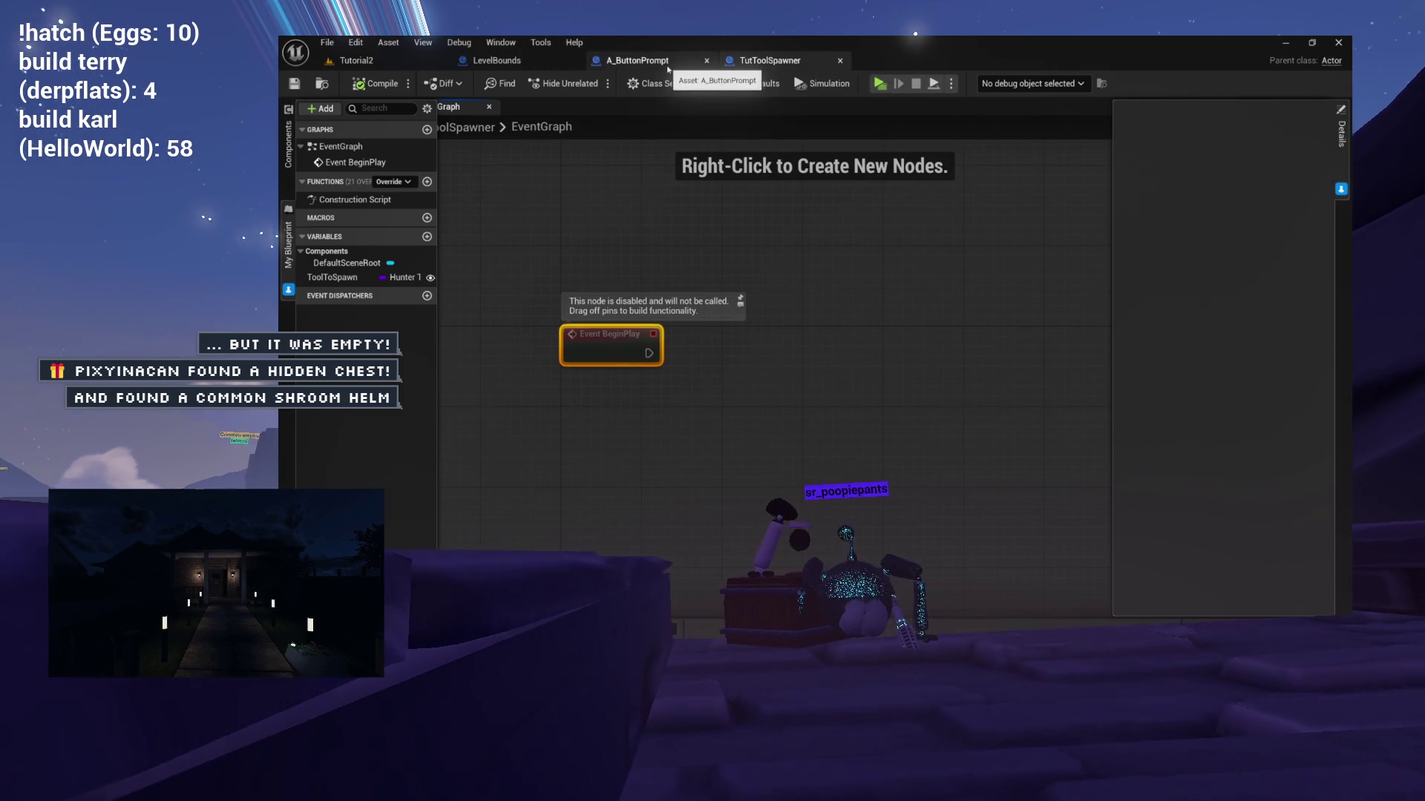
pyautogui.click(629, 62)
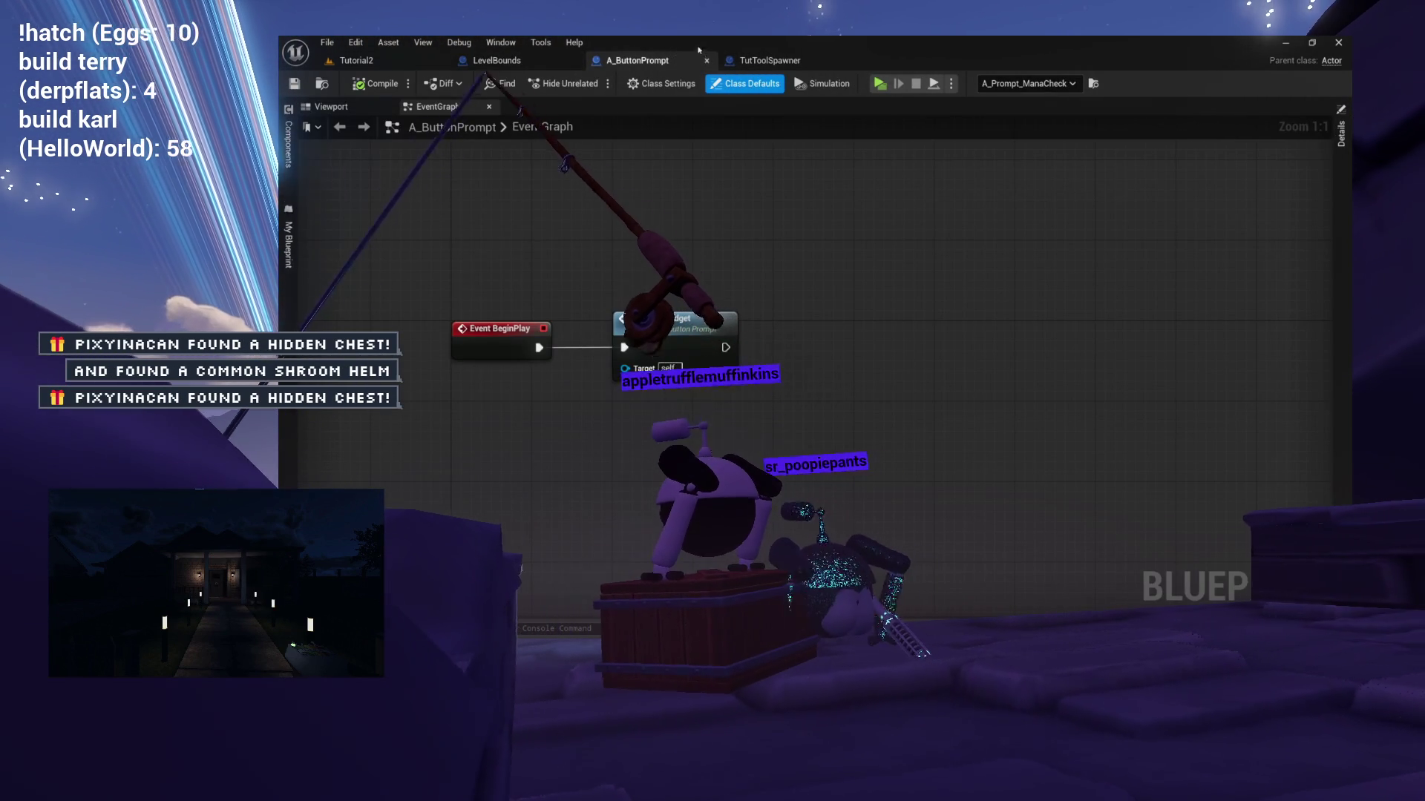
pyautogui.click(706, 60)
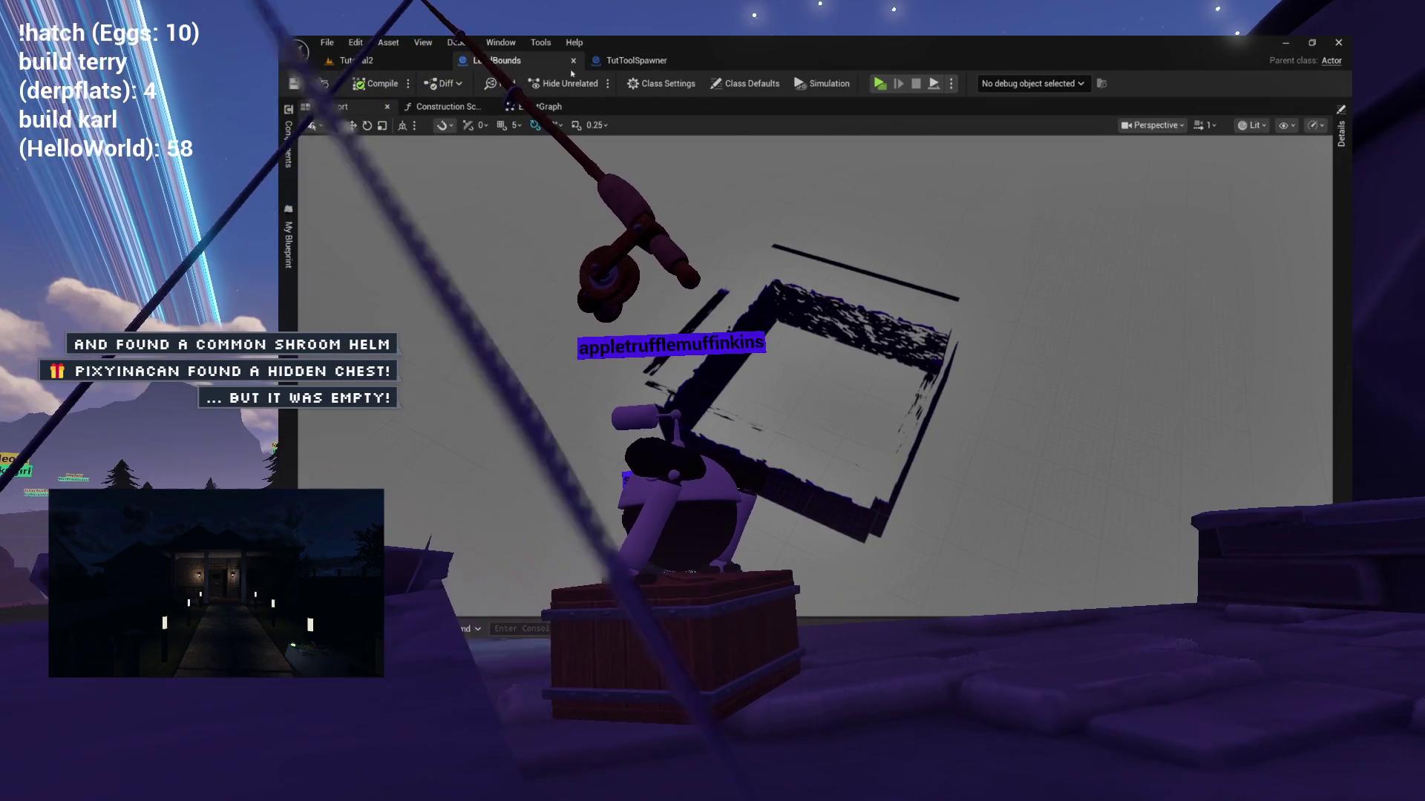
pyautogui.click(634, 60)
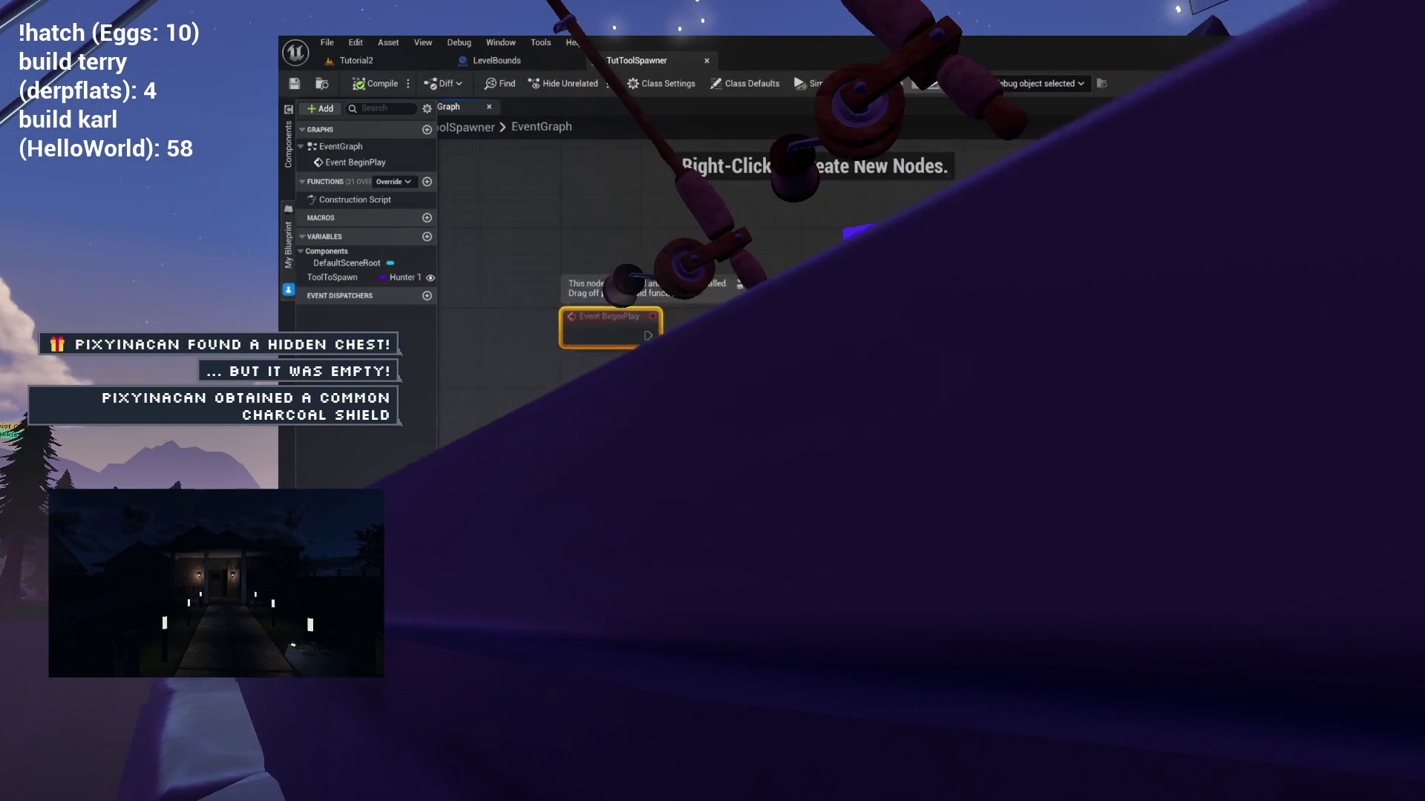
pyautogui.moveTo(645, 389); pyautogui.dragTo(594, 382)
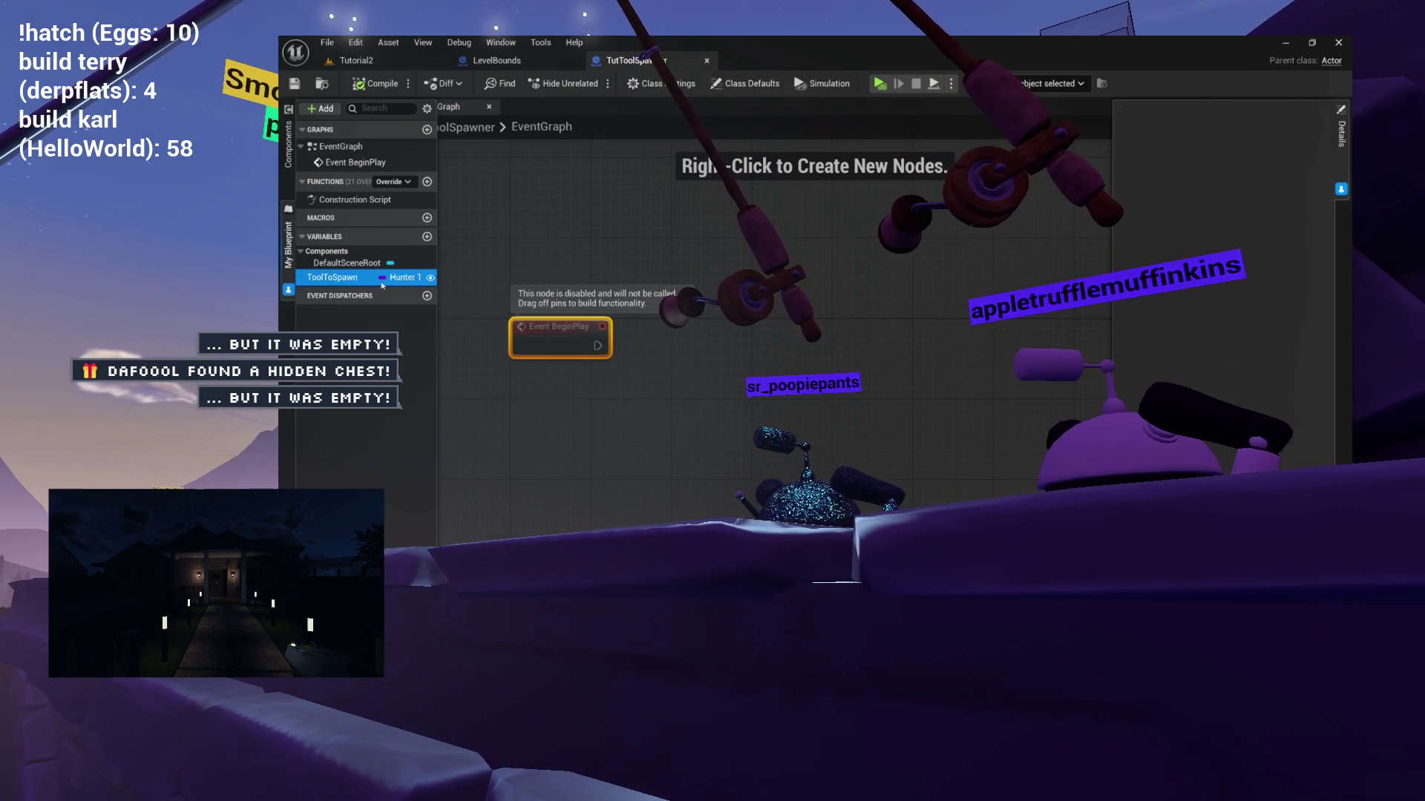
# Place a Tool to Spawn getter node from the ToolToSpawn variable in the graph.
pyautogui.moveTo(316, 285); pyautogui.dragTo(680, 431)
pyautogui.moveTo(556, 383); pyautogui.dragTo(639, 358)
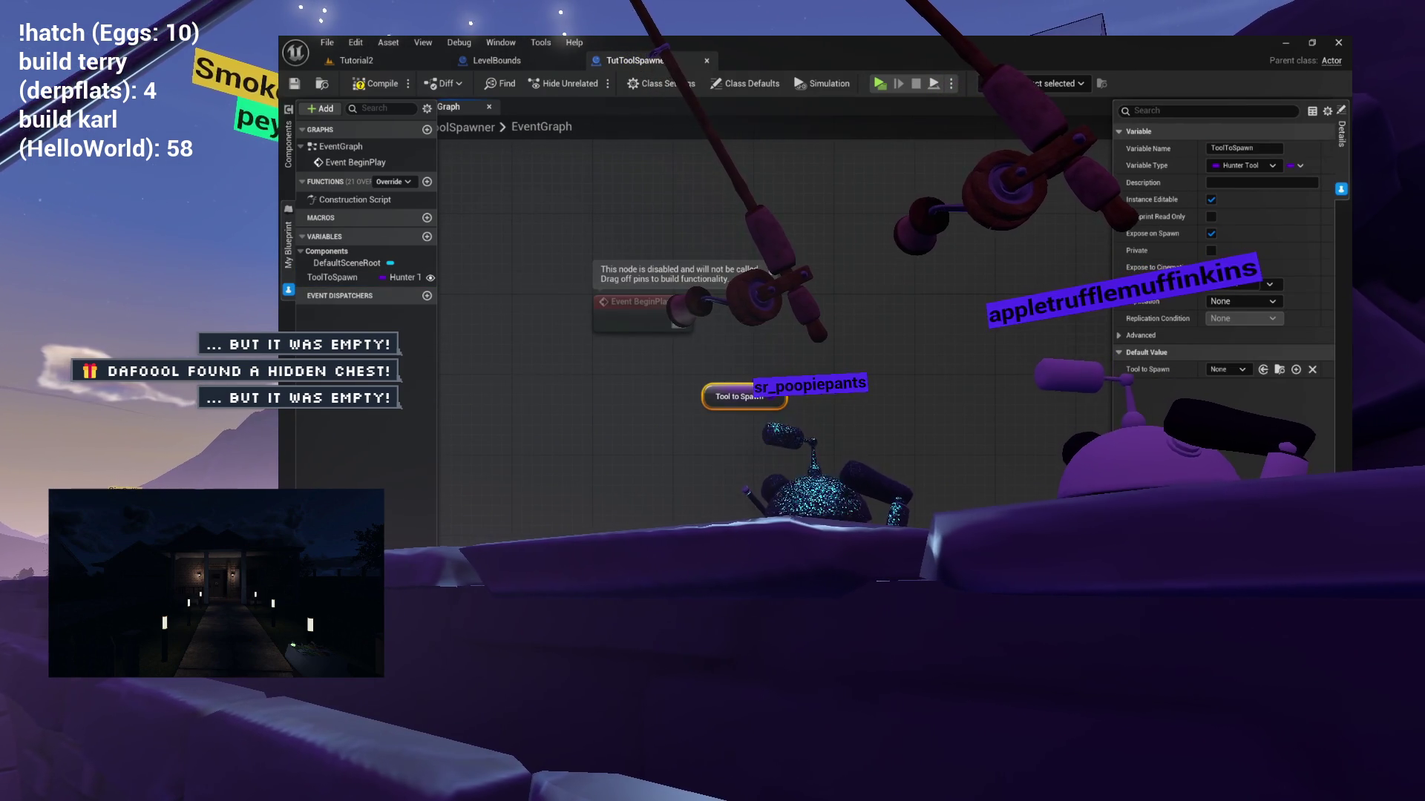
pyautogui.moveTo(712, 324); pyautogui.dragTo(863, 318)
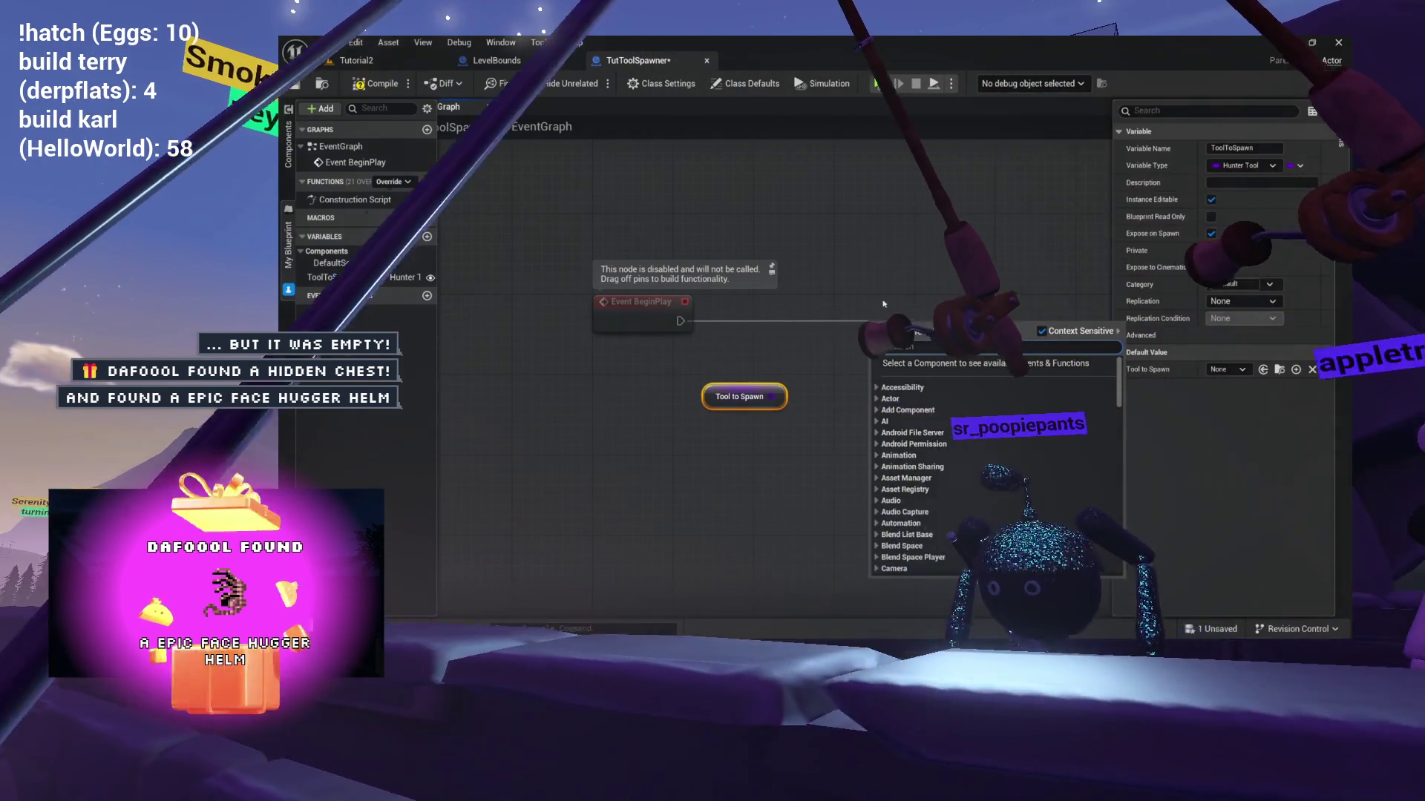
pyautogui.click(784, 209)
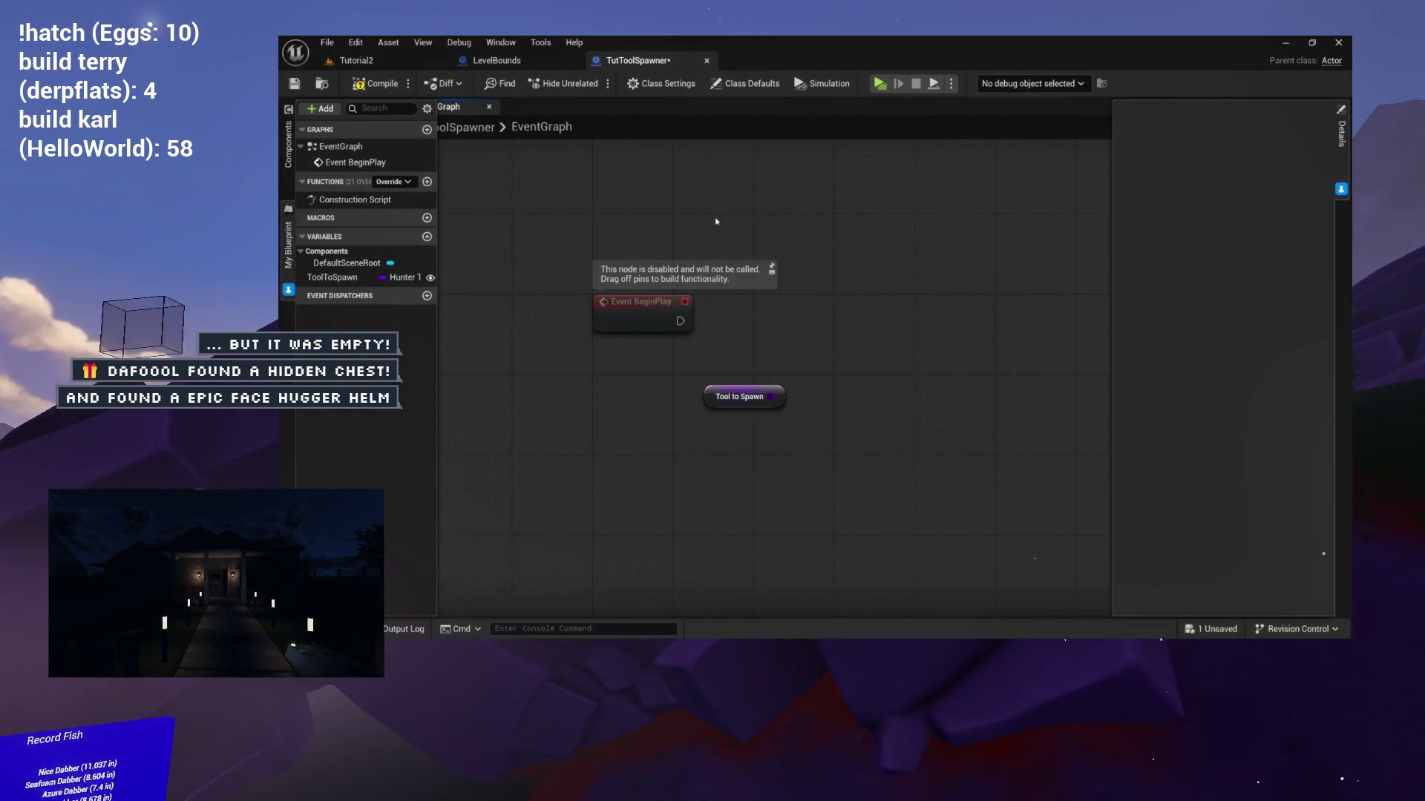
# Wire a Switch Has Authority node after Event BeginPlay.
pyautogui.moveTo(678, 320); pyautogui.dragTo(809, 318)
pyautogui.write('hasau')
pyautogui.press('Return')
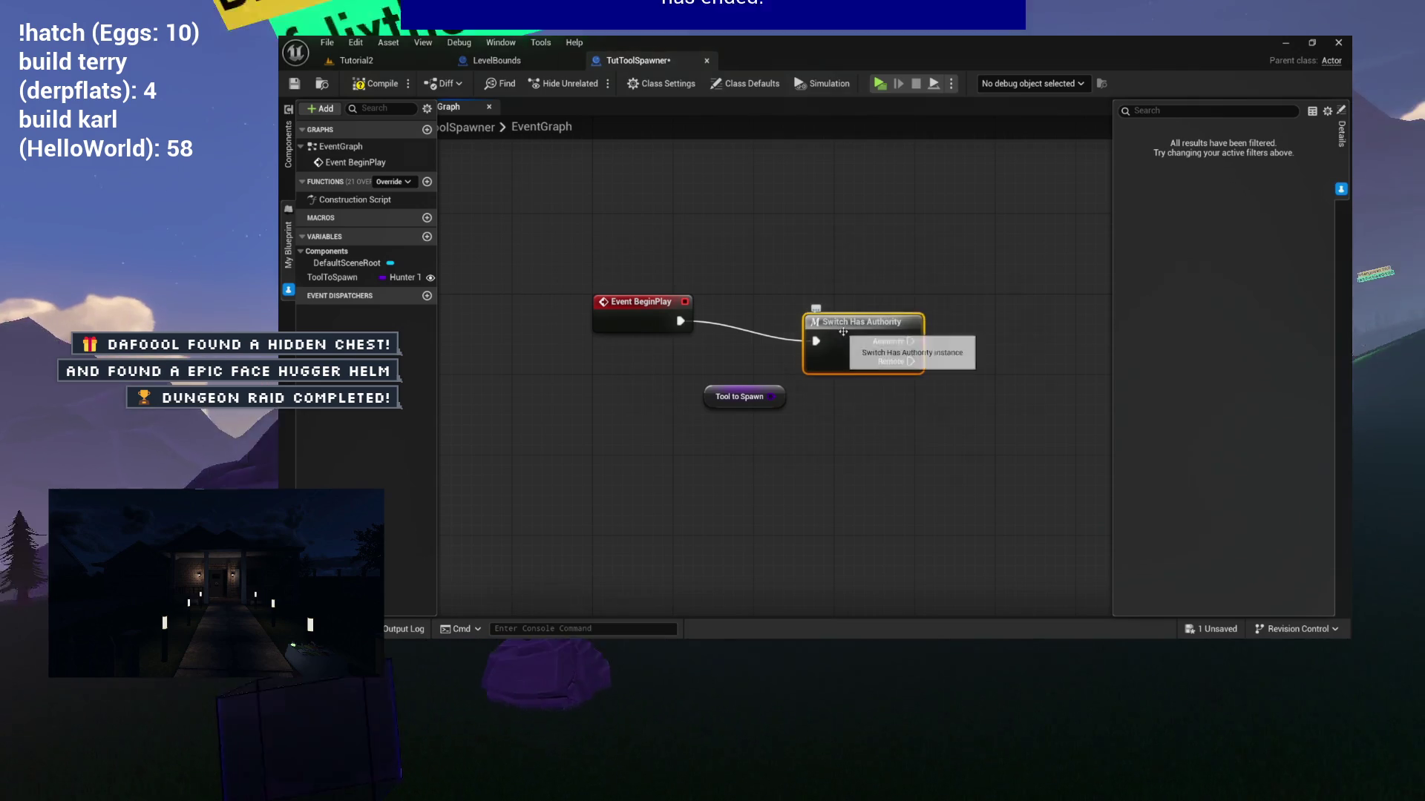
pyautogui.moveTo(794, 304); pyautogui.dragTo(678, 319)
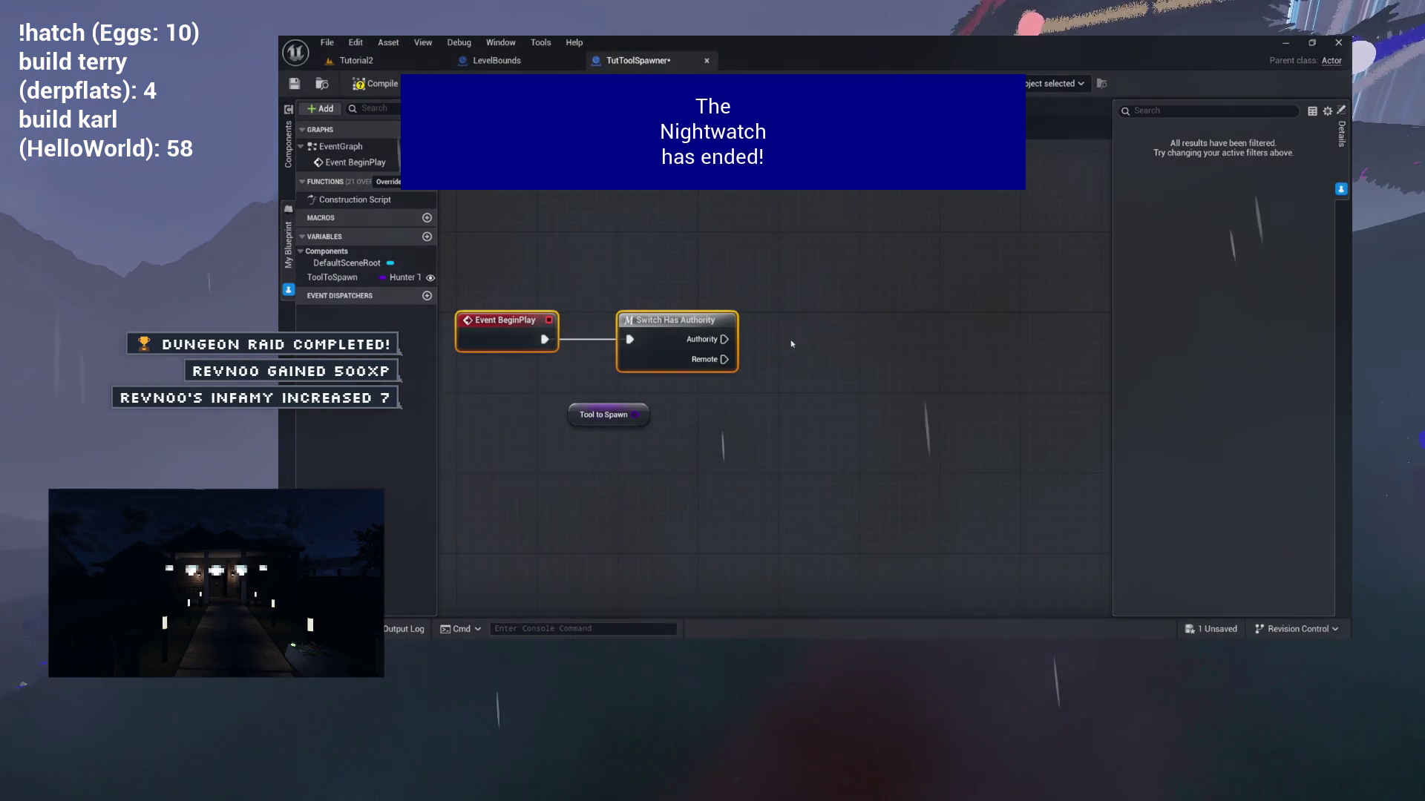
pyautogui.moveTo(794, 341)
pyautogui.mouseDown()
pyautogui.moveTo(725, 356)
pyautogui.moveTo(696, 396)
pyautogui.mouseUp()
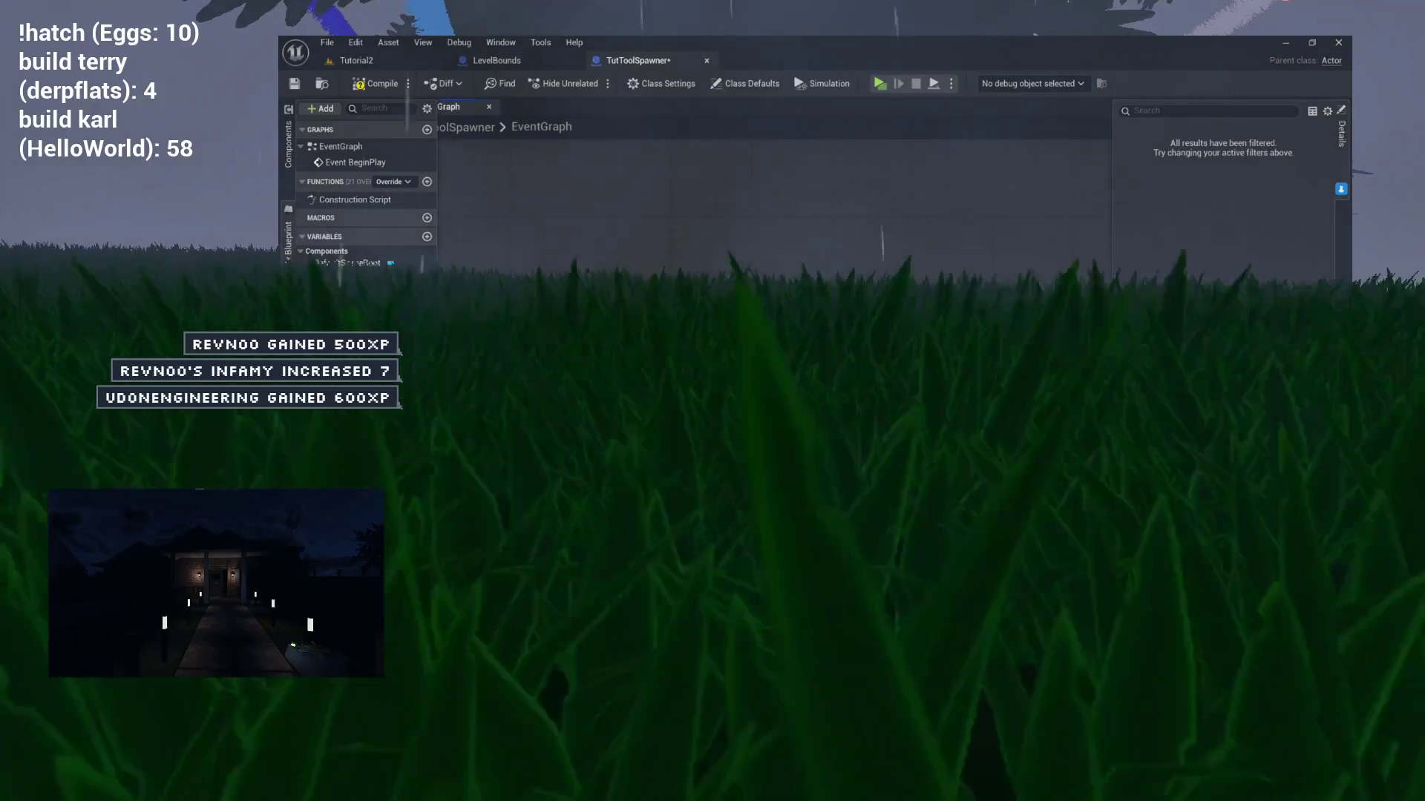
pyautogui.click(332, 277)
pyautogui.moveTo(771, 339); pyautogui.dragTo(691, 330)
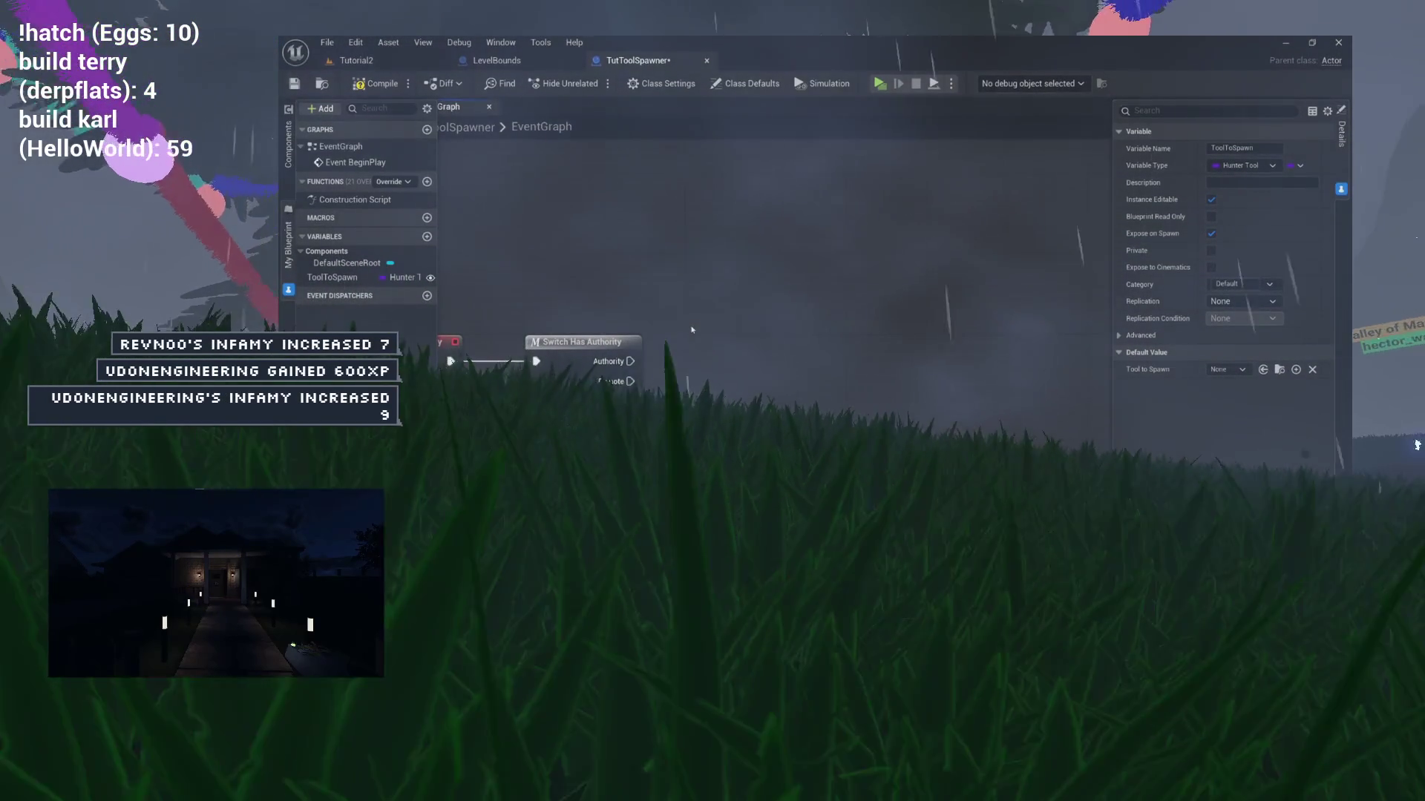
pyautogui.moveTo(630, 361); pyautogui.dragTo(714, 358)
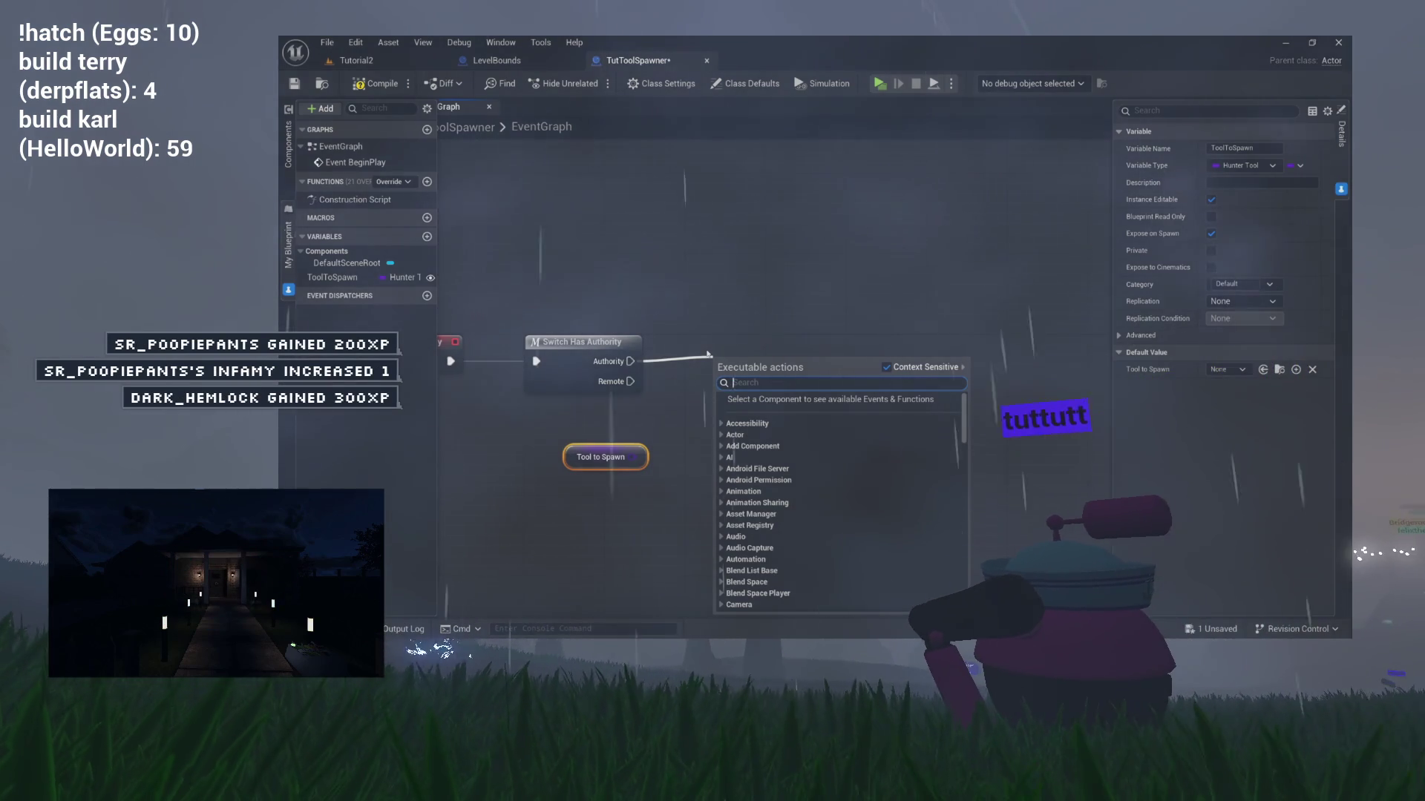
# Add Get All Actors Of Class after Authority with Actor Class set to GhostHunter.
pyautogui.write('get all')
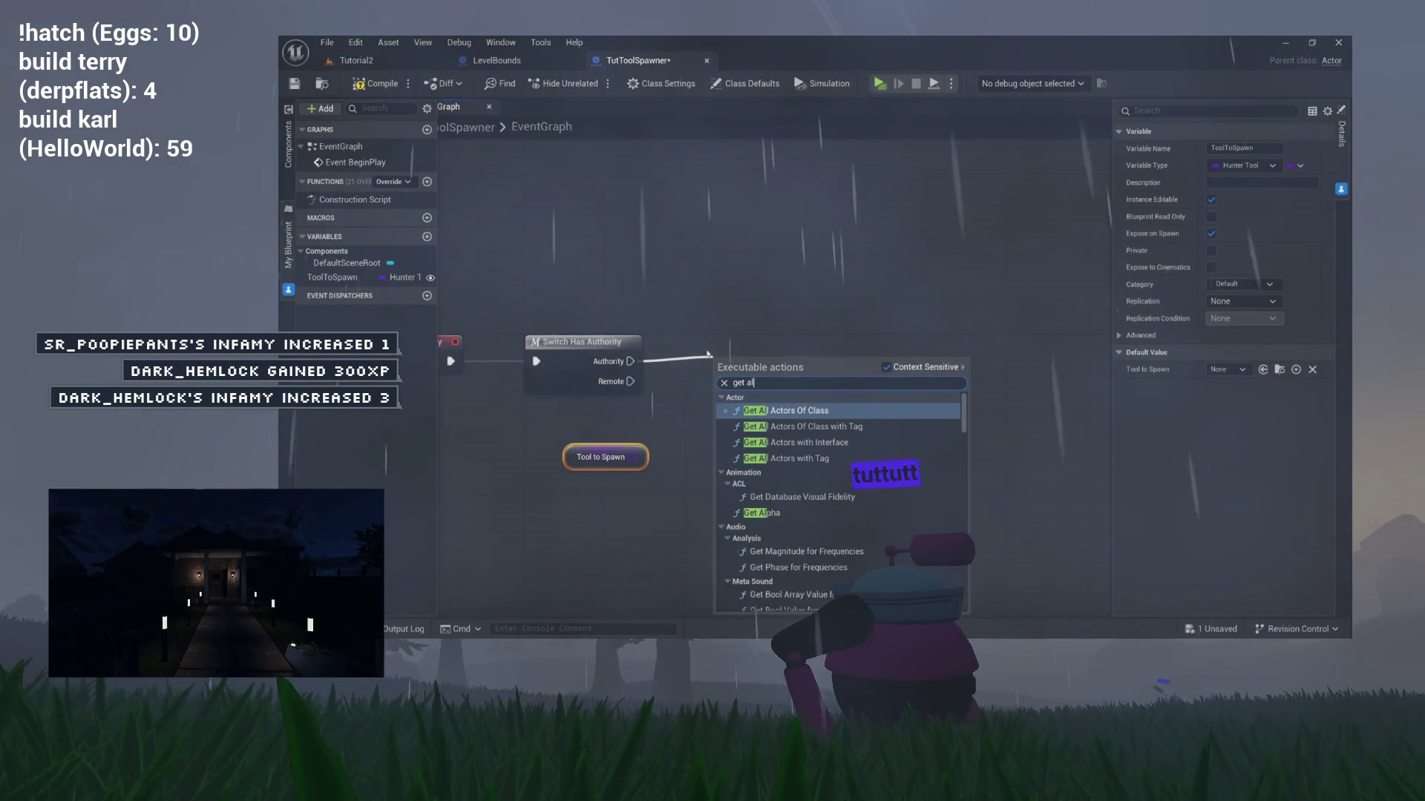
pyautogui.press('Return')
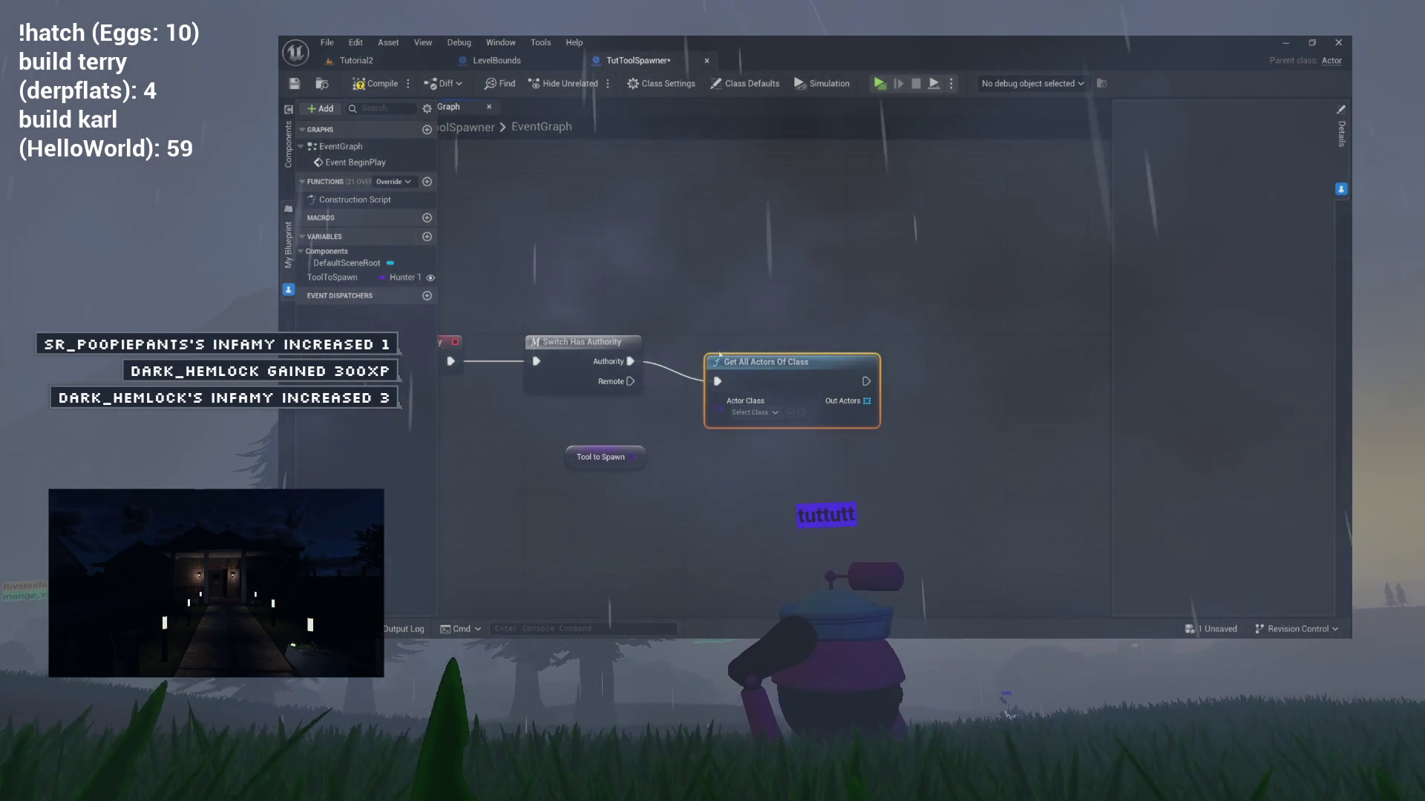
pyautogui.moveTo(717, 348); pyautogui.dragTo(707, 348)
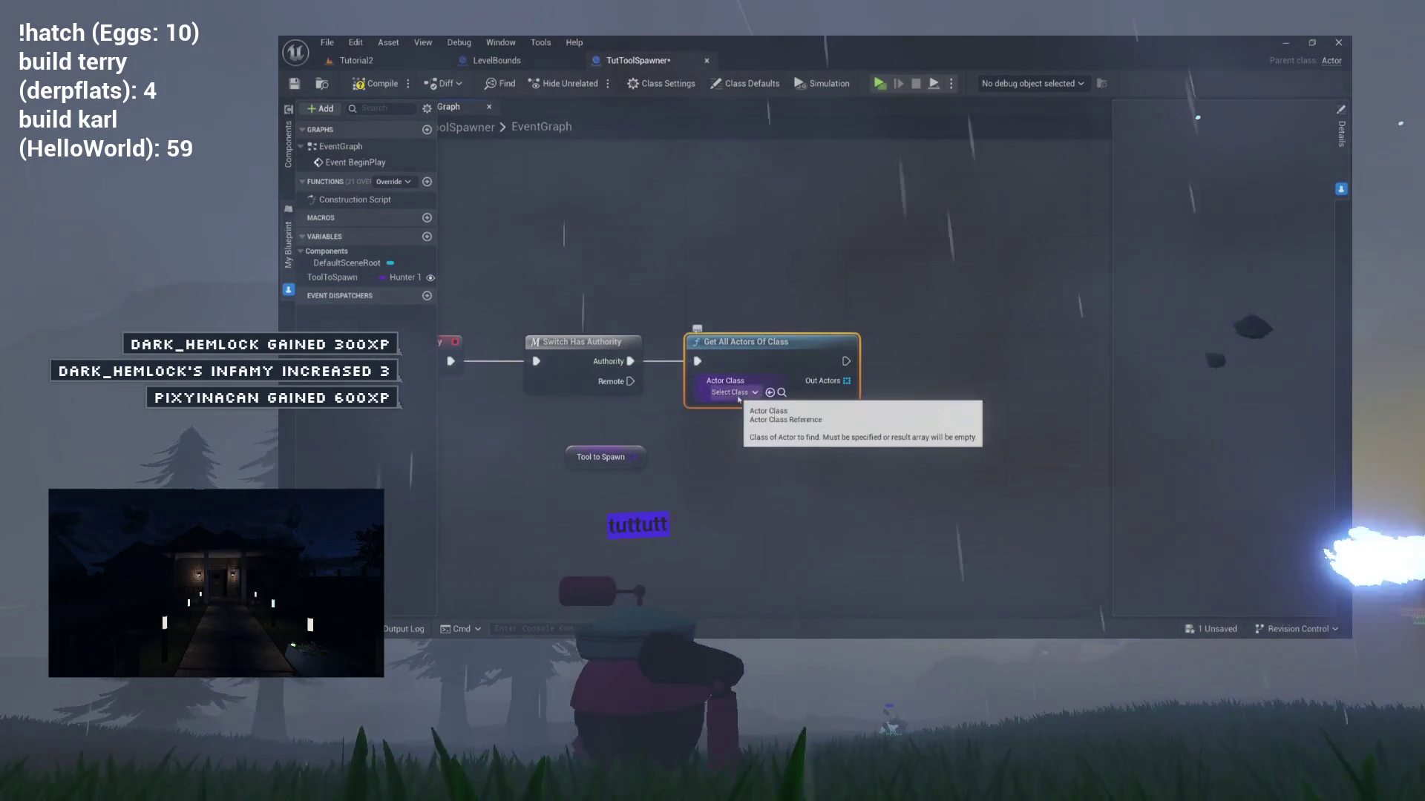
pyautogui.click(733, 391)
pyautogui.write('unter')
pyautogui.press('Return')
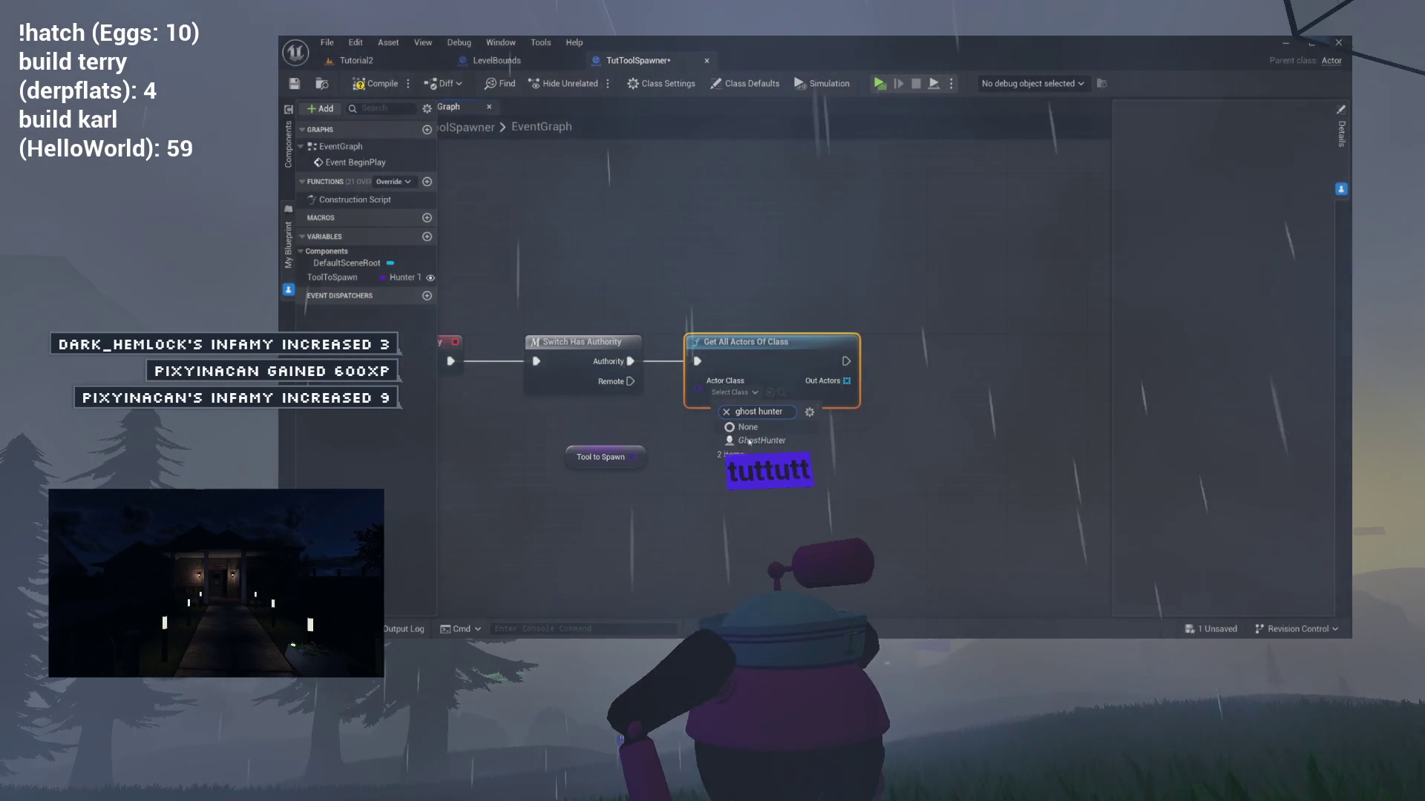
# Feed Out Actors into a new For Each Loop lined up with the row.
pyautogui.moveTo(553, 271); pyautogui.dragTo(707, 376)
pyautogui.moveTo(809, 380)
pyautogui.mouseDown()
pyautogui.moveTo(722, 353)
pyautogui.moveTo(798, 321)
pyautogui.moveTo(838, 327)
pyautogui.mouseUp()
pyautogui.write('for each')
pyautogui.press('Return')
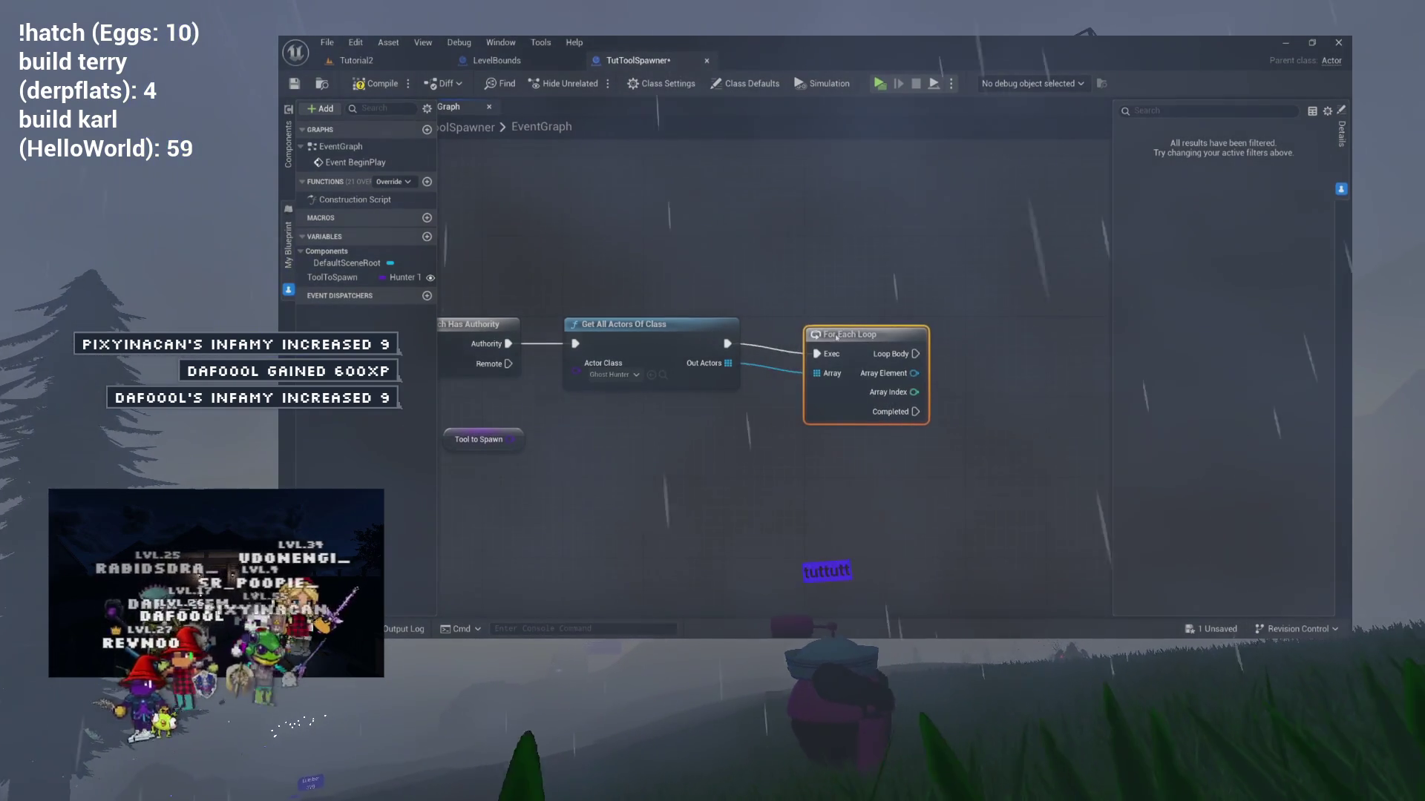
pyautogui.moveTo(484, 440)
pyautogui.mouseDown()
pyautogui.moveTo(912, 473)
pyautogui.moveTo(712, 445)
pyautogui.moveTo(728, 423)
pyautogui.moveTo(697, 426)
pyautogui.mouseUp()
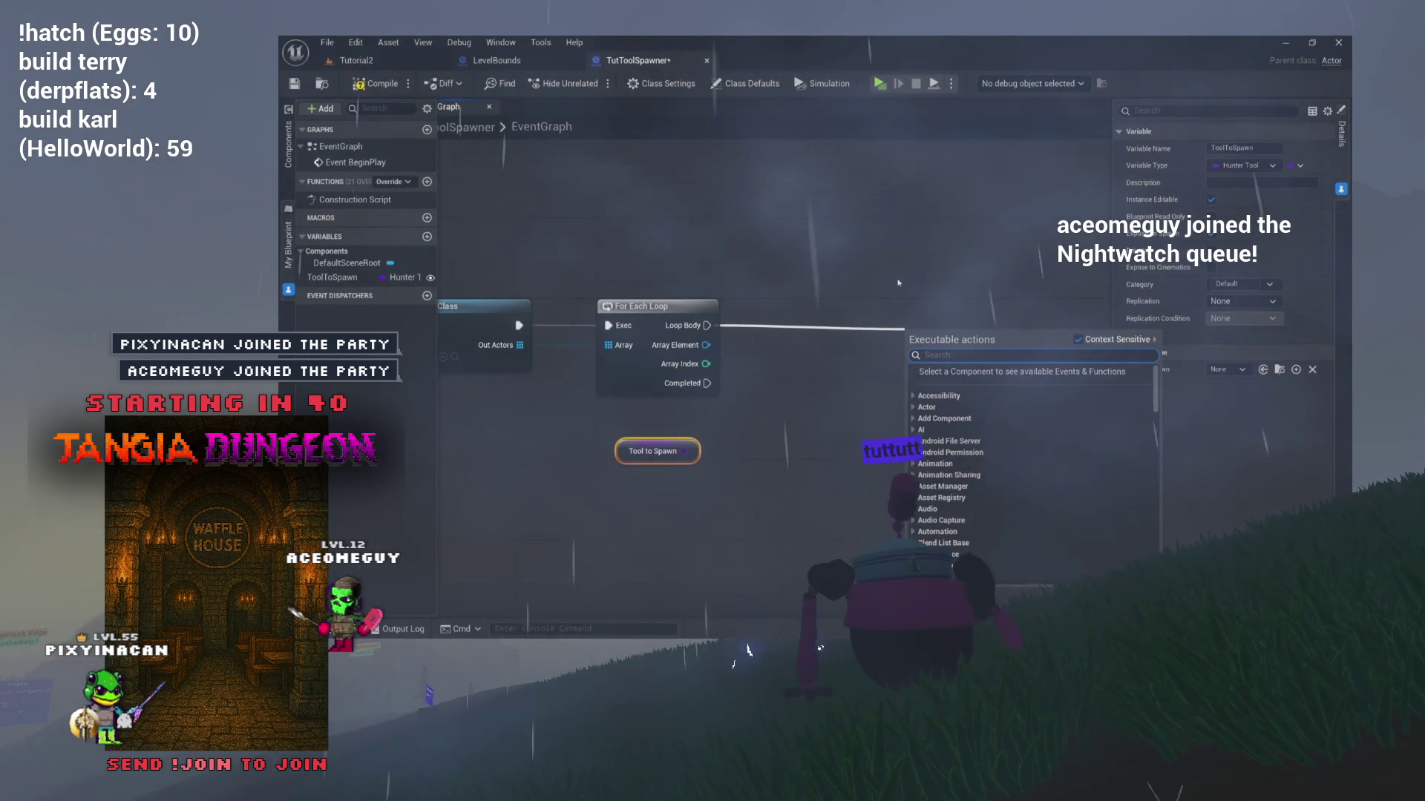
# Add Spawn Actor from Class on the Loop Body with the Tool to Spawn getter beside it.
pyautogui.write('spawn')
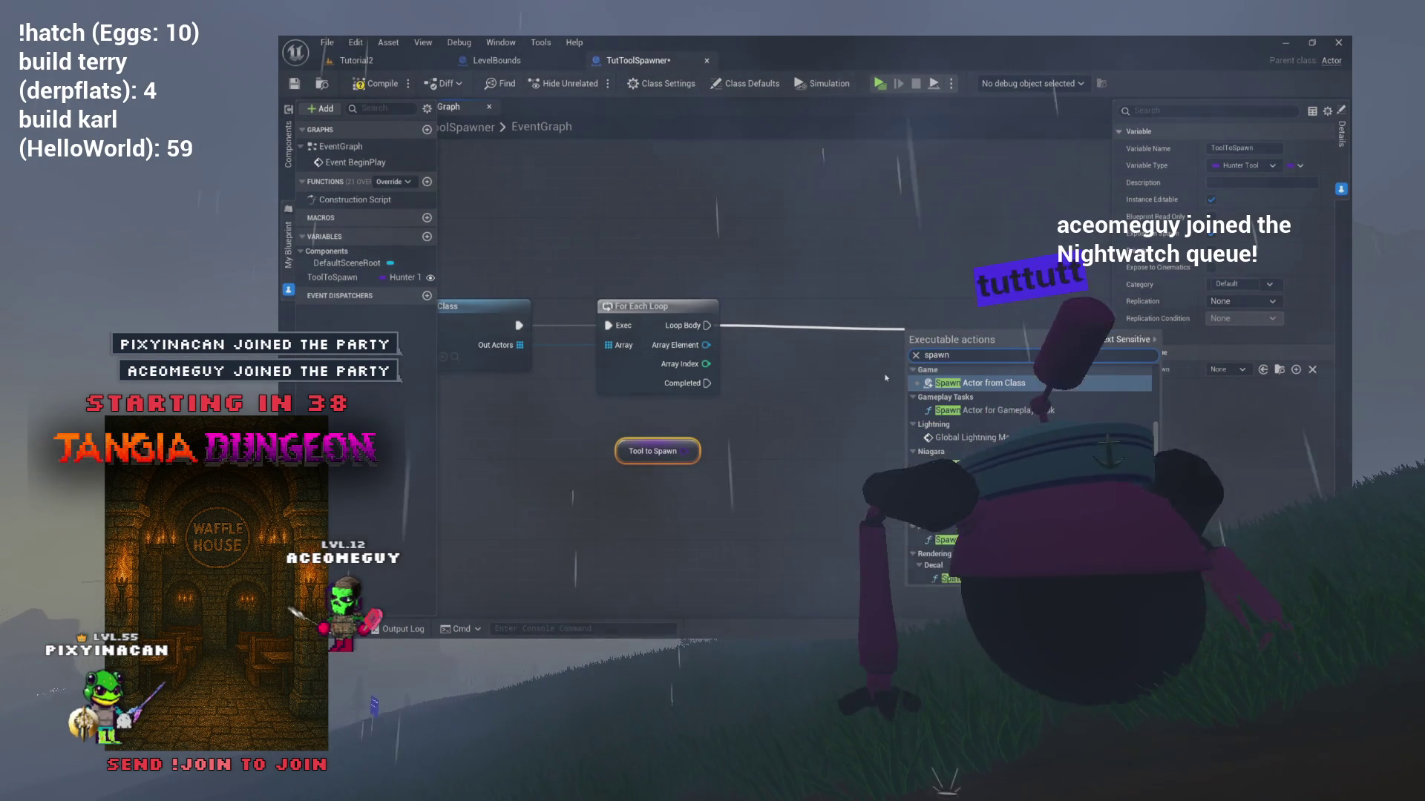
pyautogui.click(1008, 385)
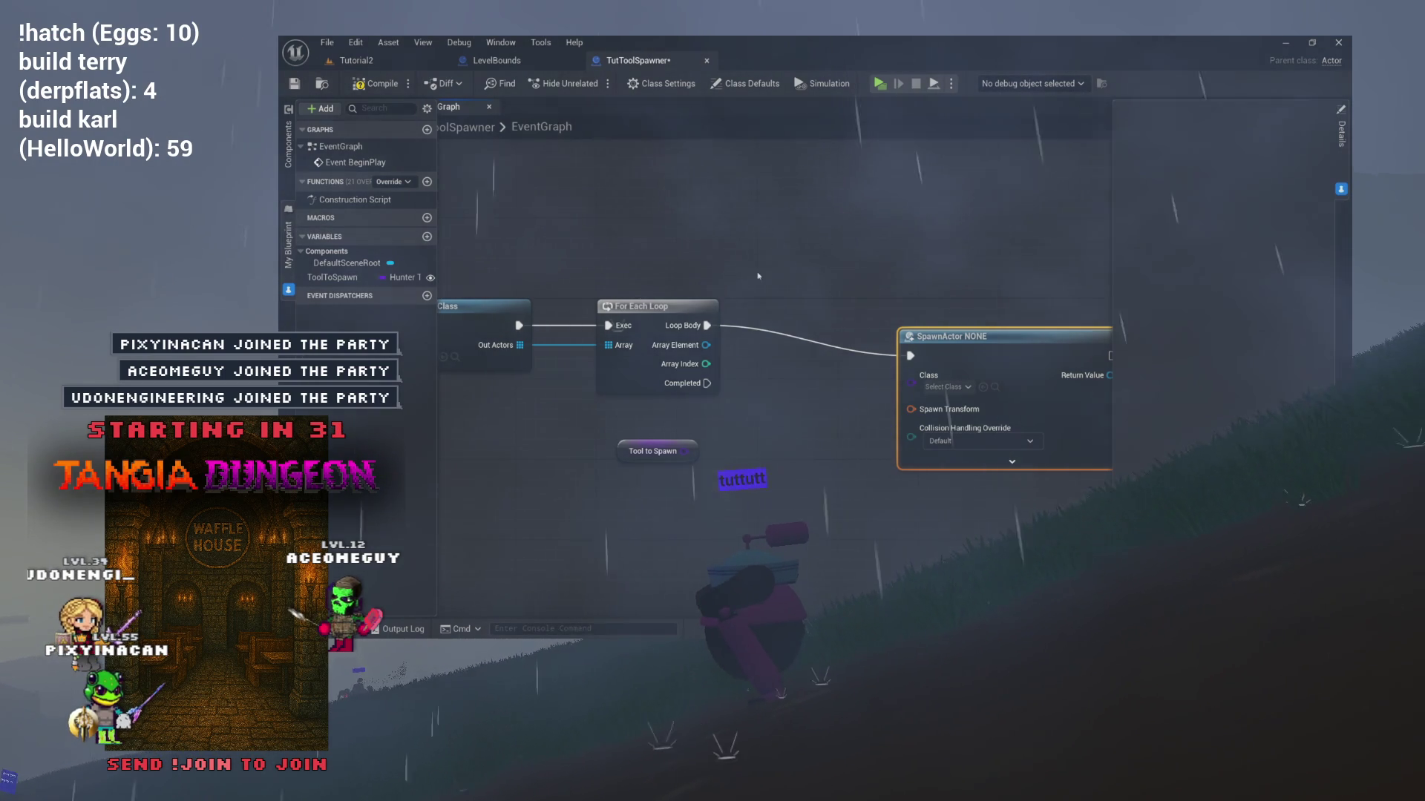
pyautogui.moveTo(920, 320); pyautogui.dragTo(860, 299)
pyautogui.moveTo(573, 438)
pyautogui.mouseDown()
pyautogui.moveTo(709, 419)
pyautogui.moveTo(894, 314)
pyautogui.mouseUp()
pyautogui.moveTo(659, 420)
pyautogui.mouseDown()
pyautogui.moveTo(820, 210)
pyautogui.moveTo(969, 216)
pyautogui.moveTo(960, 246)
pyautogui.moveTo(883, 219)
pyautogui.moveTo(768, 241)
pyautogui.moveTo(908, 213)
pyautogui.moveTo(1009, 215)
pyautogui.mouseUp()
# Collapse the My Blueprint drawer and switch to the Blueprint's Viewport.
pyautogui.moveTo(797, 286)
pyautogui.mouseDown()
pyautogui.moveTo(676, 312)
pyautogui.moveTo(767, 320)
pyautogui.mouseUp()
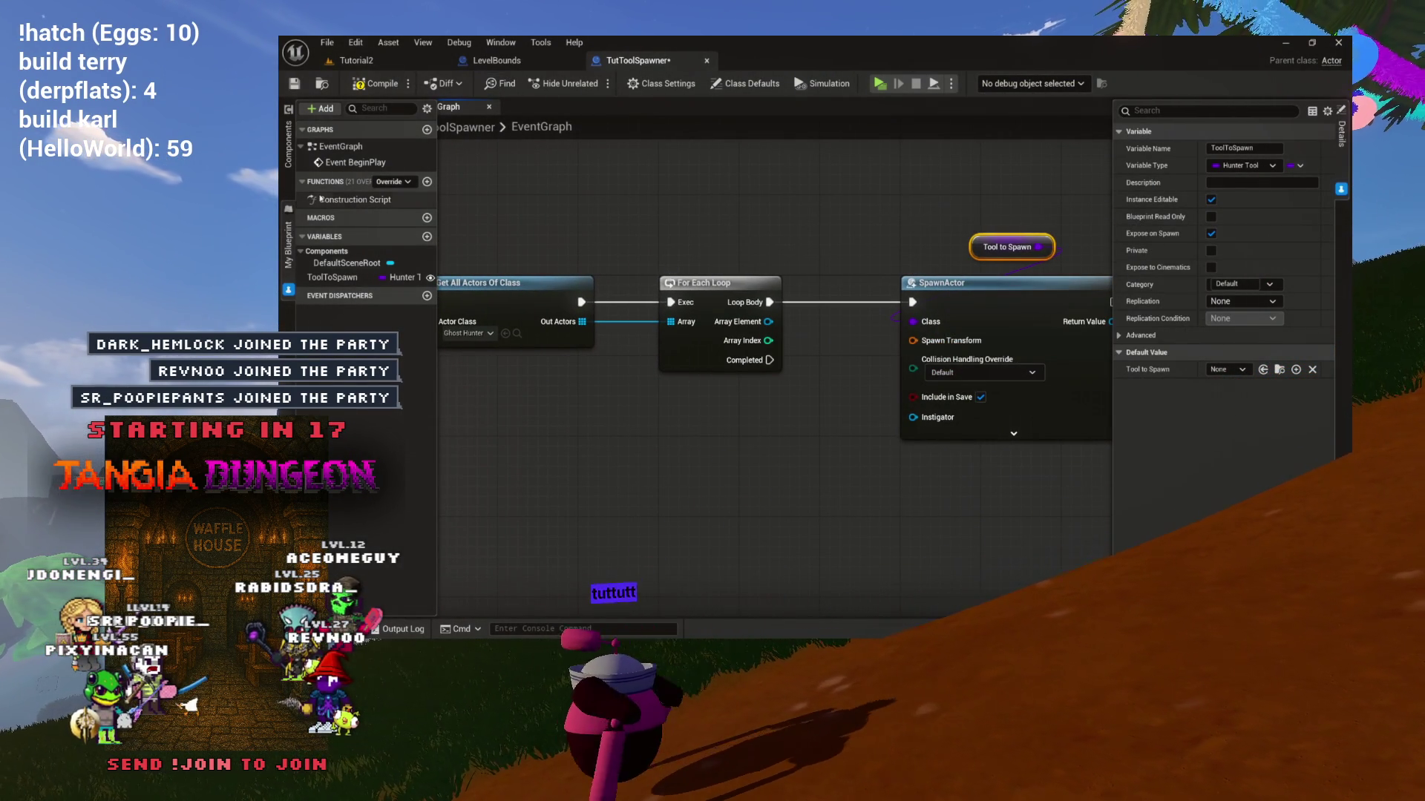
pyautogui.click(393, 136)
pyautogui.click(371, 110)
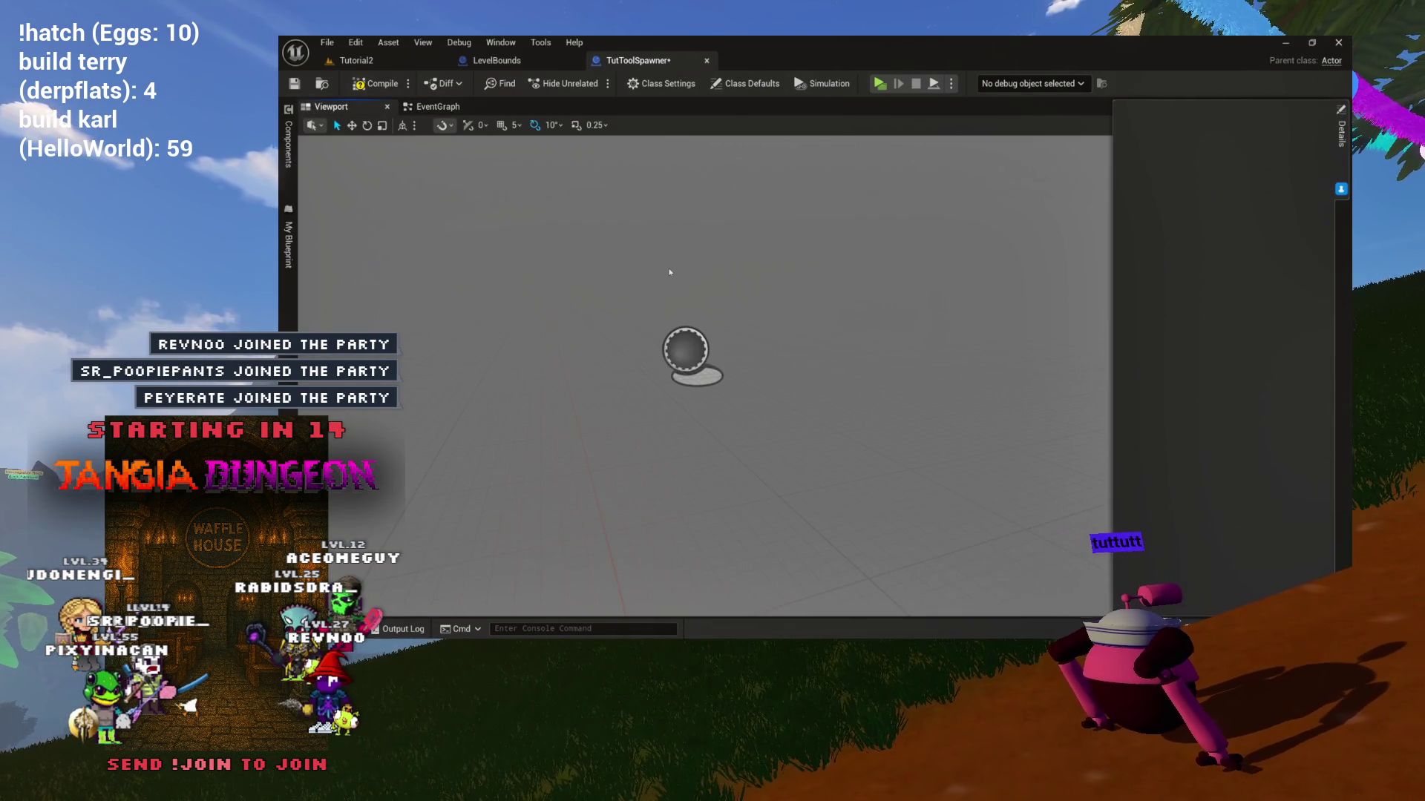
# Add a Static Mesh component named BaseMesh and make it the root component.
pyautogui.click(288, 145)
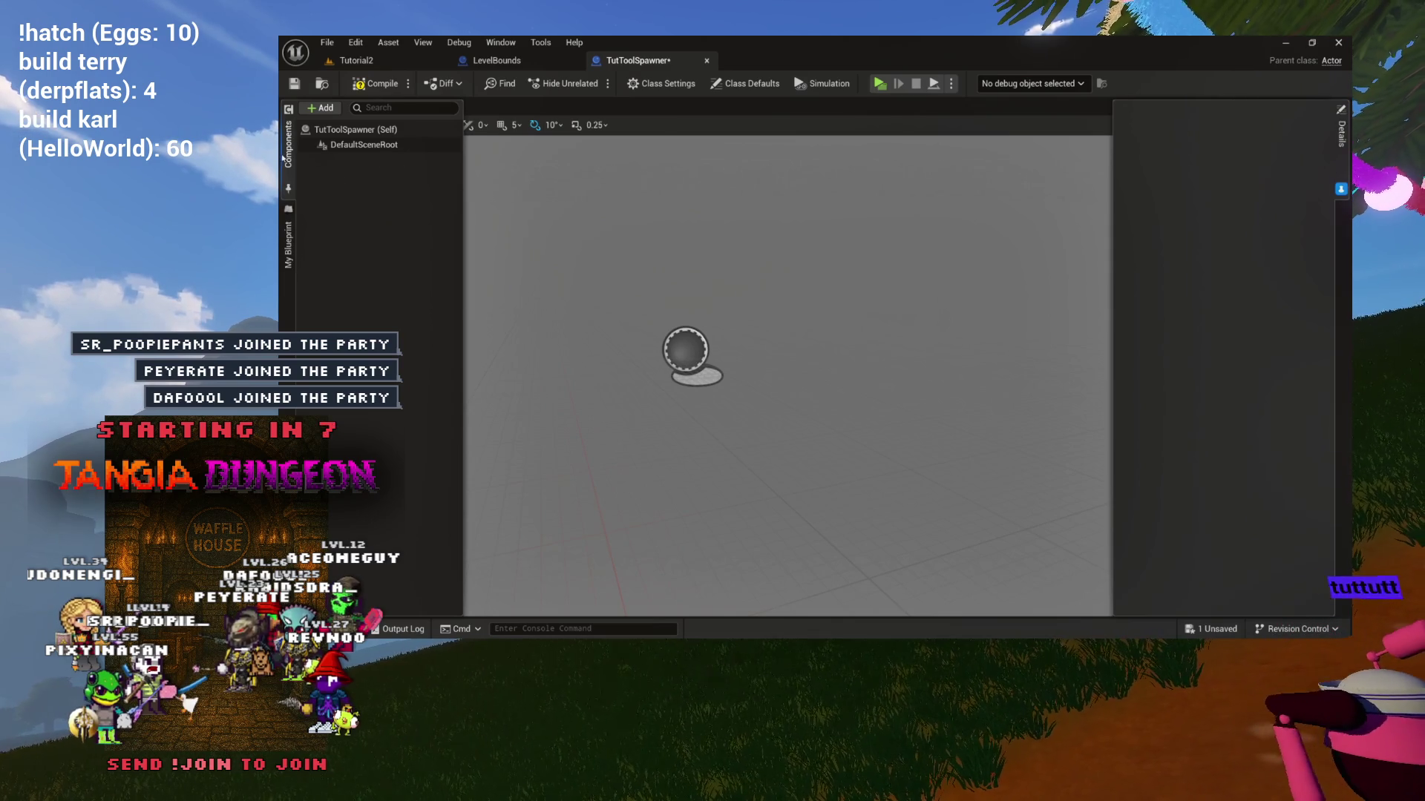
pyautogui.click(347, 132)
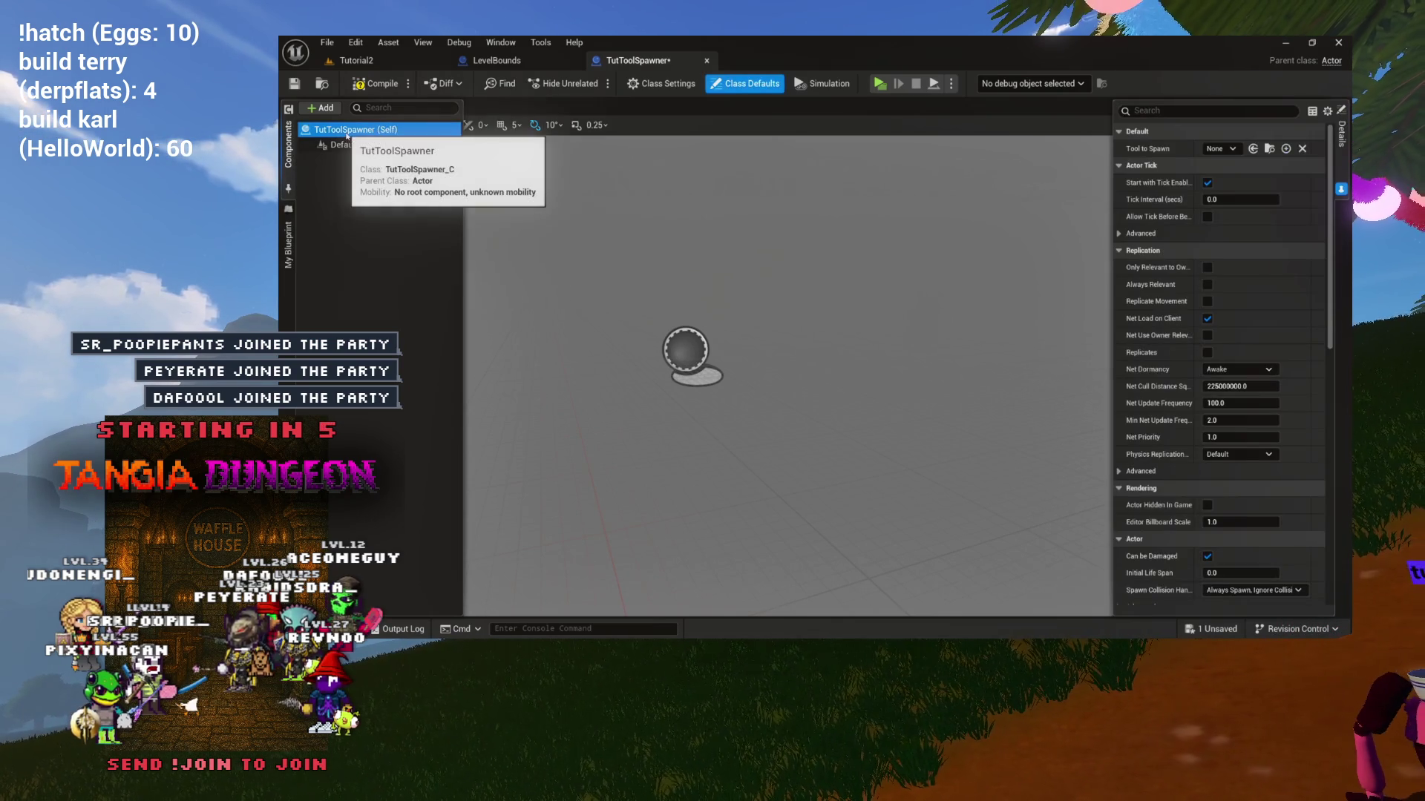
pyautogui.click(324, 108)
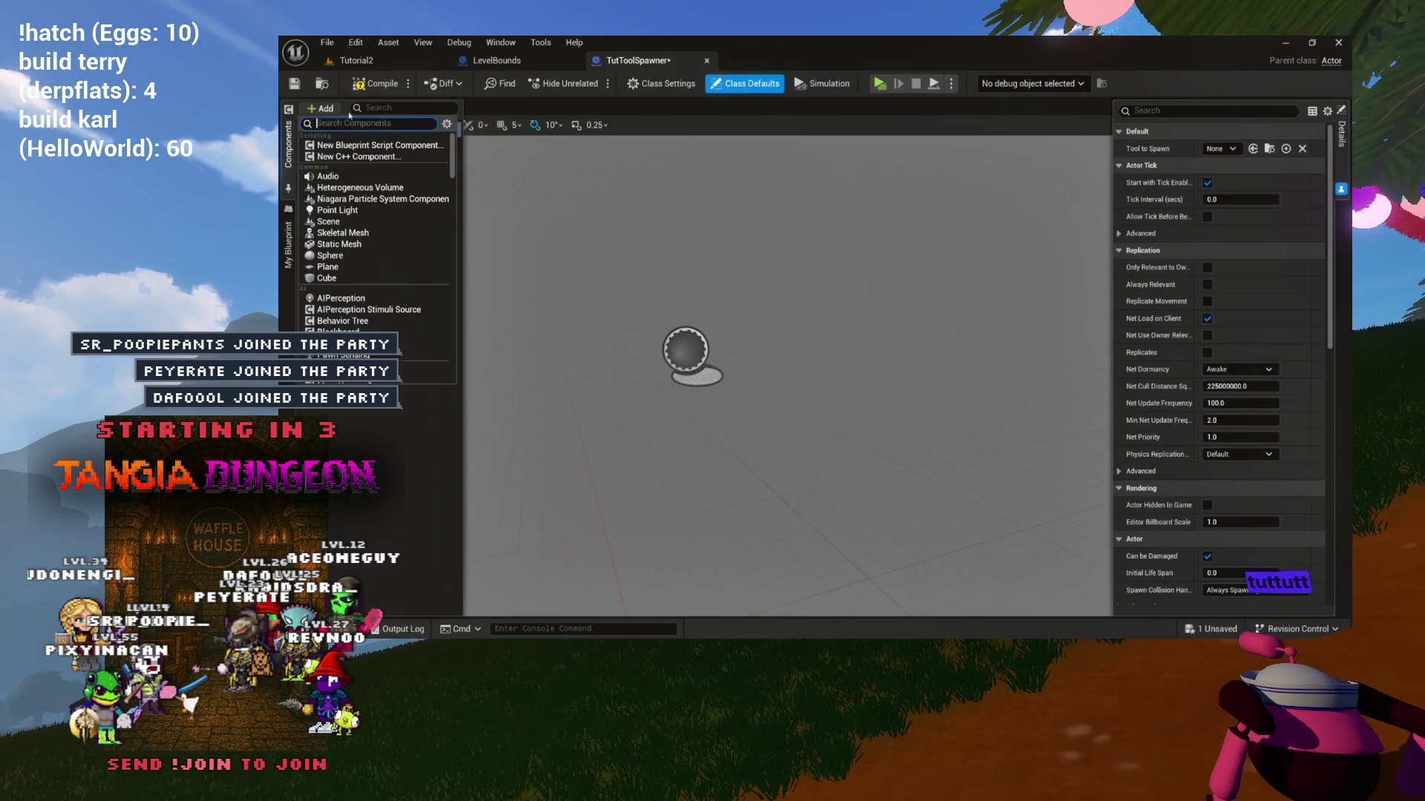
pyautogui.click(340, 244)
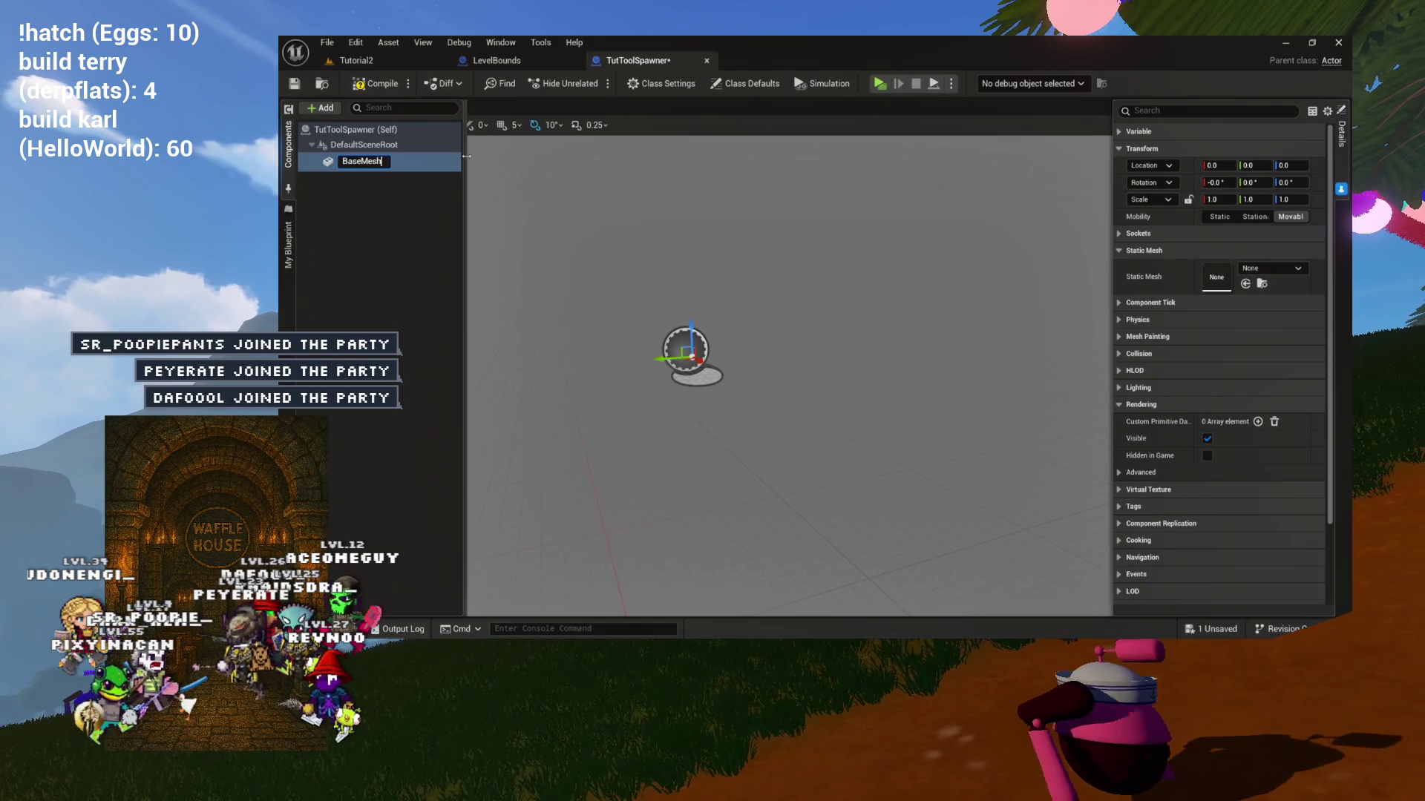
pyautogui.moveTo(348, 160); pyautogui.dragTo(362, 145)
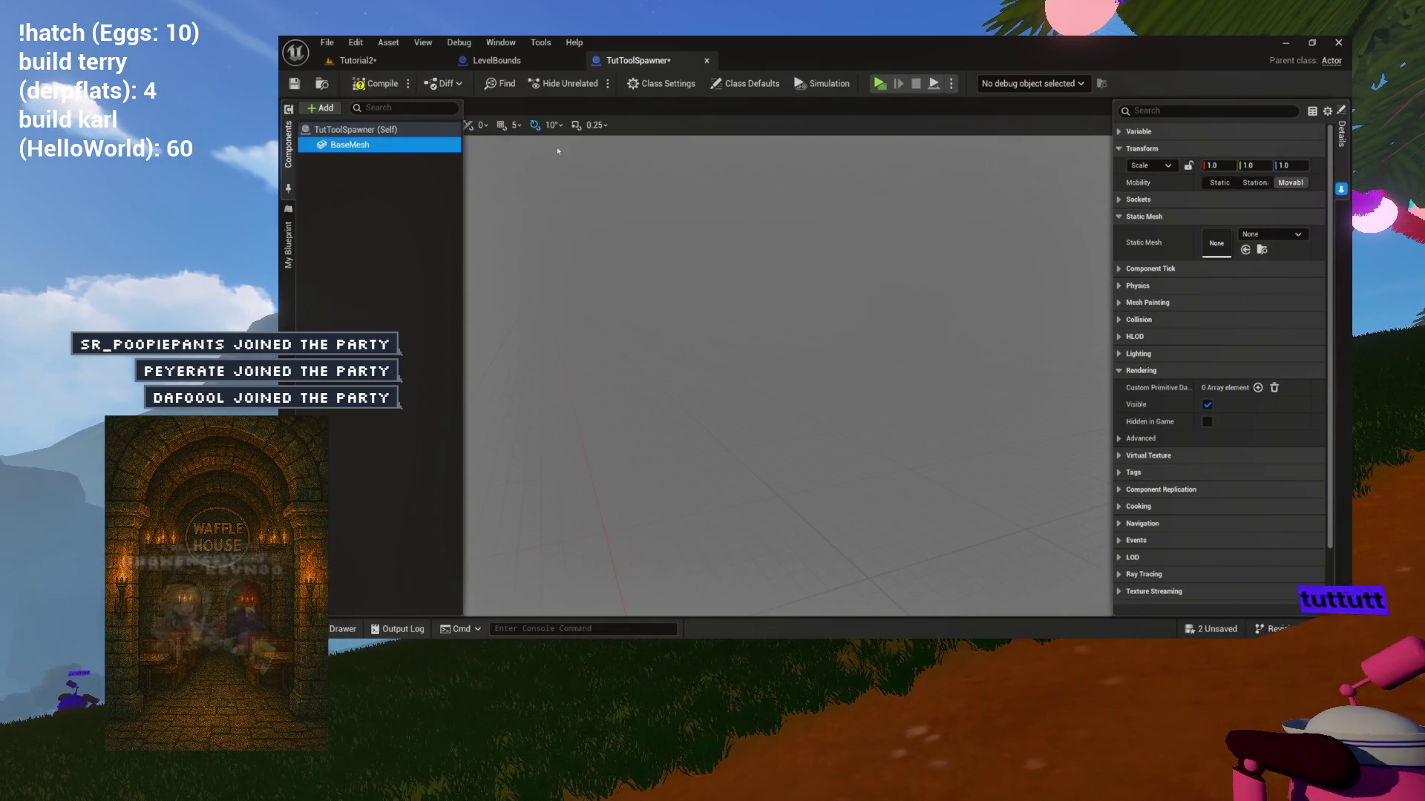
# Set BaseMesh's Static Mesh to SM_Table.
pyautogui.click(1271, 234)
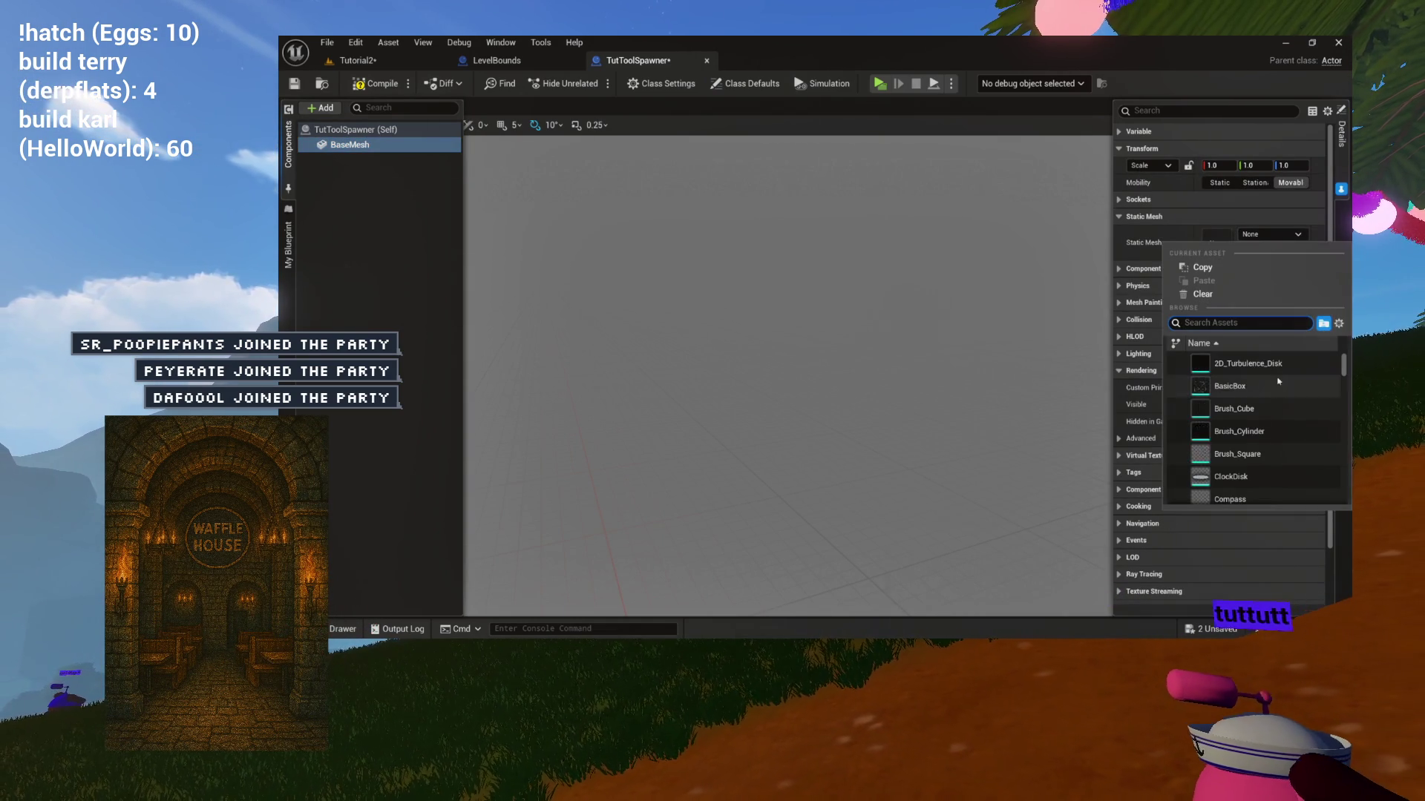
pyautogui.scroll(-3, 1279, 382)
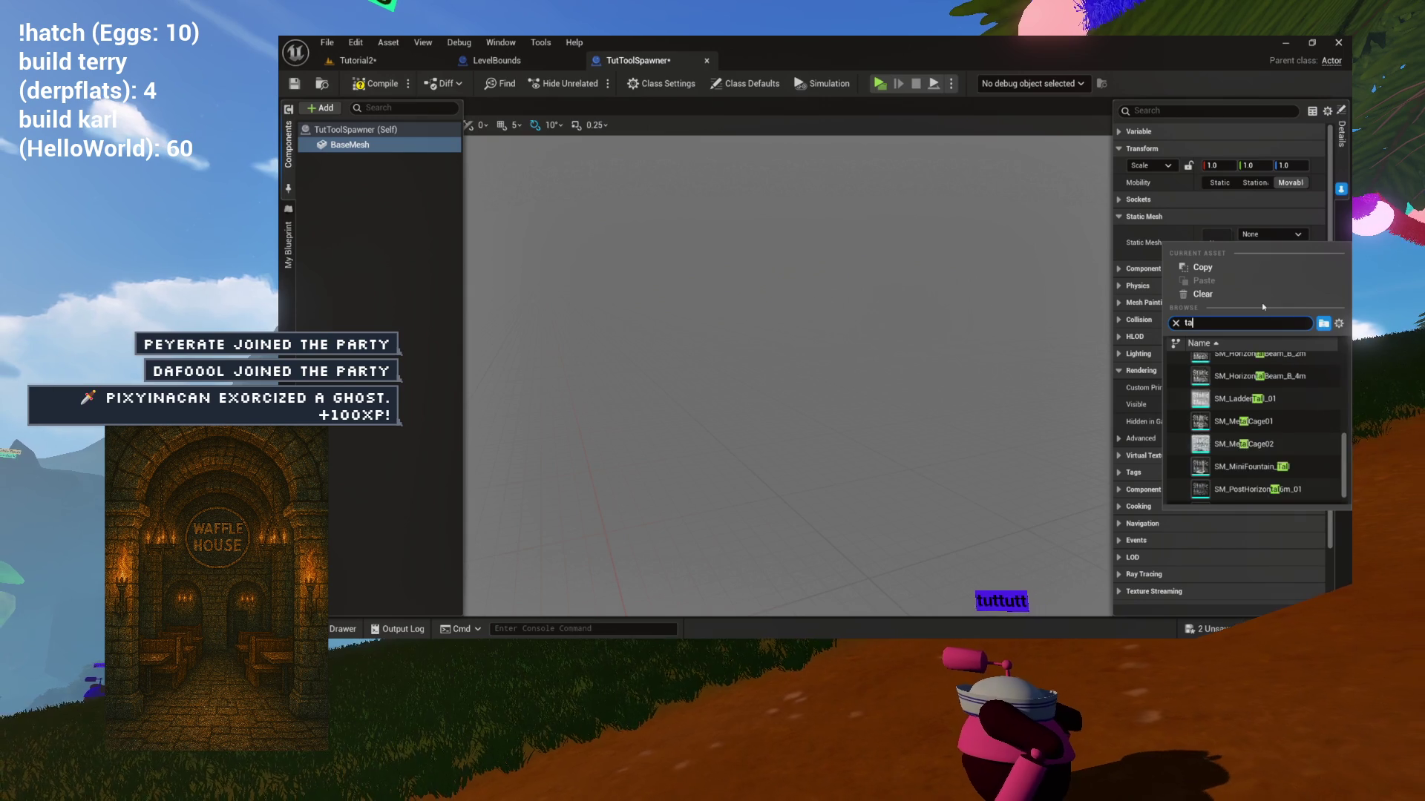
pyautogui.write('ble')
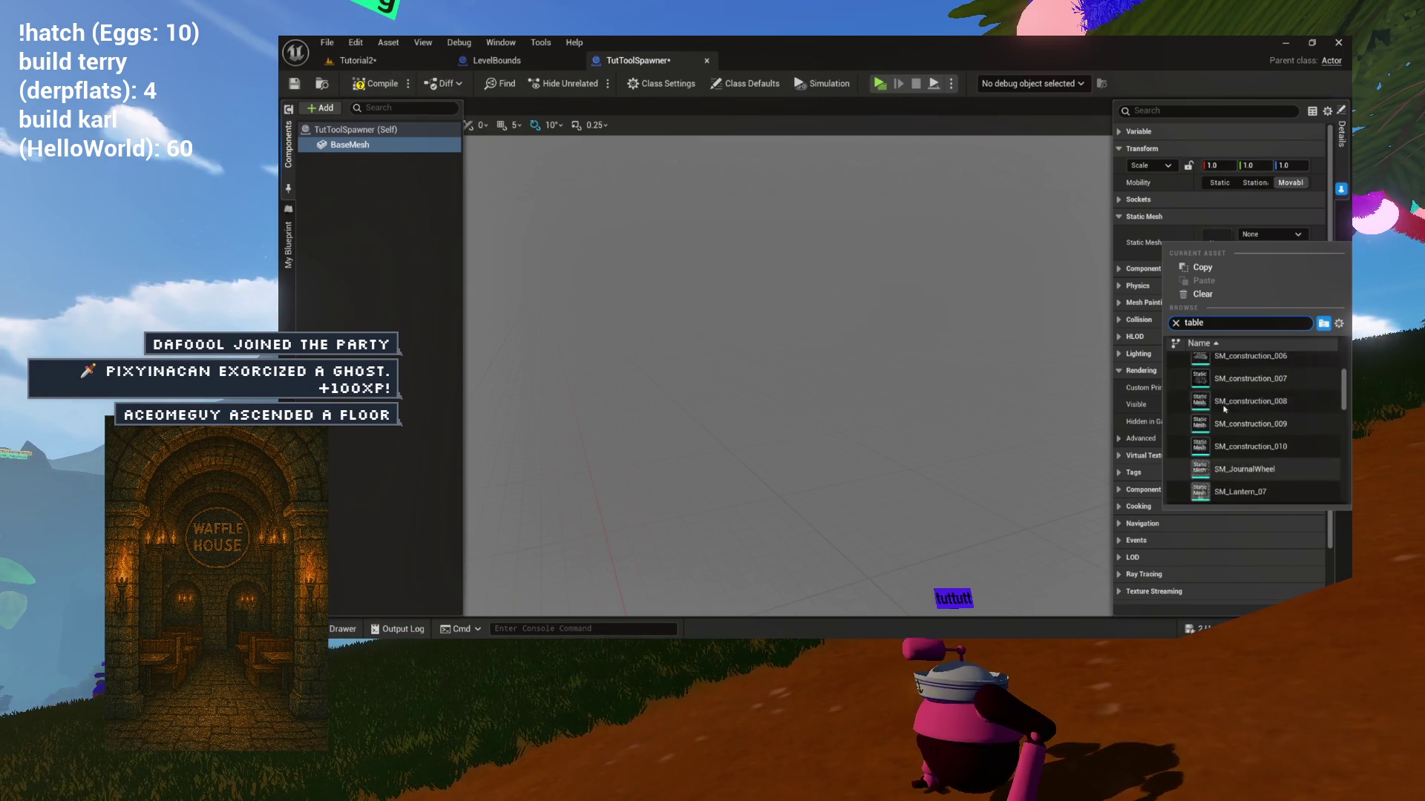
pyautogui.scroll(1, 1228, 410)
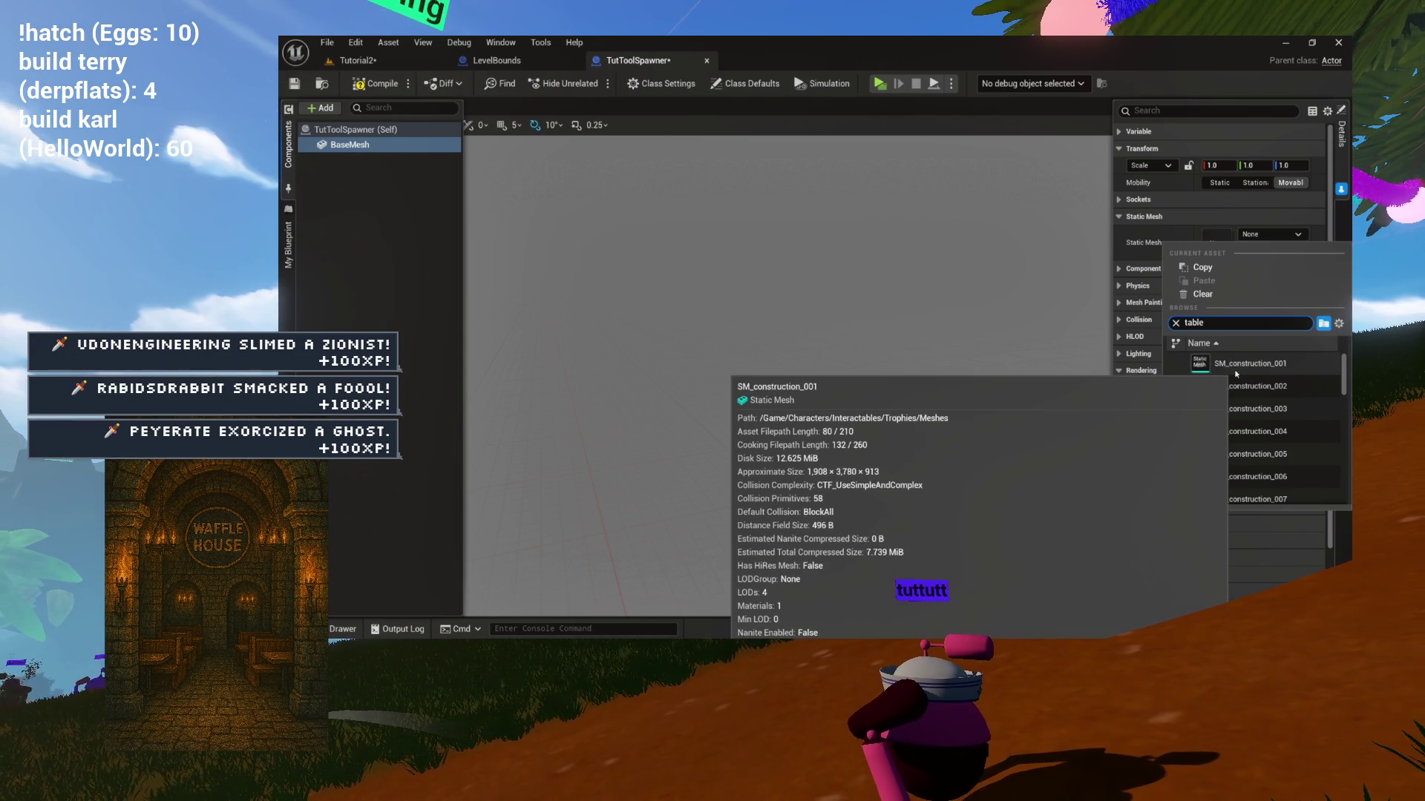
pyautogui.scroll(-1, 1228, 386)
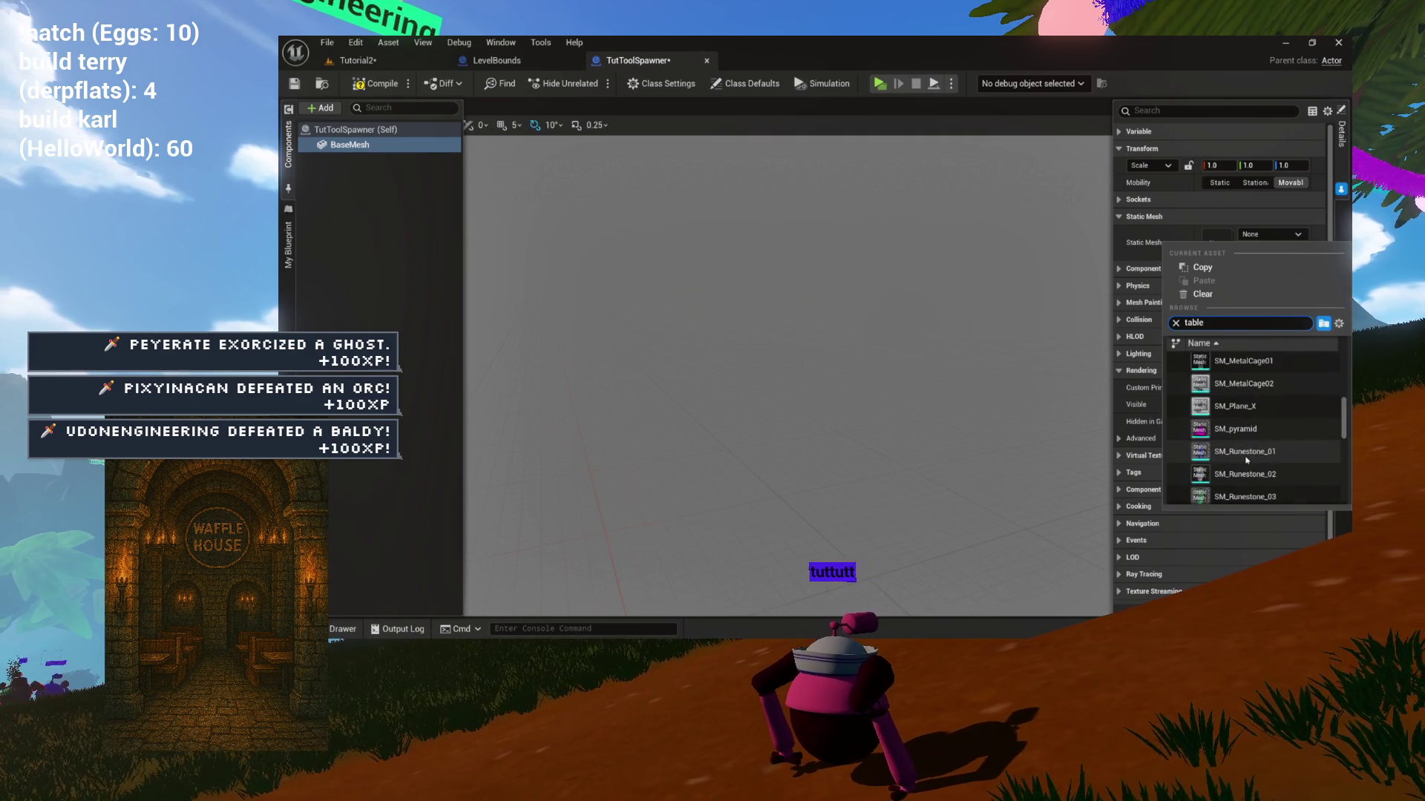
pyautogui.scroll(-1, 1246, 460)
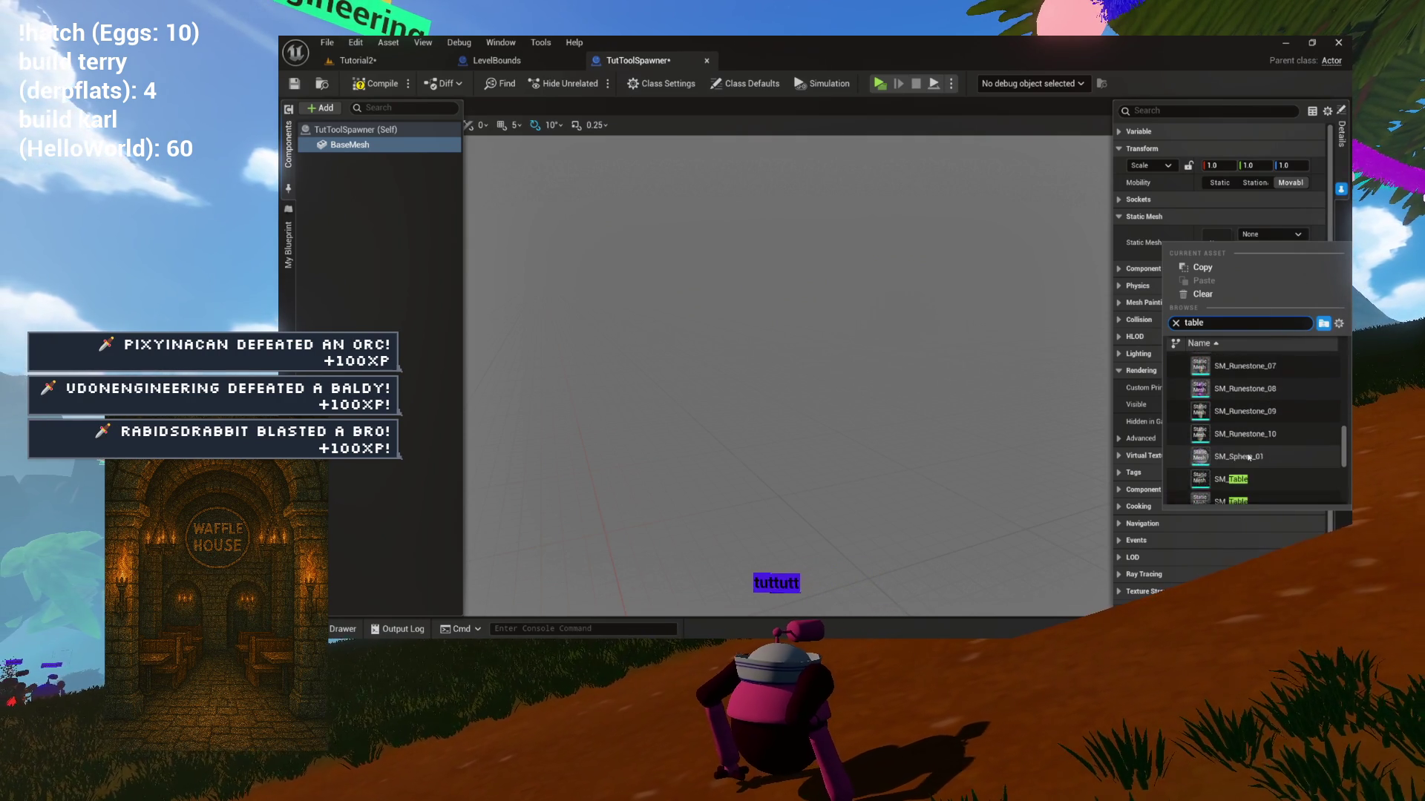
pyautogui.click(1247, 427)
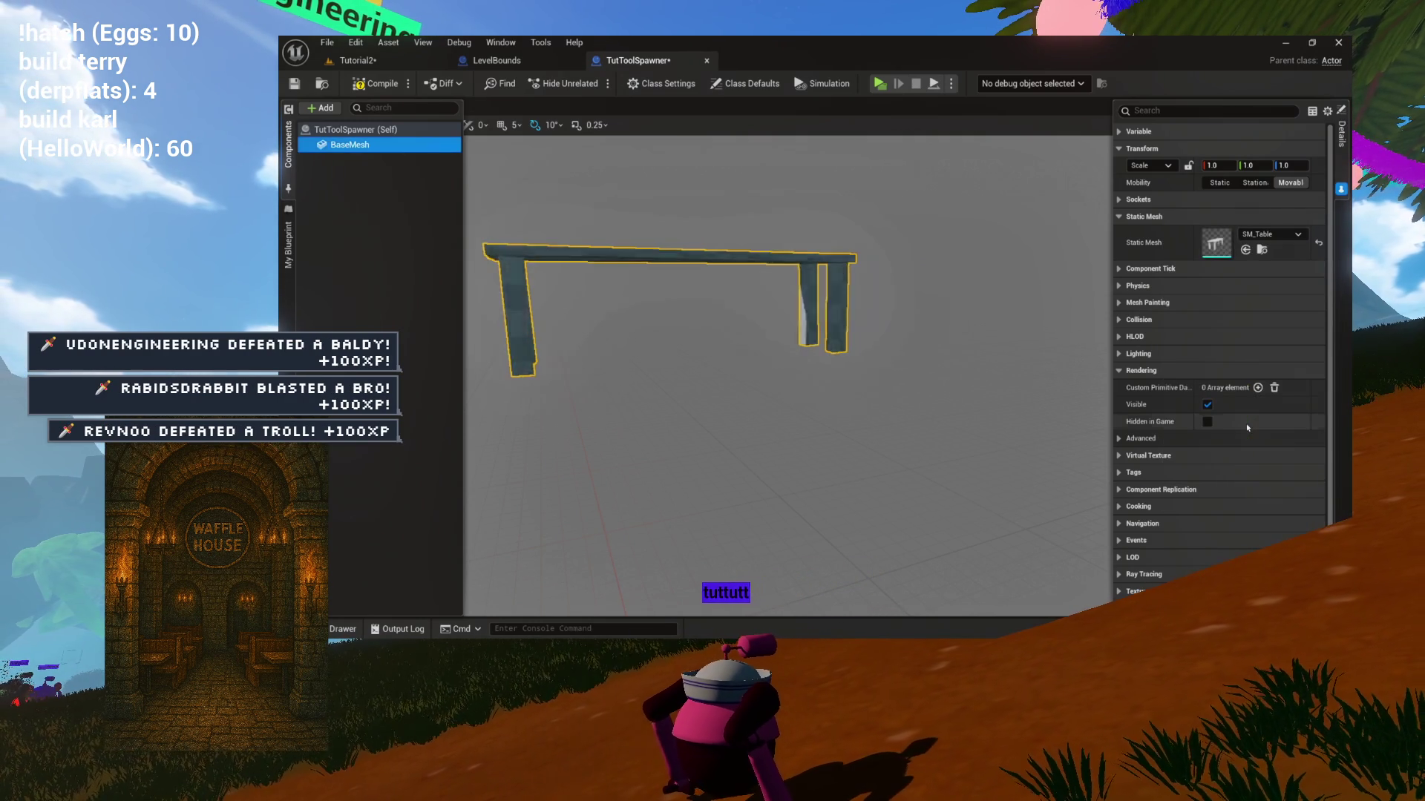
# Orbit and frame the table in the viewport, then return to the EventGraph.
pyautogui.moveTo(870, 331)
pyautogui.mouseDown()
pyautogui.moveTo(802, 385)
pyautogui.moveTo(802, 356)
pyautogui.moveTo(742, 356)
pyautogui.moveTo(690, 379)
pyautogui.moveTo(671, 323)
pyautogui.moveTo(712, 289)
pyautogui.moveTo(697, 296)
pyautogui.moveTo(679, 279)
pyautogui.mouseUp()
pyautogui.press('f')
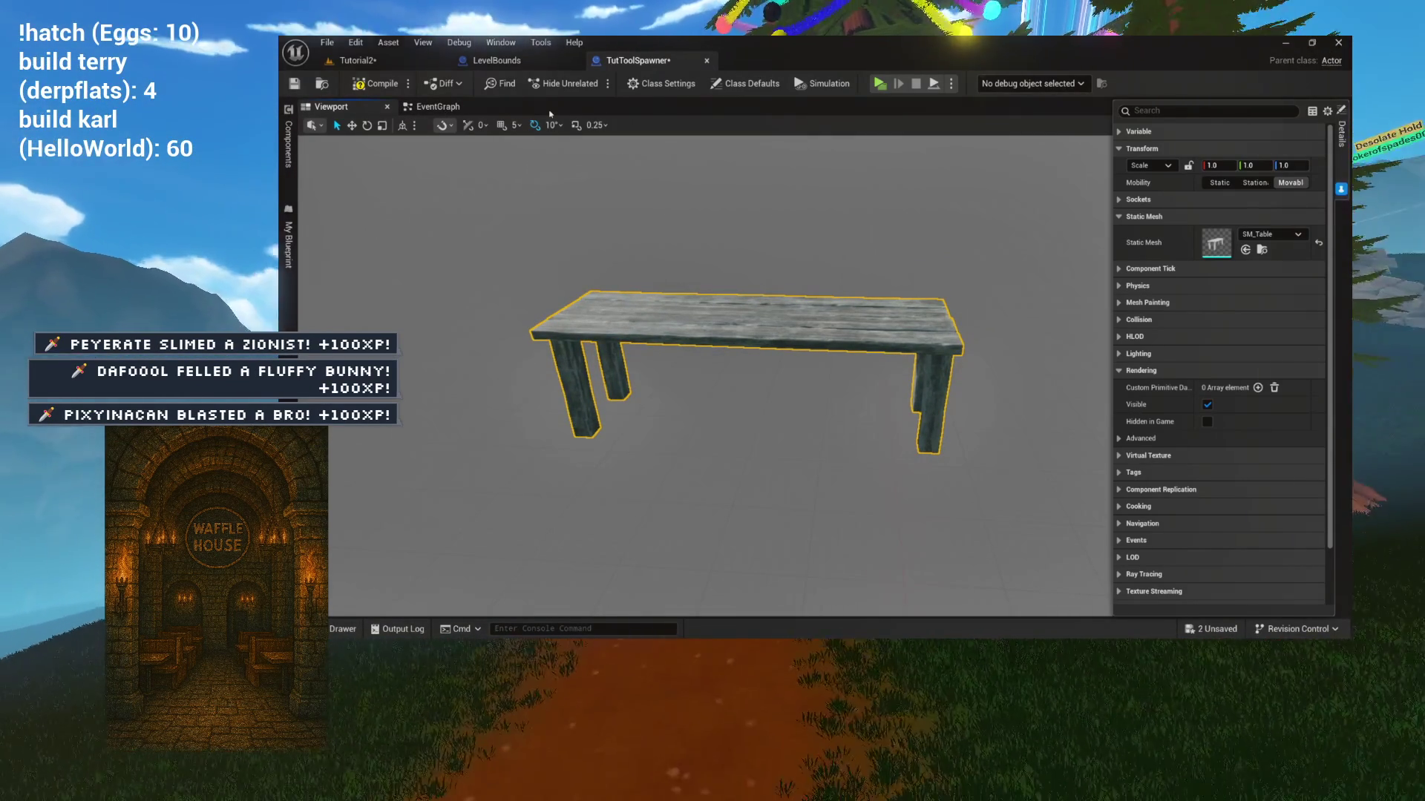
pyautogui.click(438, 106)
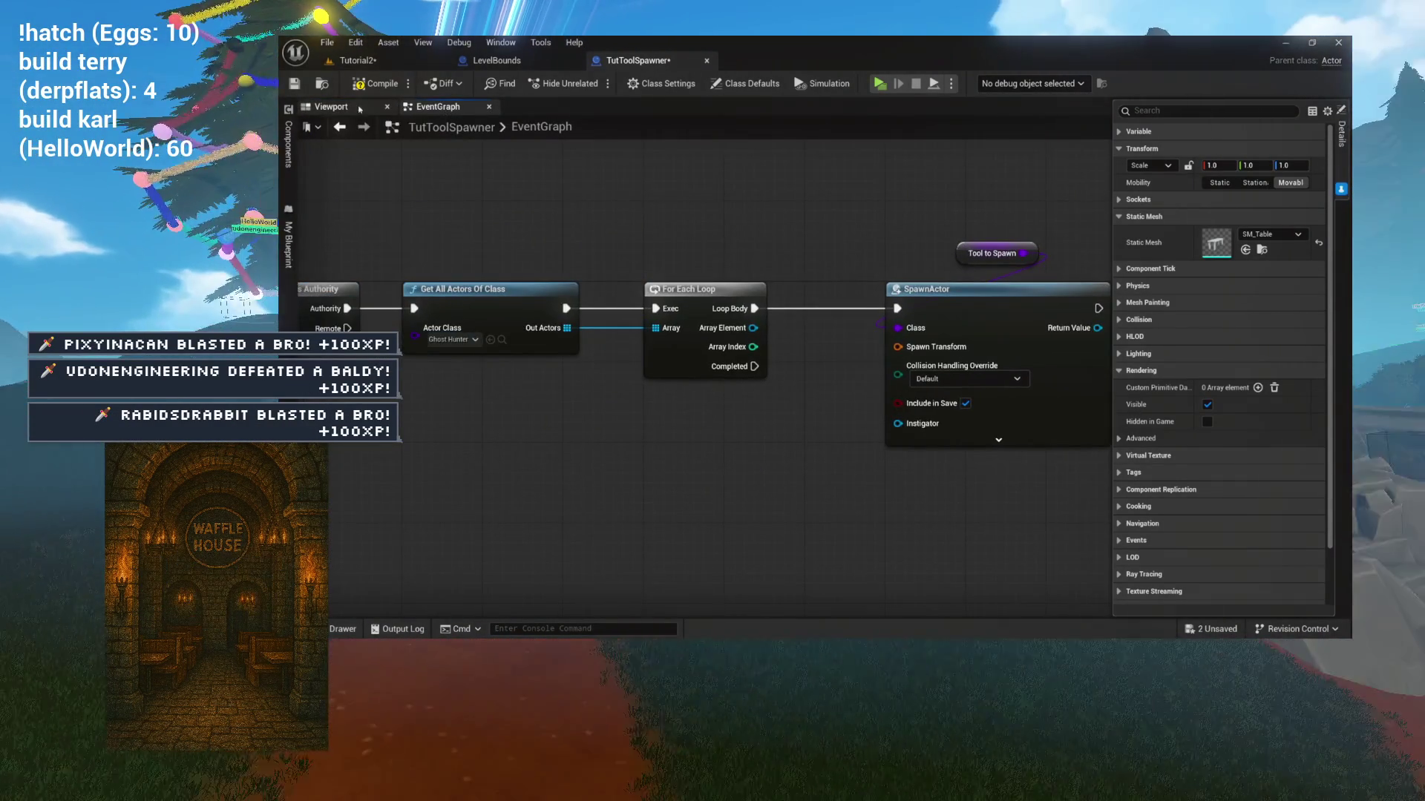
pyautogui.click(331, 106)
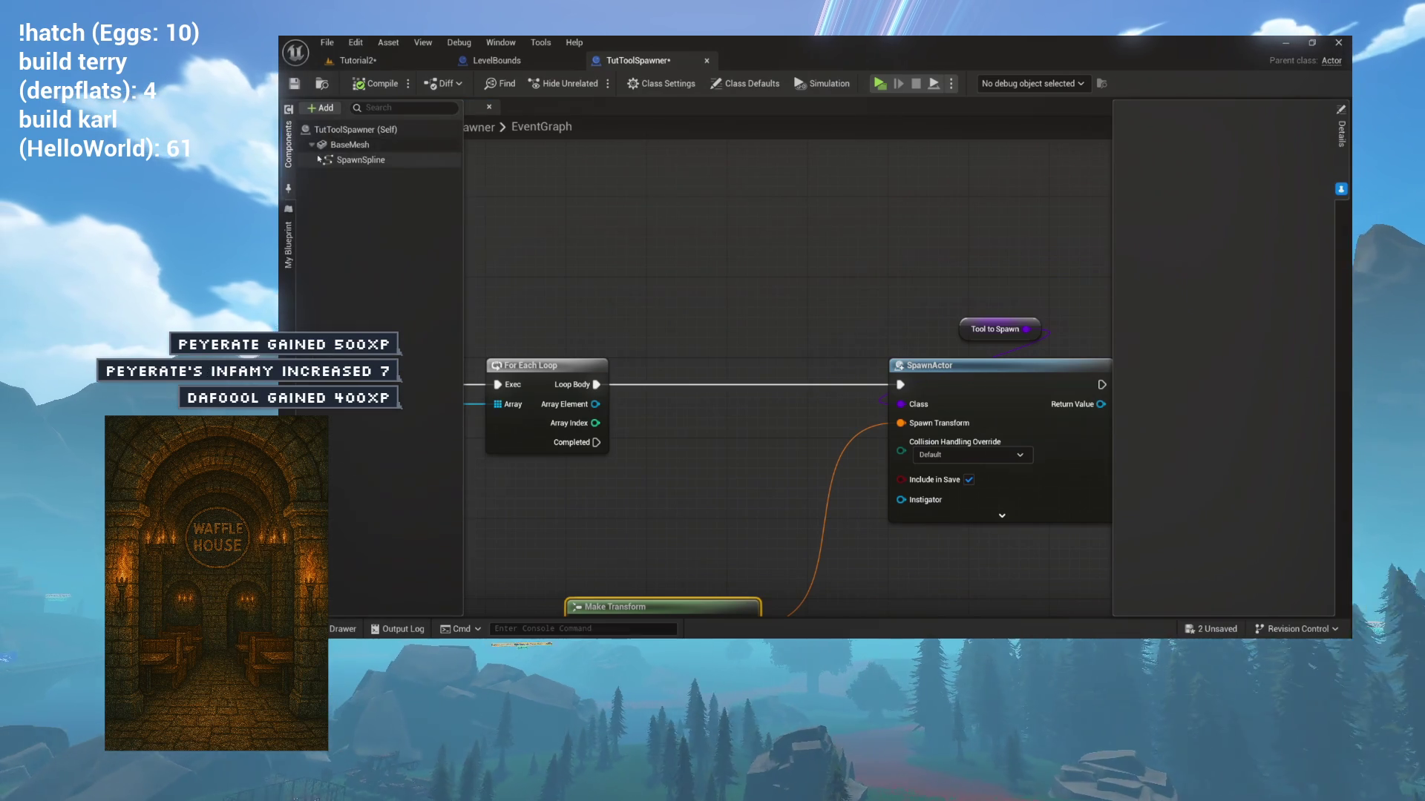
# Drag the SpawnSpline component into the EventGraph as a getter near SpawnActor.
pyautogui.moveTo(321, 160); pyautogui.dragTo(692, 269)
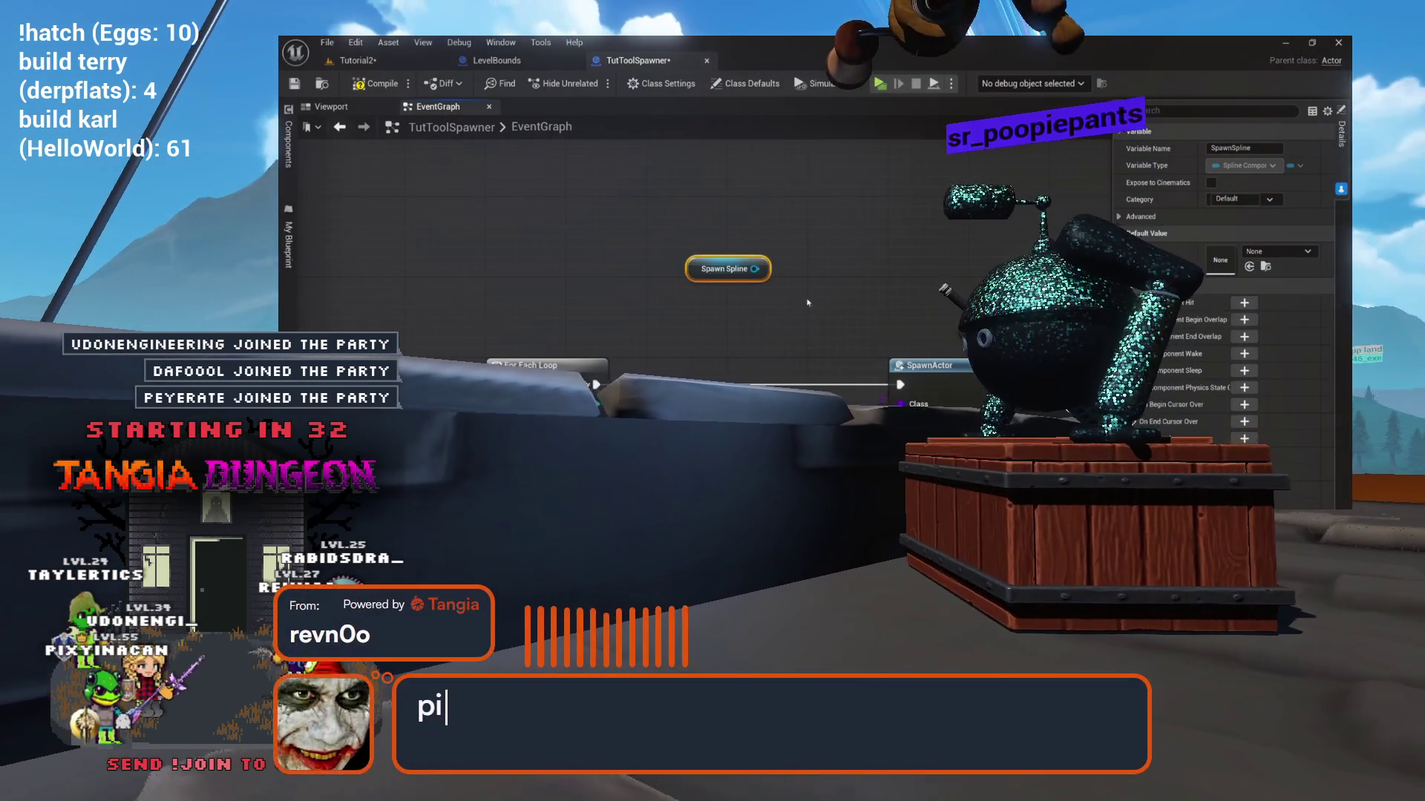
# Reposition the Spawn Spline node, browse its pin actions without adding one, then show the Viewport.
pyautogui.moveTo(715, 312)
pyautogui.mouseDown()
pyautogui.moveTo(633, 285)
pyautogui.moveTo(693, 231)
pyautogui.moveTo(692, 180)
pyautogui.moveTo(642, 213)
pyautogui.moveTo(534, 418)
pyautogui.mouseUp()
pyautogui.moveTo(679, 377); pyautogui.dragTo(594, 373)
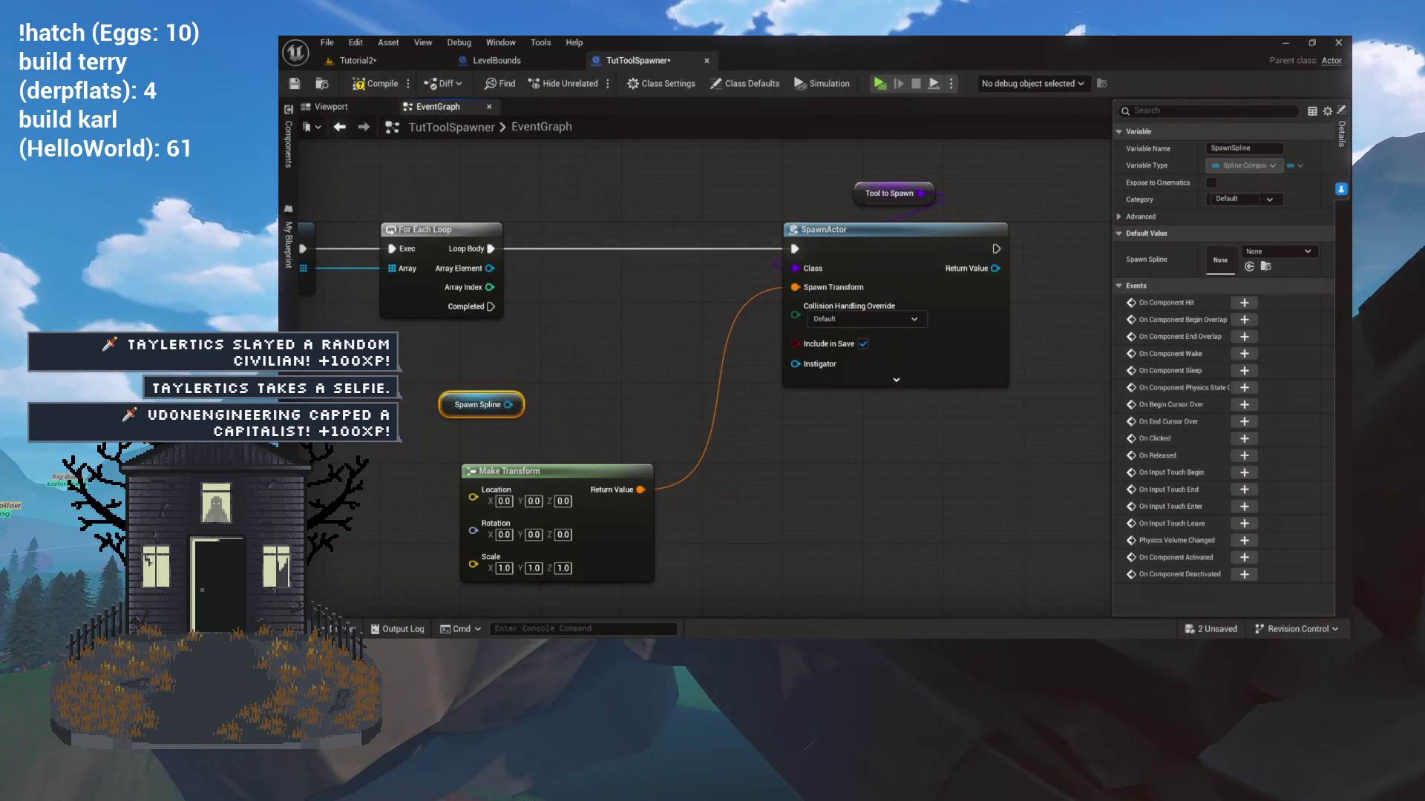
pyautogui.moveTo(681, 380)
pyautogui.mouseDown()
pyautogui.moveTo(560, 414)
pyautogui.moveTo(645, 394)
pyautogui.moveTo(746, 398)
pyautogui.mouseUp()
pyautogui.moveTo(578, 424); pyautogui.dragTo(651, 384)
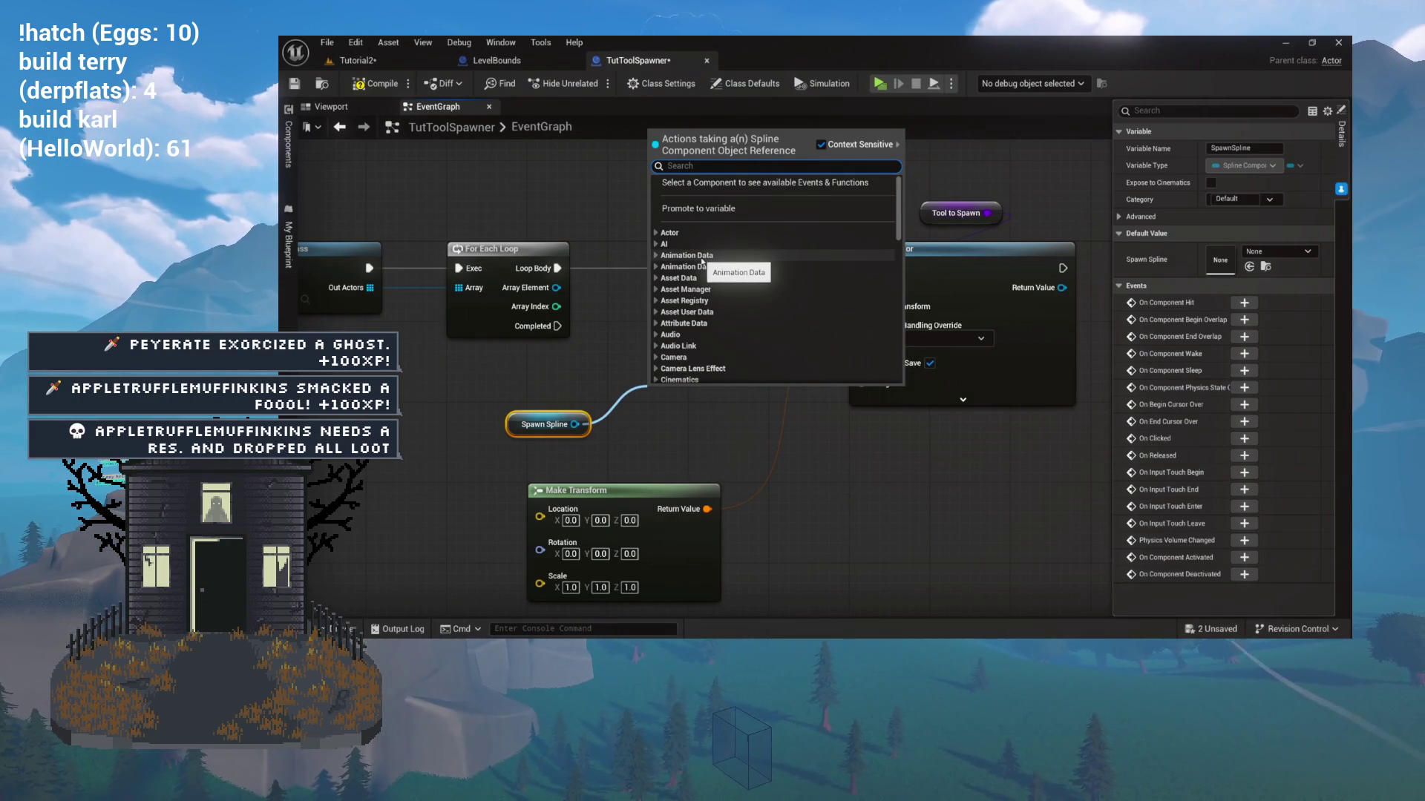
pyautogui.click(593, 250)
pyautogui.click(331, 106)
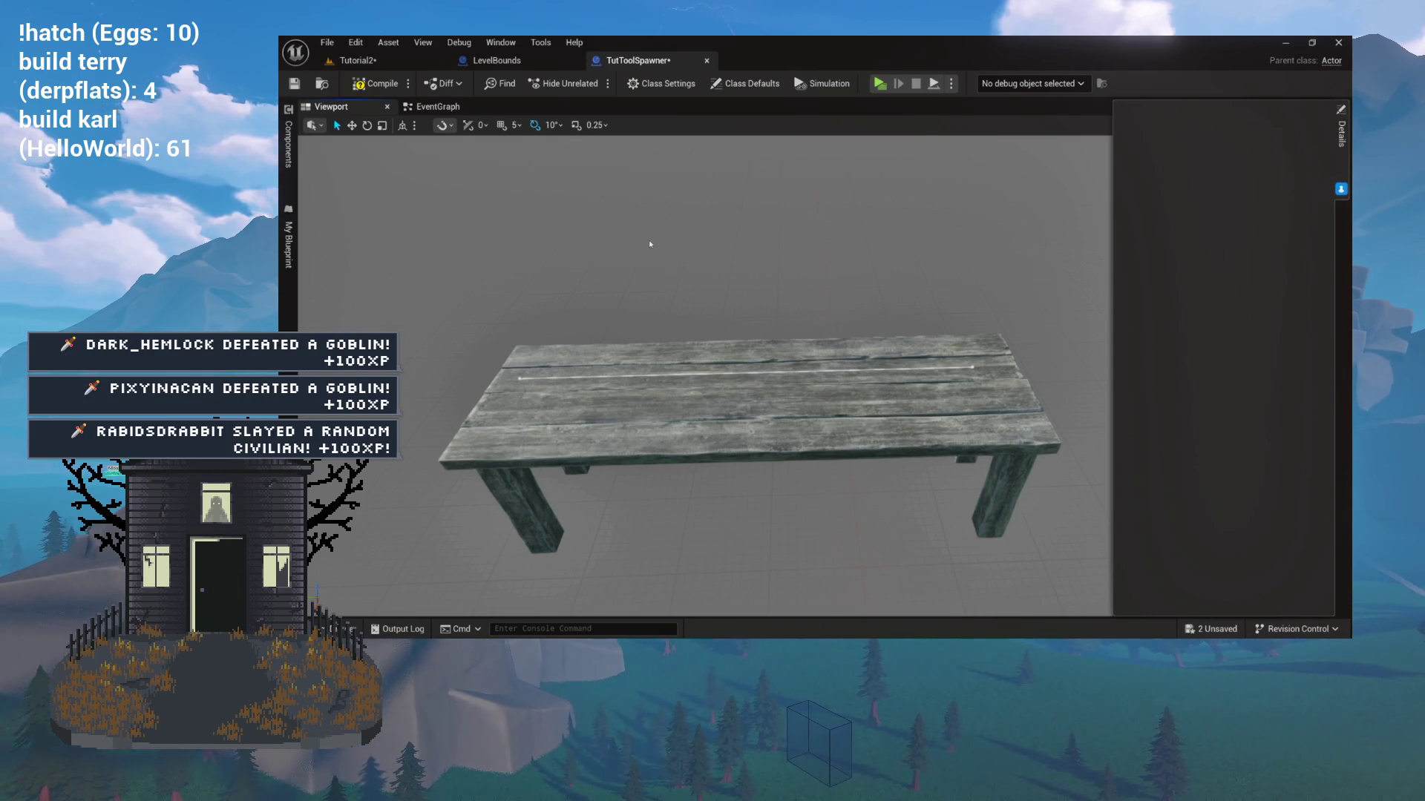
# Zoom and orbit around the table without the Details panel, then return to Event BeginPlay in the EventGraph.
pyautogui.scroll(10, 648, 242)
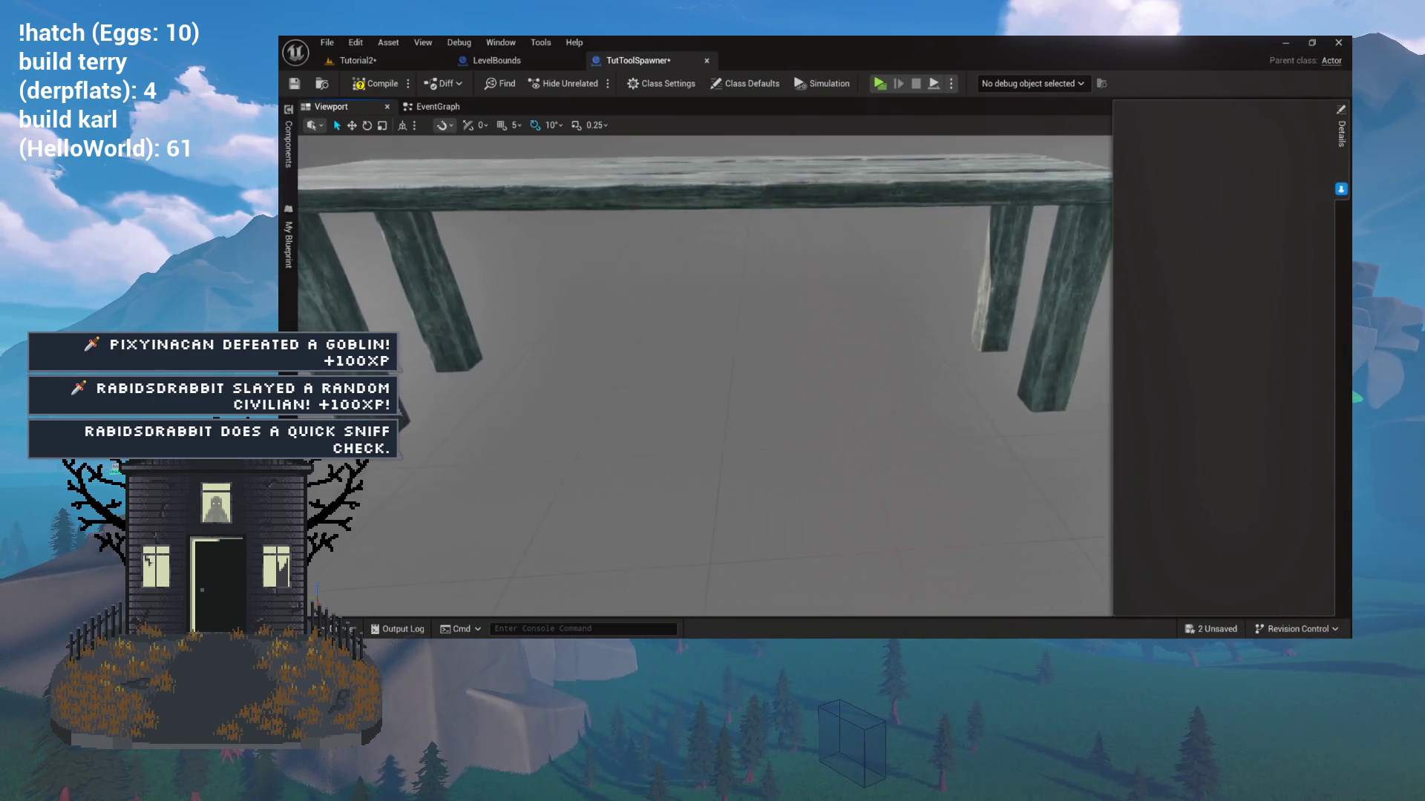
pyautogui.scroll(-10, 648, 242)
pyautogui.scroll(3, 705, 371)
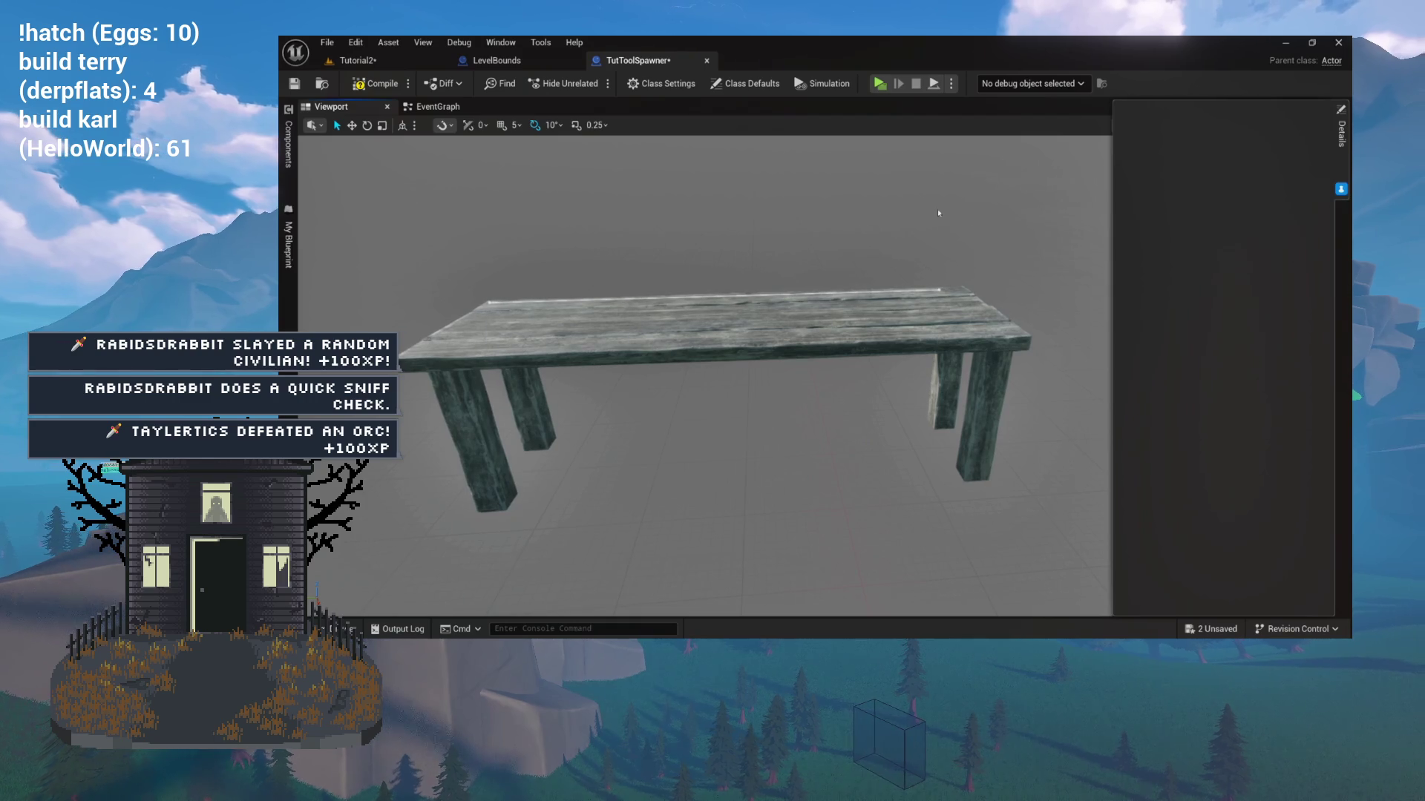
pyautogui.click(943, 174)
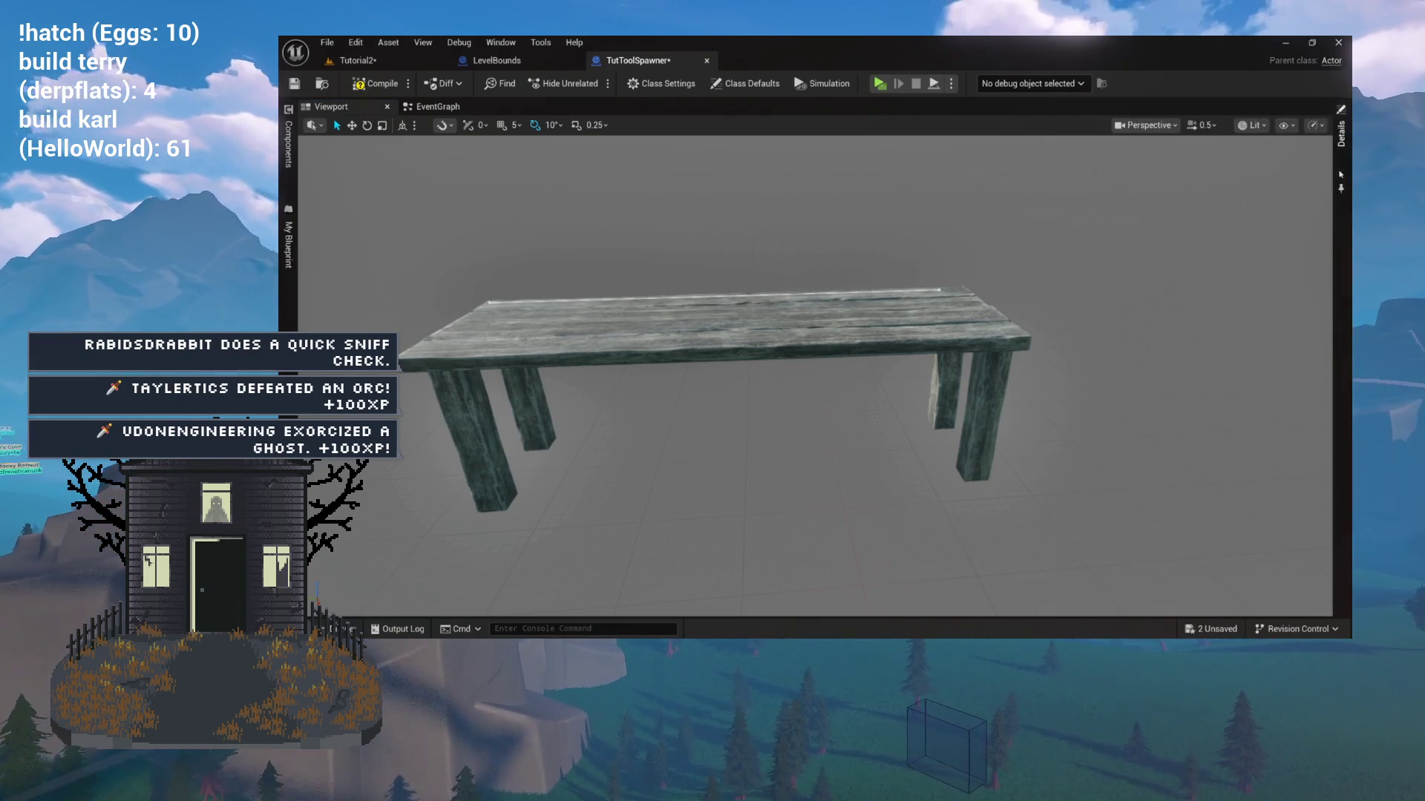
pyautogui.moveTo(943, 174); pyautogui.dragTo(920, 160)
pyautogui.scroll(5, 912, 191)
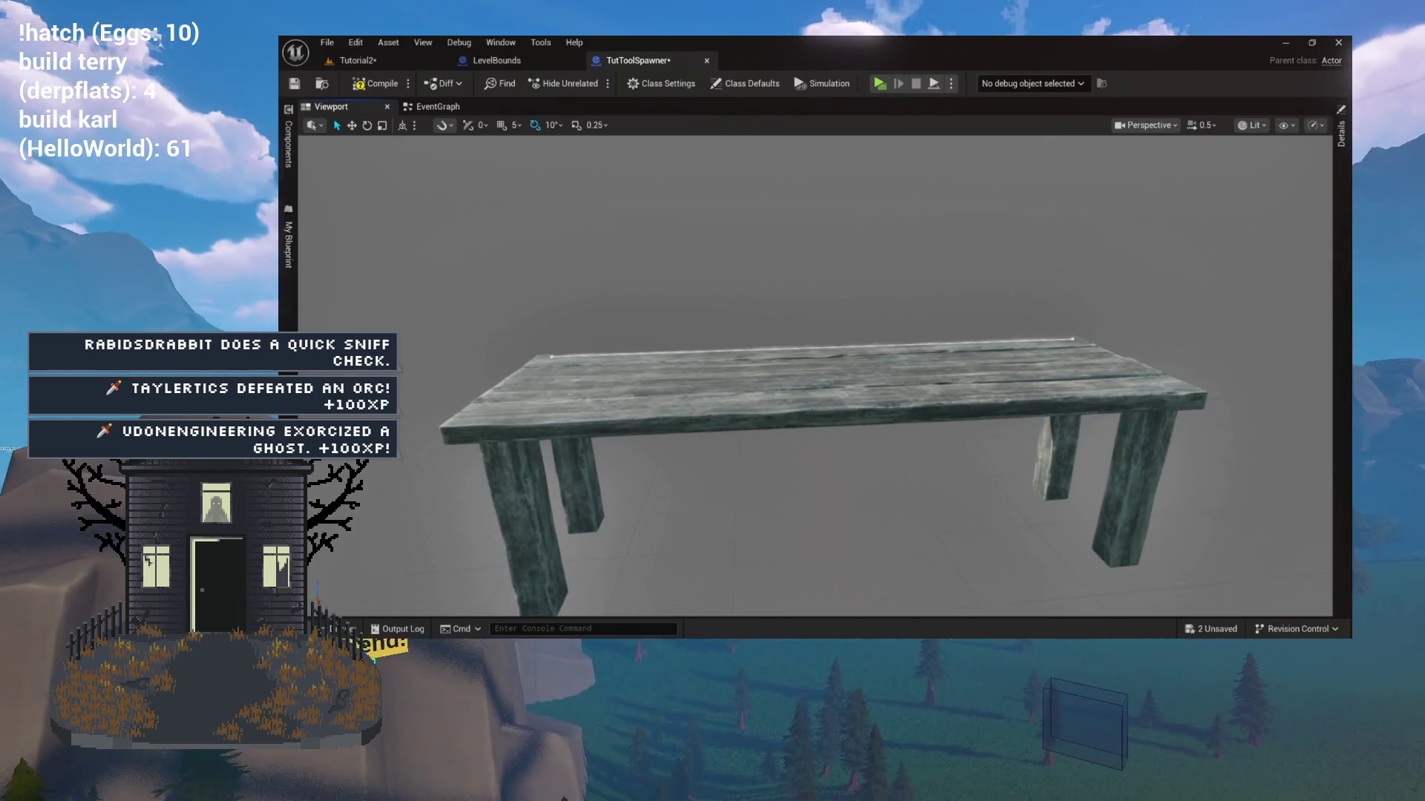
pyautogui.scroll(-5, 912, 192)
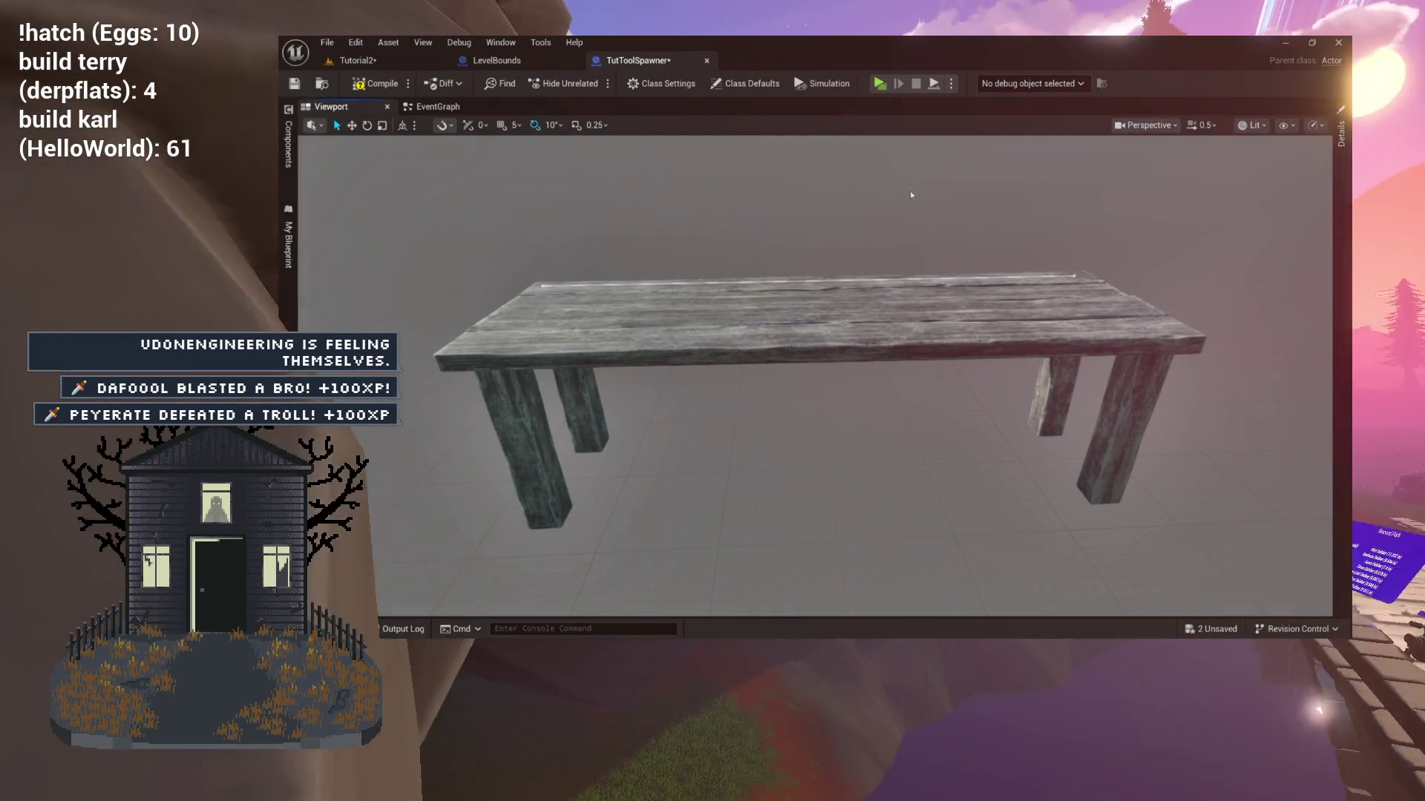
pyautogui.moveTo(911, 194); pyautogui.dragTo(911, 163)
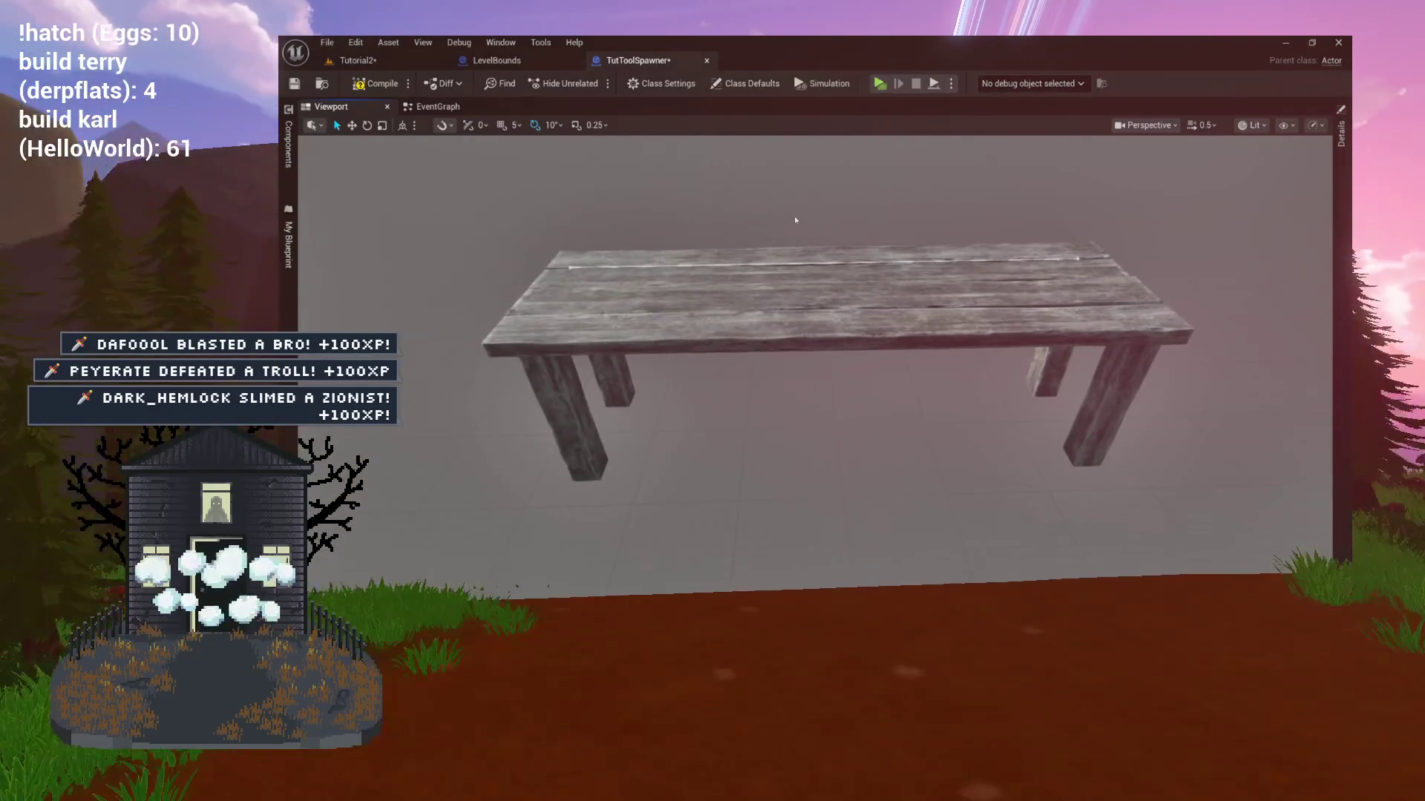
pyautogui.moveTo(794, 216); pyautogui.dragTo(794, 189)
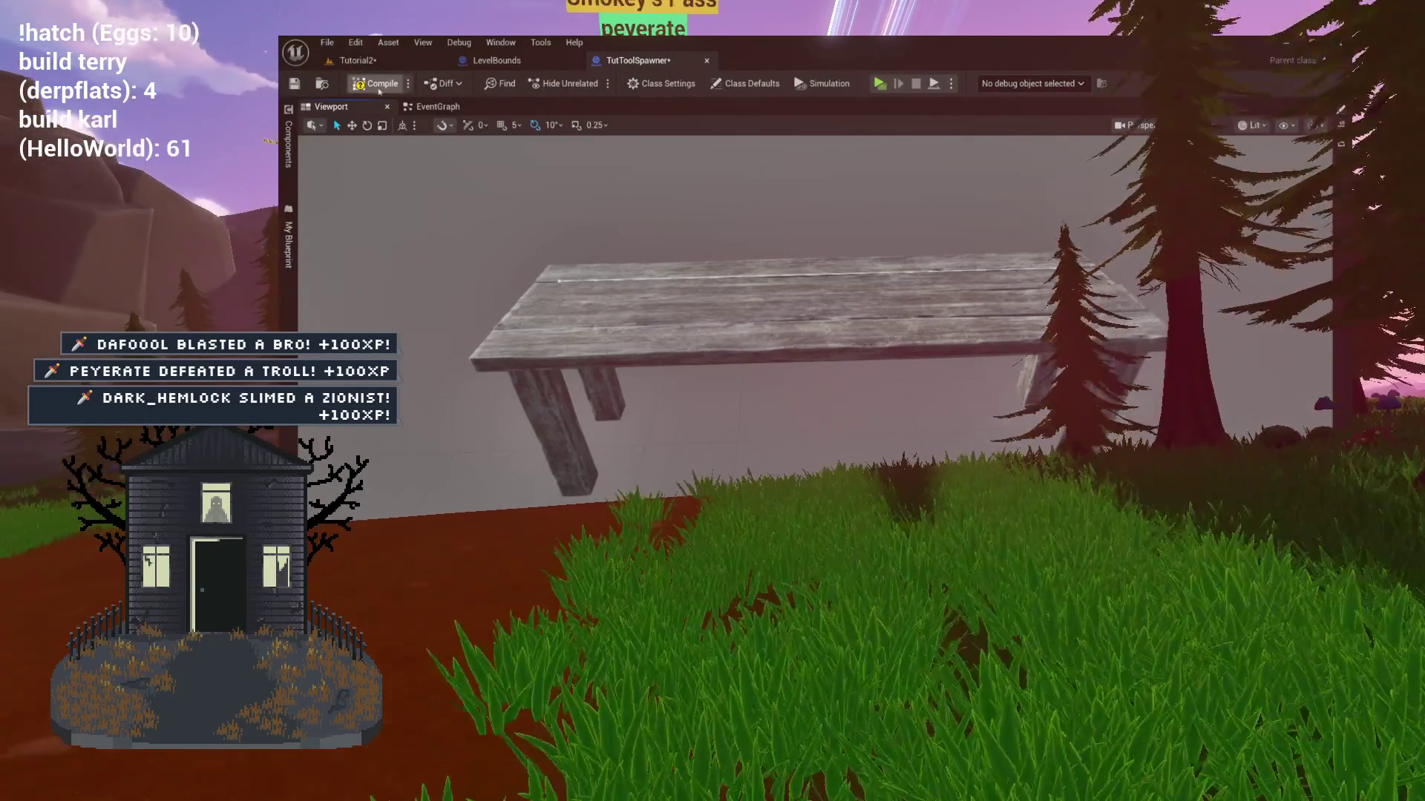
pyautogui.click(438, 106)
pyautogui.moveTo(699, 216)
pyautogui.mouseDown()
pyautogui.moveTo(842, 222)
pyautogui.moveTo(901, 203)
pyautogui.moveTo(1134, 217)
pyautogui.moveTo(592, 238)
pyautogui.mouseUp()
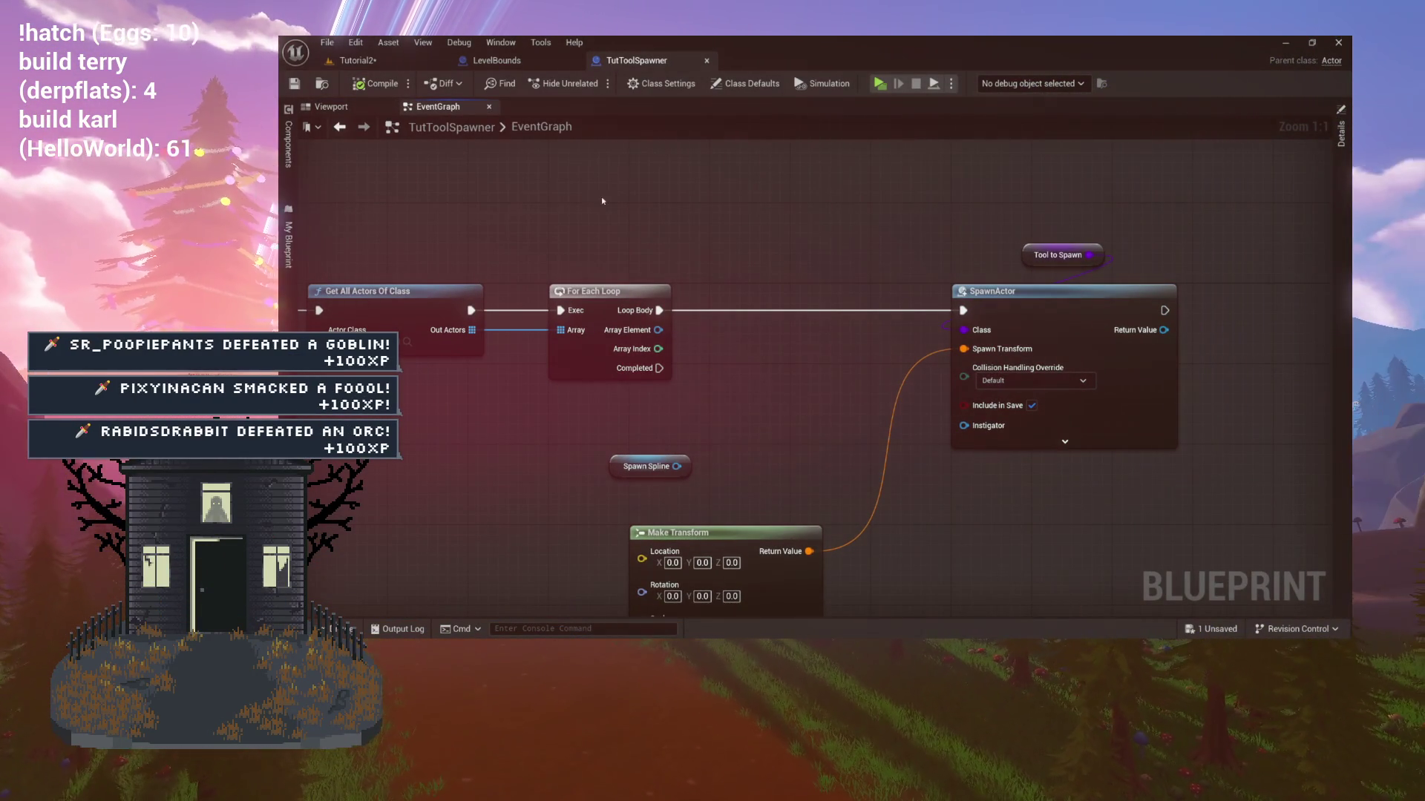
# Add a LENGTH node fed by the Out Actors array, placing Spawn Spline below it.
pyautogui.moveTo(762, 429)
pyautogui.mouseDown()
pyautogui.moveTo(740, 417)
pyautogui.moveTo(615, 443)
pyautogui.mouseUp()
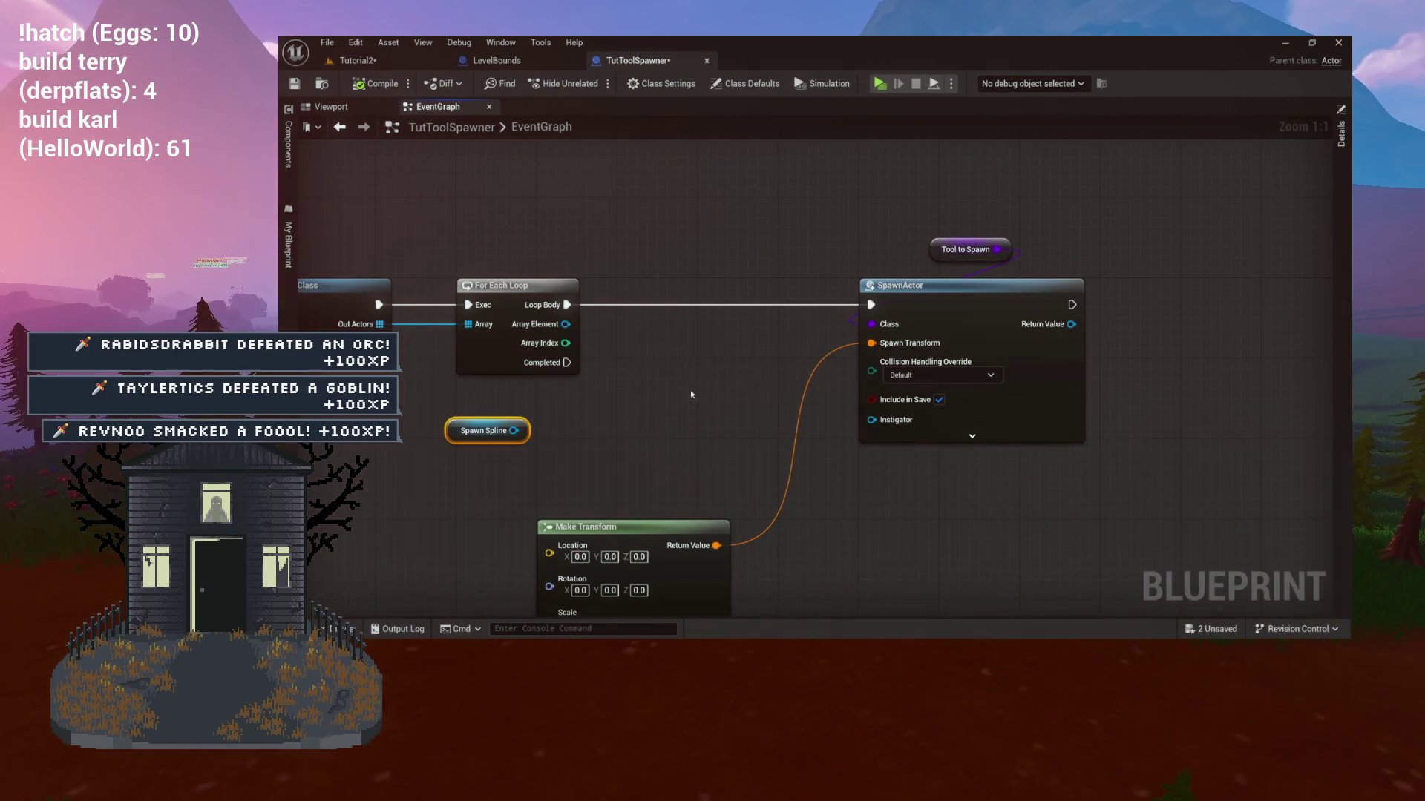
pyautogui.moveTo(643, 379); pyautogui.dragTo(791, 378)
pyautogui.moveTo(529, 324); pyautogui.dragTo(627, 389)
pyautogui.write('length')
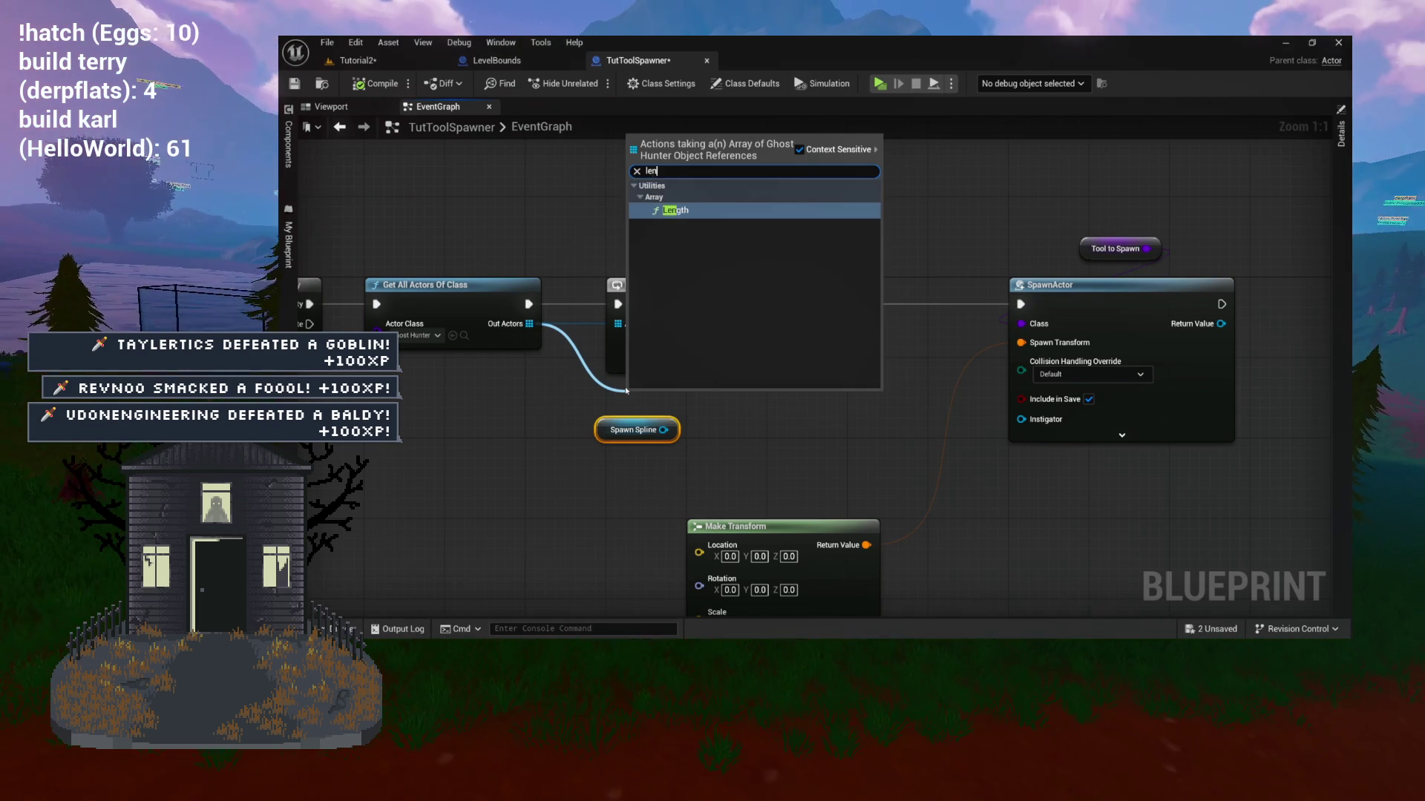
pyautogui.press('Return')
pyautogui.moveTo(646, 430)
pyautogui.mouseDown()
pyautogui.moveTo(656, 461)
pyautogui.moveTo(633, 446)
pyautogui.mouseUp()
# Add a Get Location at Distance Along Spline node targeting Spawn Spline.
pyautogui.click(331, 106)
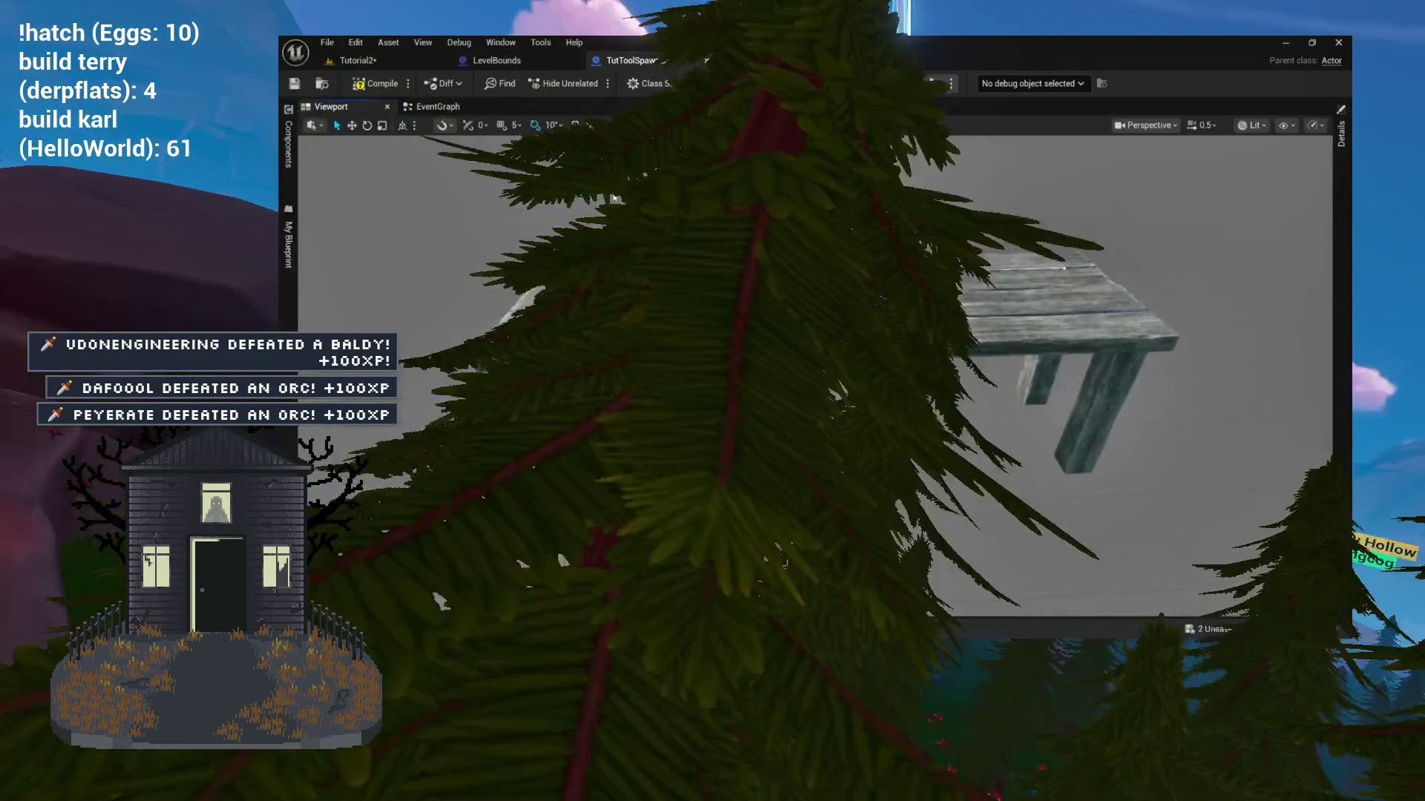
pyautogui.scroll(8, 817, 371)
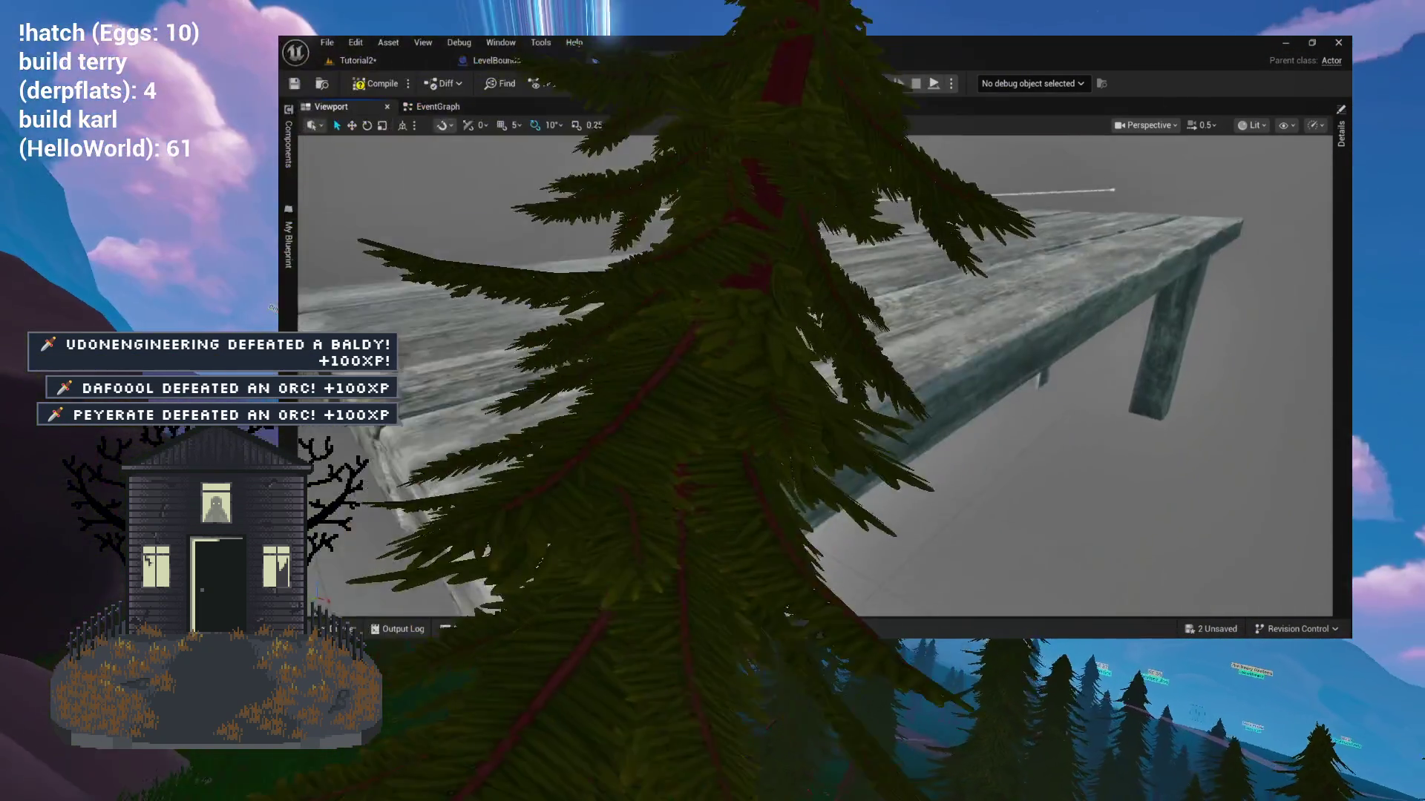
pyautogui.scroll(-4, 678, 229)
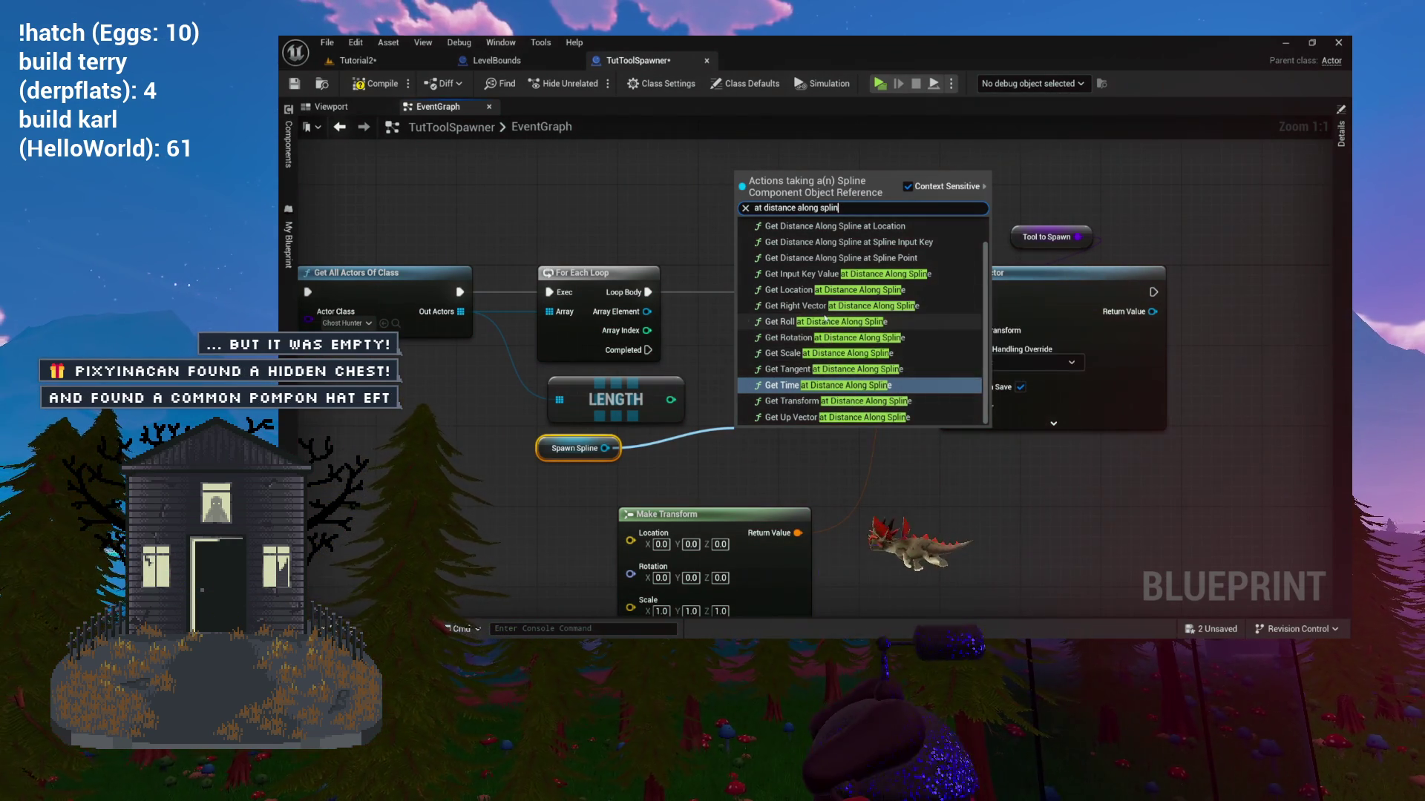
pyautogui.scroll(2, 890, 327)
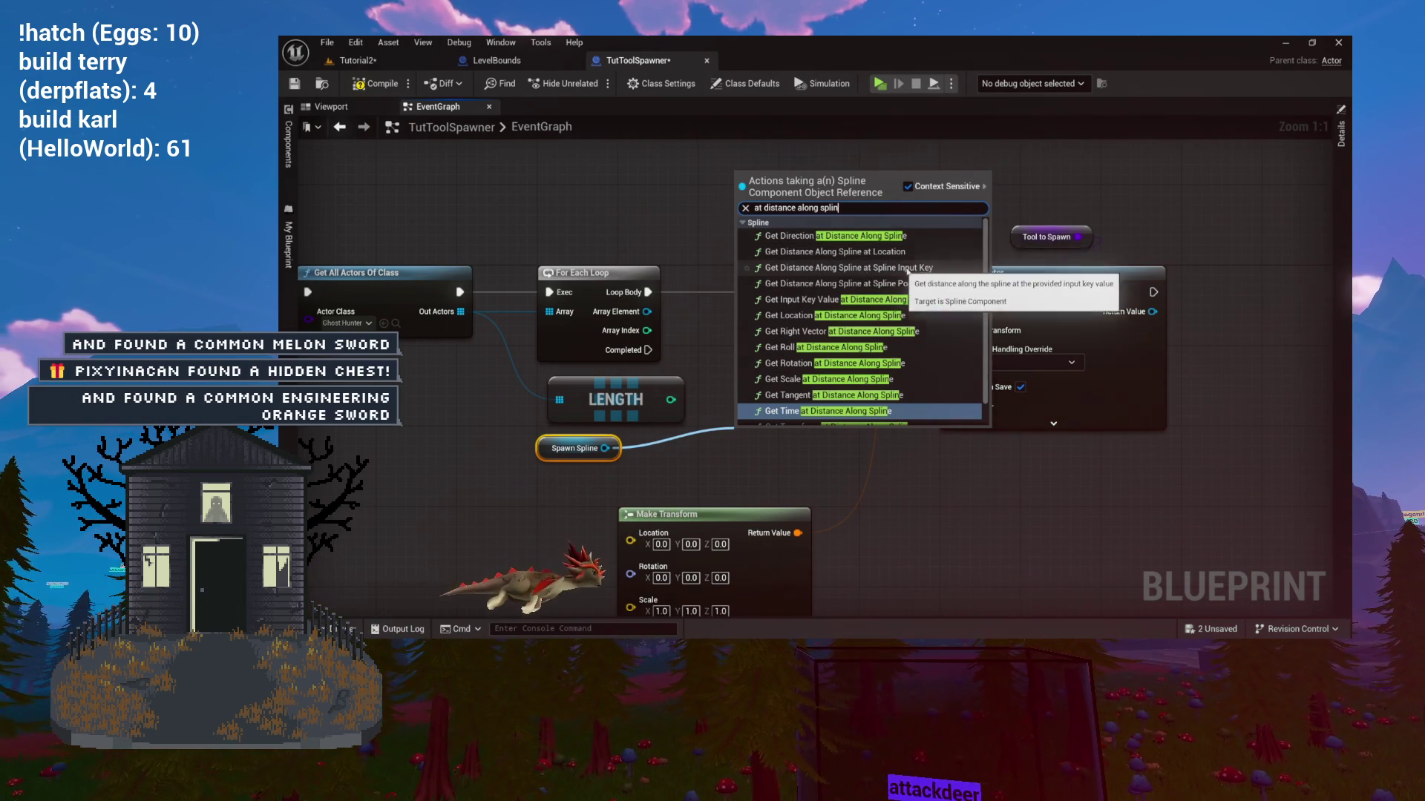
pyautogui.scroll(-1, 861, 296)
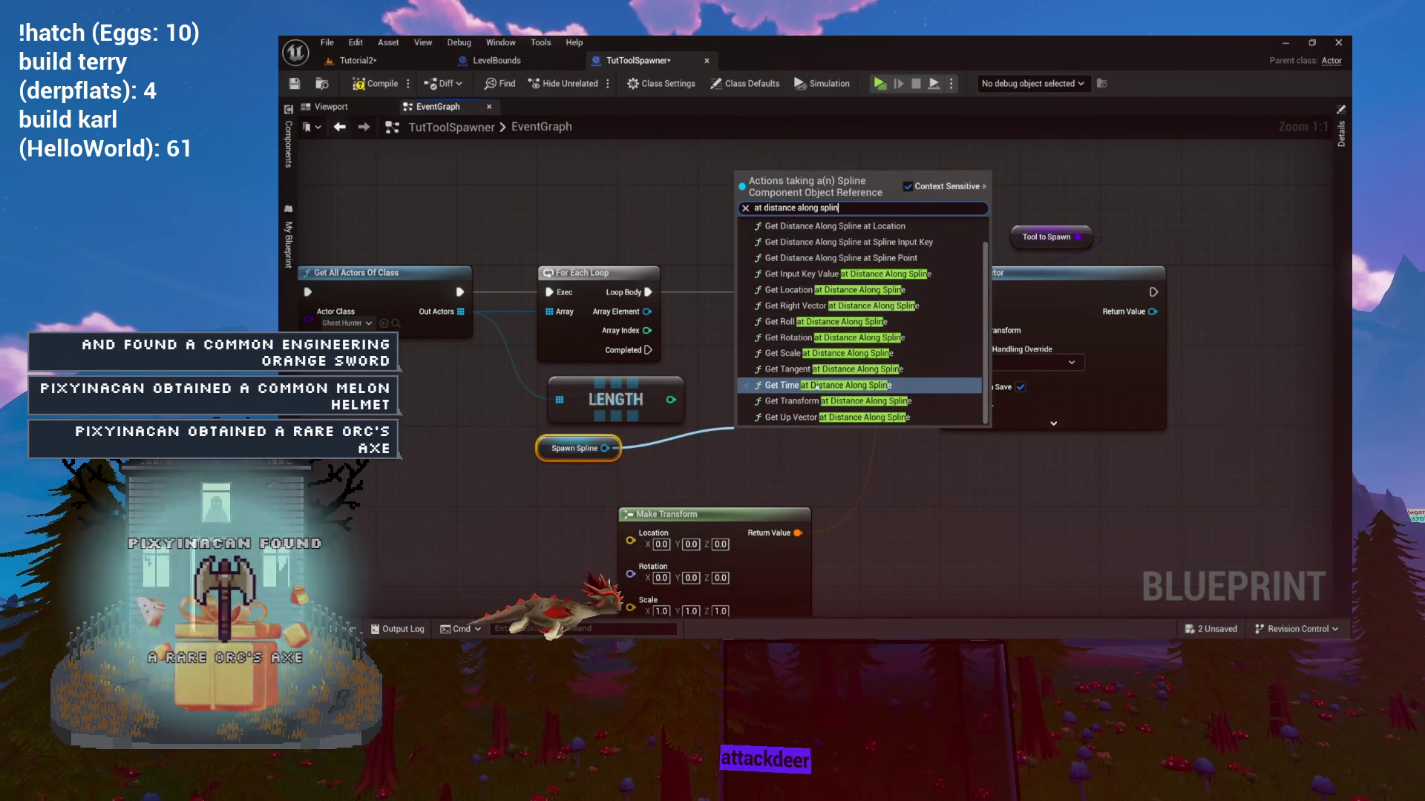
pyautogui.scroll(1, 824, 379)
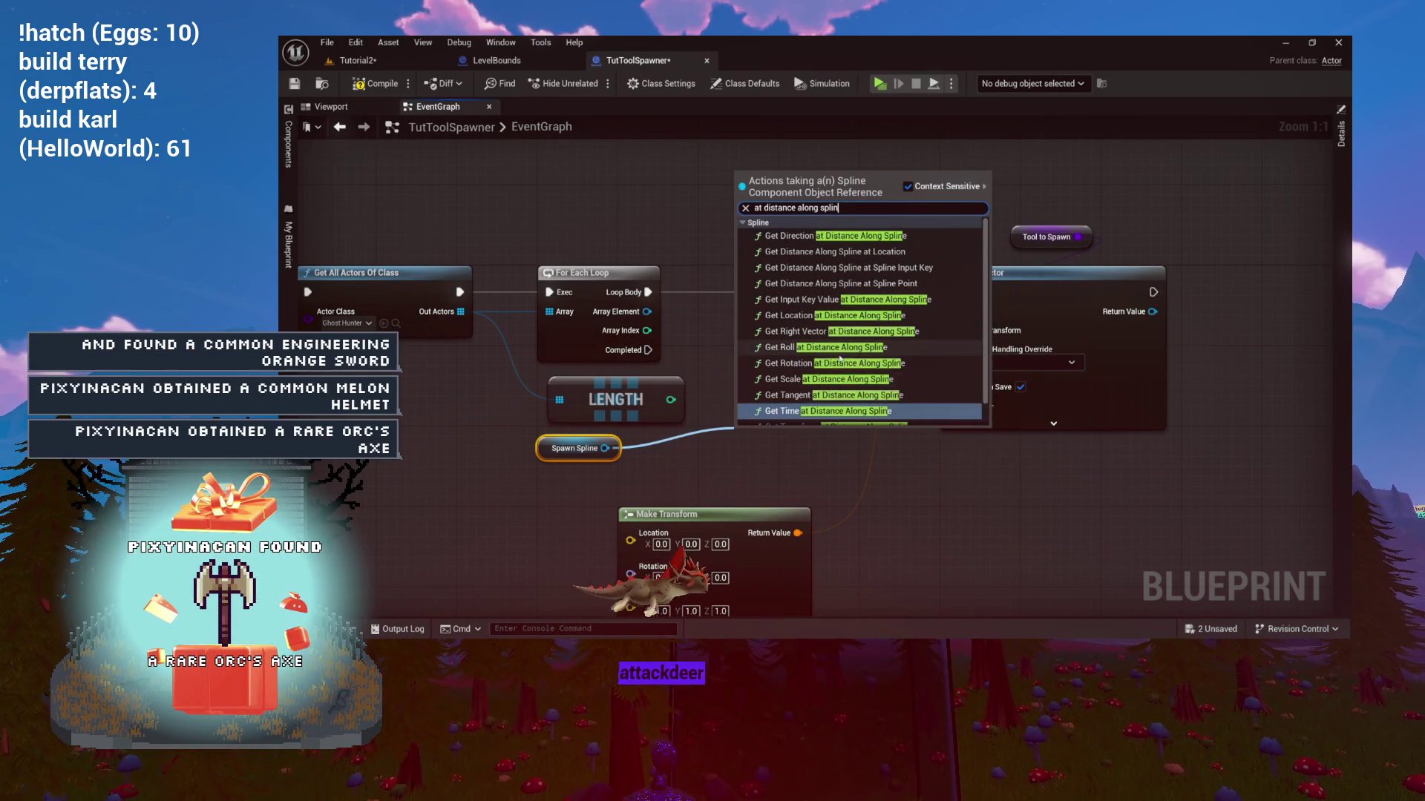
pyautogui.click(823, 316)
# Add Get Transform at Distance Along Spline from Spawn Spline and delete the Get Location node.
pyautogui.moveTo(684, 531)
pyautogui.mouseDown()
pyautogui.moveTo(743, 454)
pyautogui.moveTo(1052, 540)
pyautogui.mouseUp()
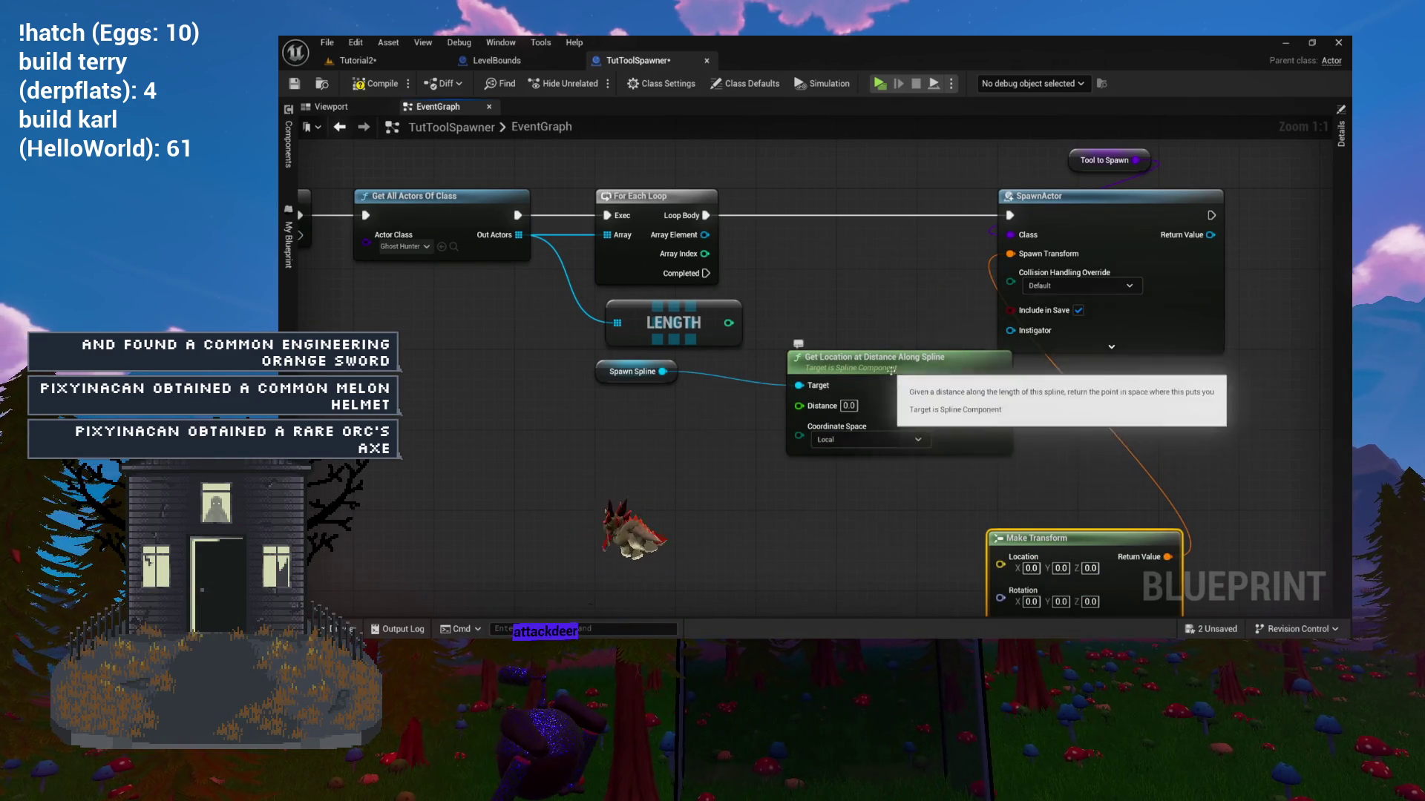
pyautogui.moveTo(887, 454); pyautogui.dragTo(835, 483)
pyautogui.moveTo(635, 325); pyautogui.dragTo(673, 445)
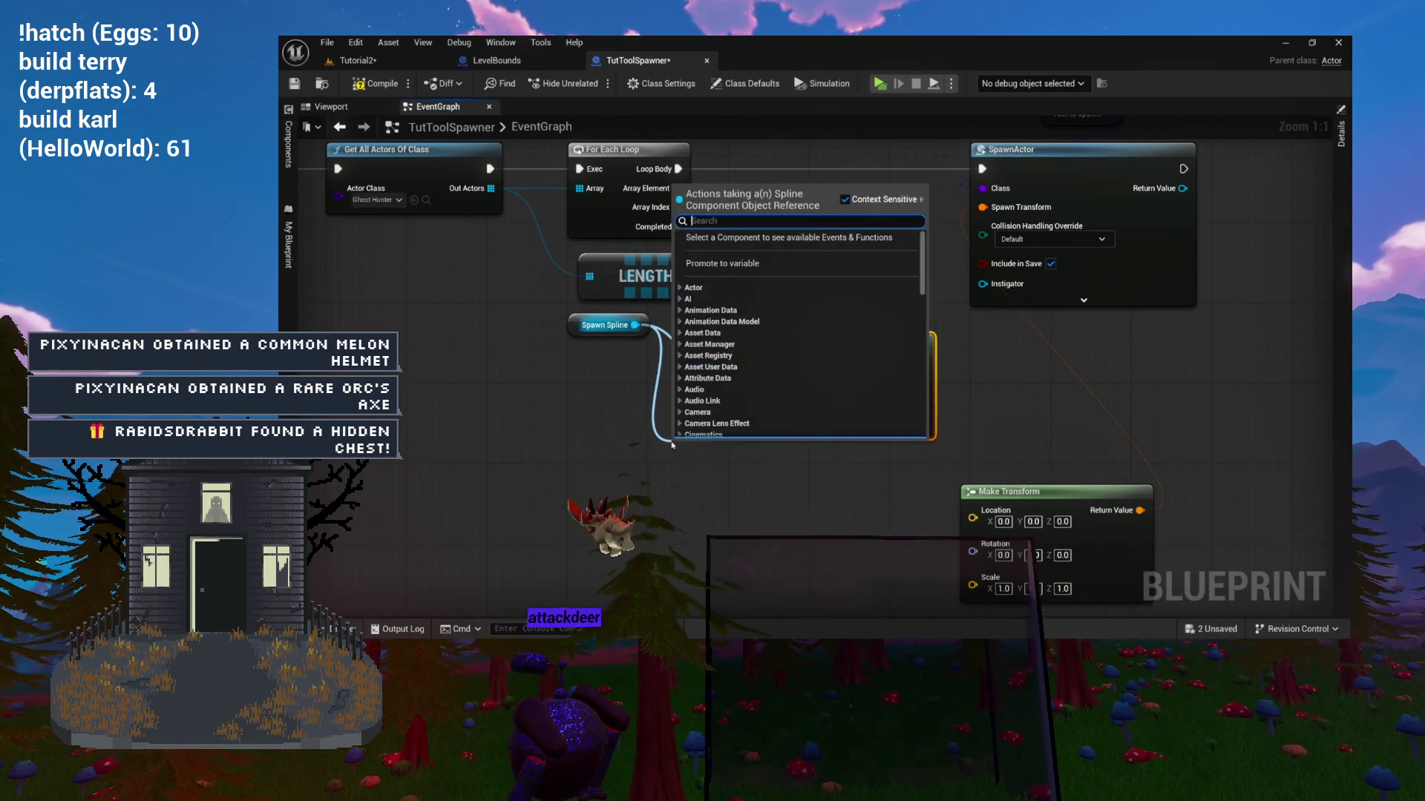
pyautogui.write('at dit')
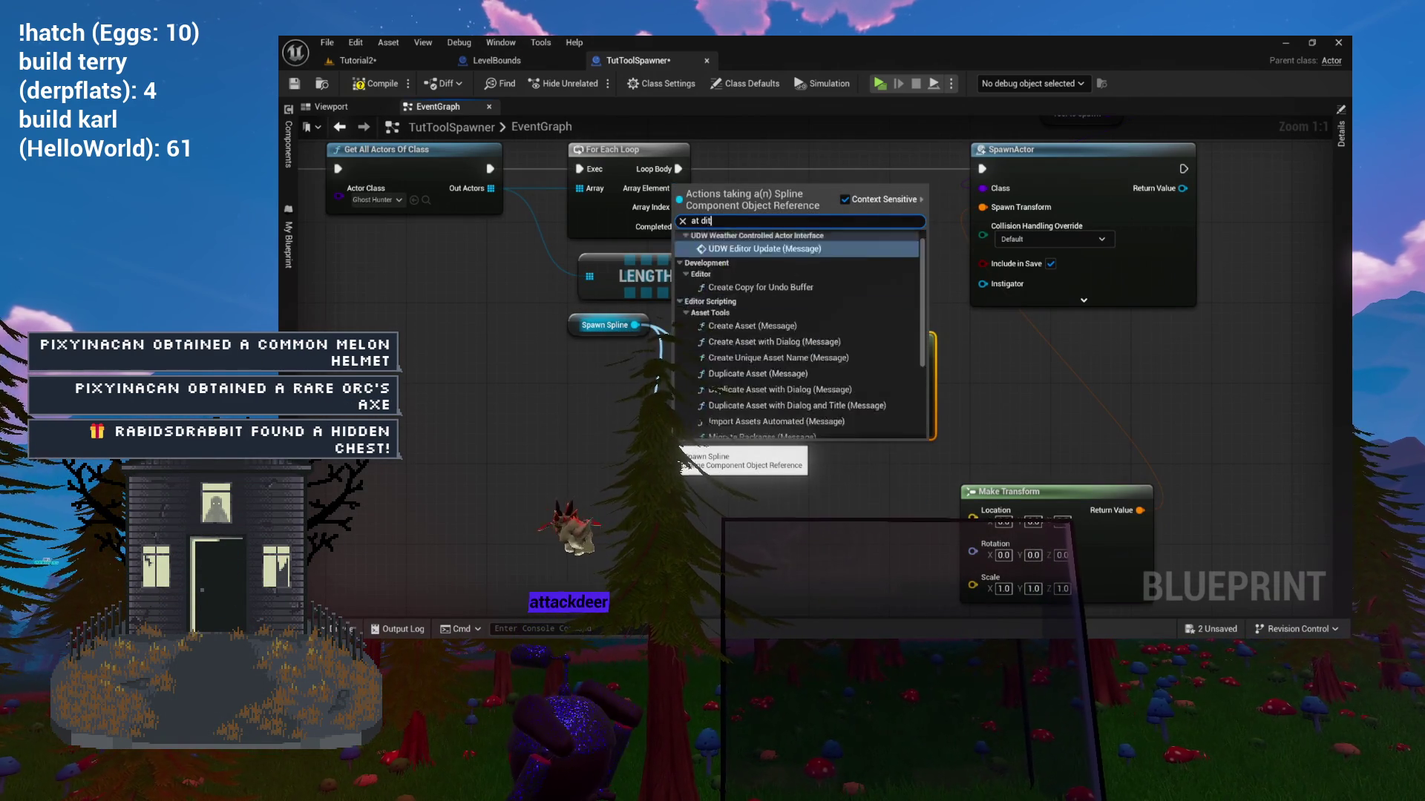
pyautogui.press('BackSpace')
pyautogui.write('stance c')
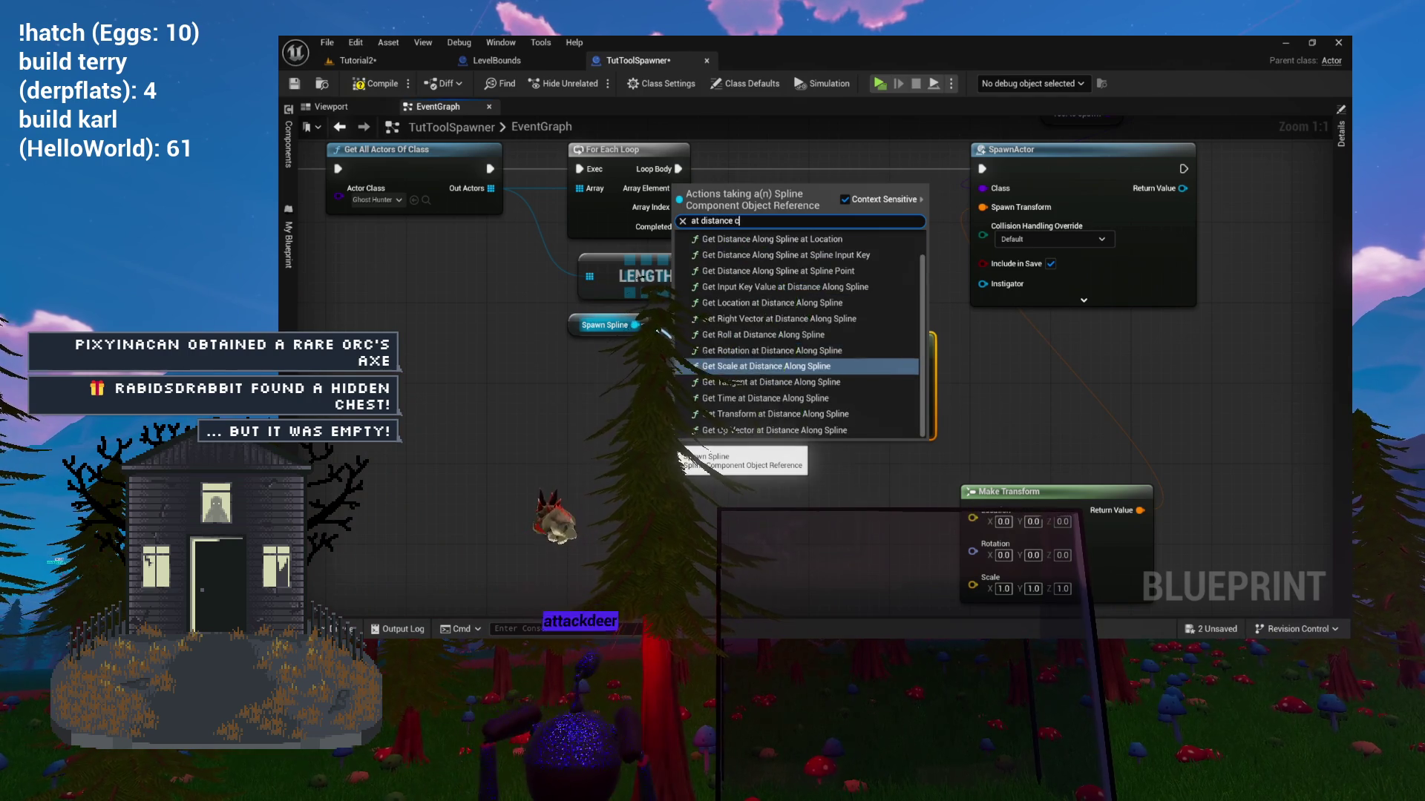
pyautogui.press('BackSpace')
pyautogui.write('along')
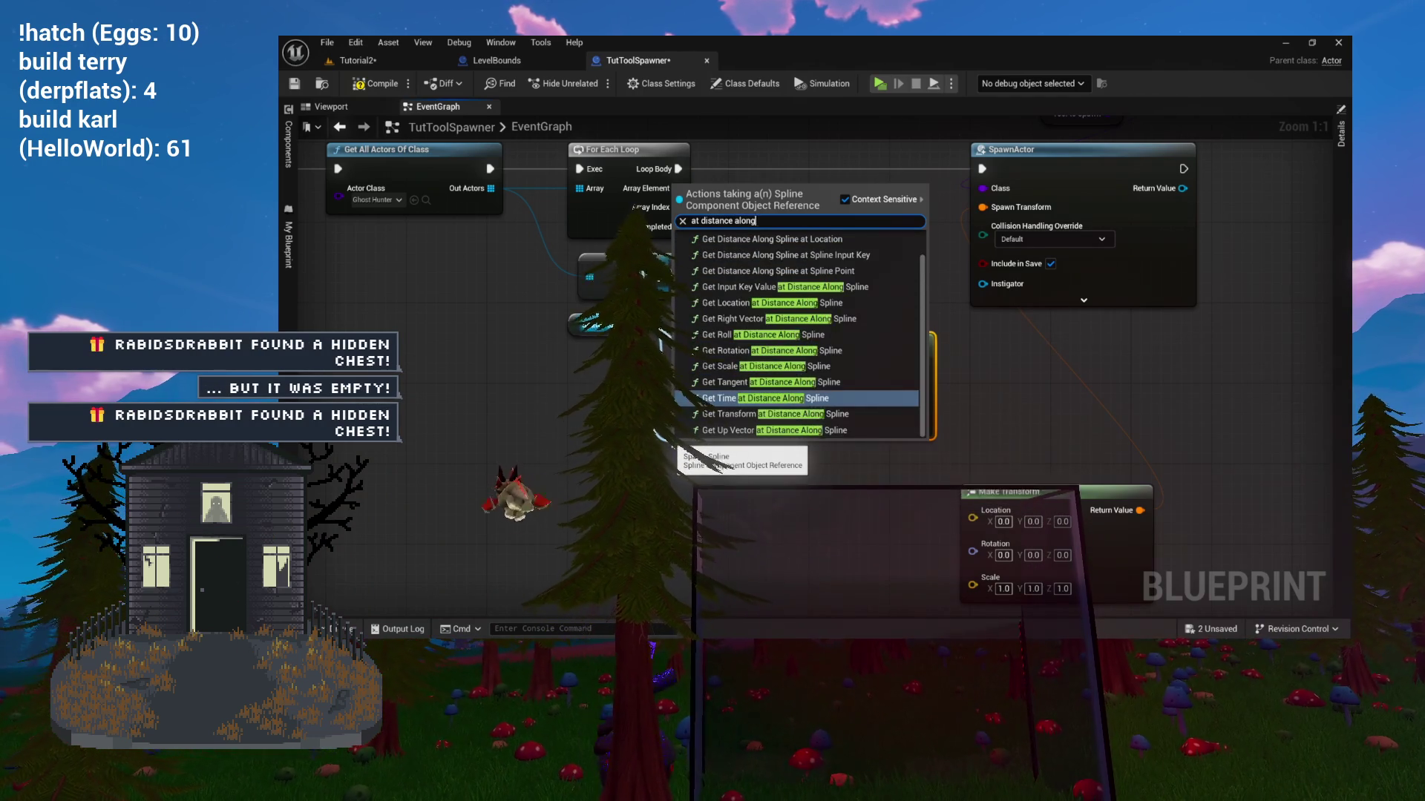
pyautogui.write(' spline')
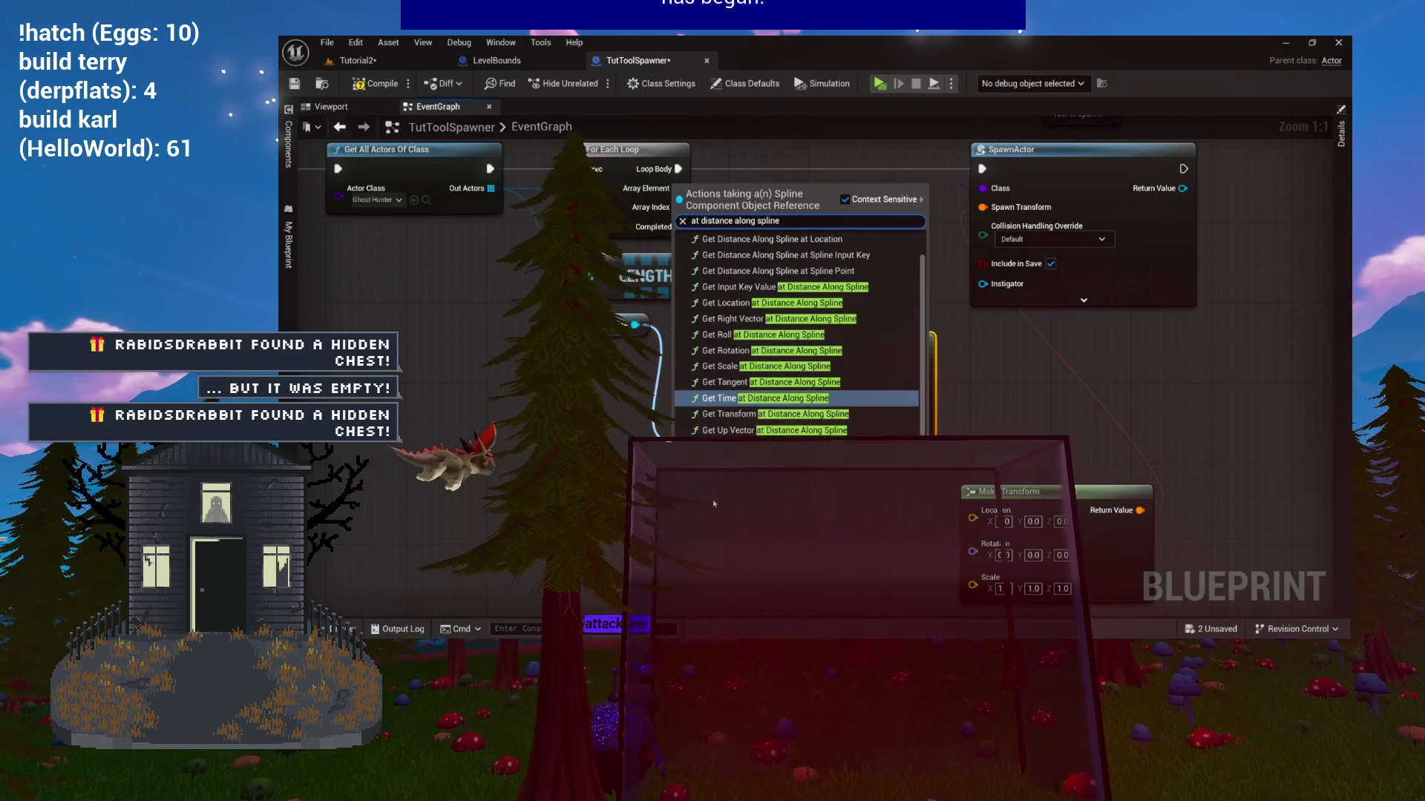
pyautogui.click(749, 416)
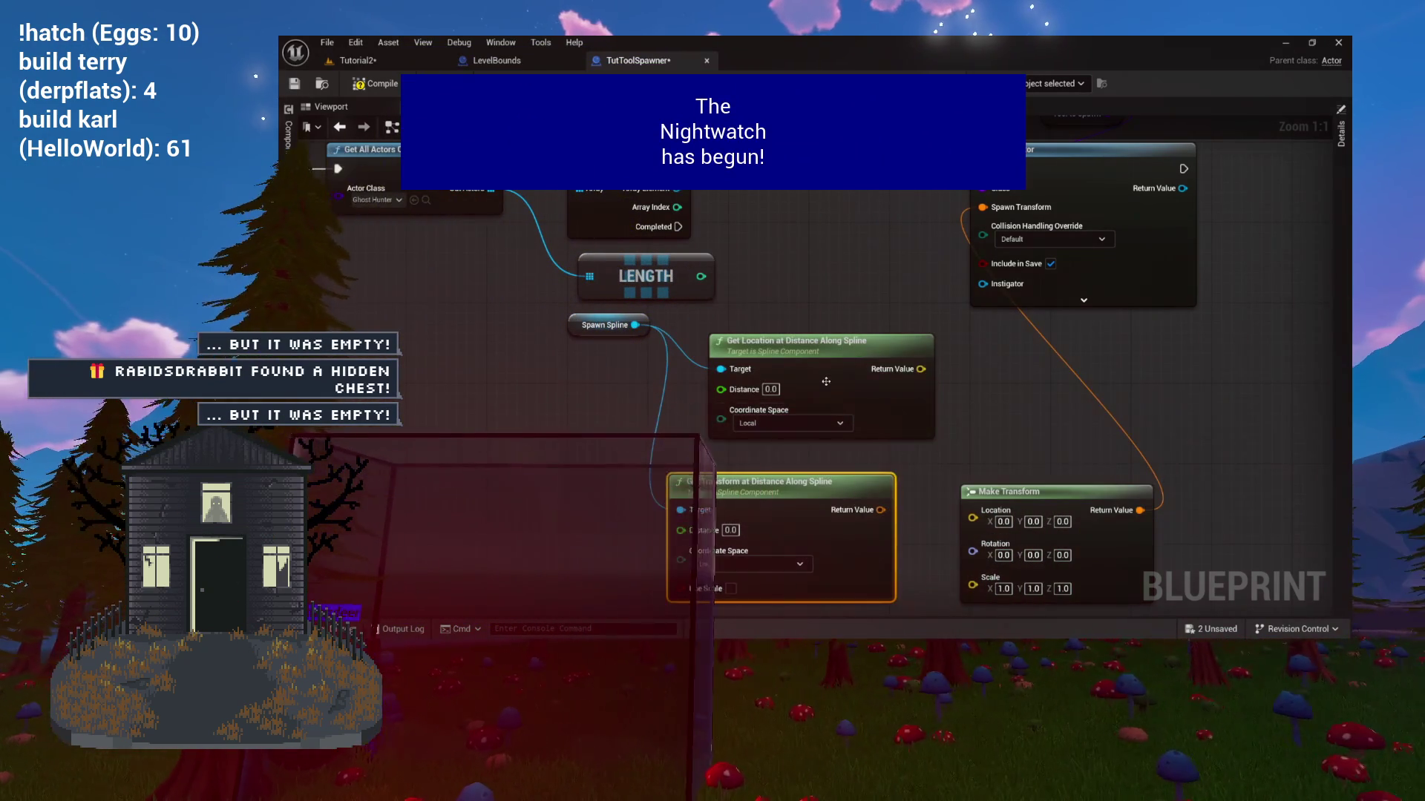
pyautogui.moveTo(823, 367); pyautogui.dragTo(797, 375)
pyautogui.press('Delete')
# Wire its Return Value into SpawnActor's Spawn Transform and delete the old Make Transform node.
pyautogui.moveTo(765, 475)
pyautogui.mouseDown()
pyautogui.moveTo(812, 270)
pyautogui.moveTo(783, 320)
pyautogui.moveTo(740, 315)
pyautogui.moveTo(759, 327)
pyautogui.mouseUp()
pyautogui.moveTo(850, 408); pyautogui.dragTo(950, 257)
pyautogui.moveTo(1039, 589)
pyautogui.mouseDown()
pyautogui.moveTo(958, 534)
pyautogui.moveTo(1074, 601)
pyautogui.mouseUp()
pyautogui.click(958, 534)
pyautogui.press('Delete')
pyautogui.moveTo(807, 387); pyautogui.dragTo(973, 399)
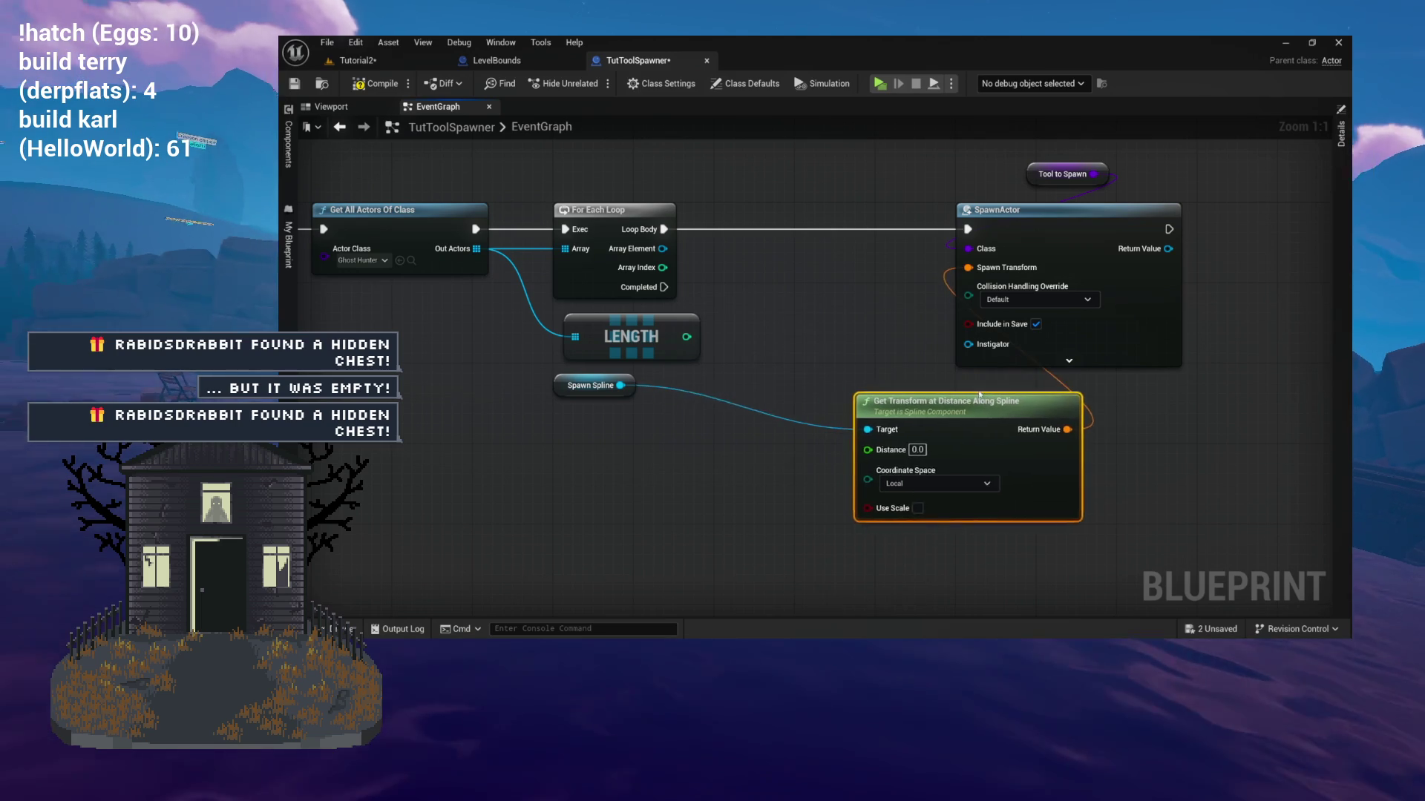
# Rearrange the Spawn Spline, Get Transform and LENGTH nodes, then drag a new wire off Spawn Spline.
pyautogui.moveTo(594, 385); pyautogui.dragTo(639, 442)
pyautogui.moveTo(825, 441); pyautogui.dragTo(656, 440)
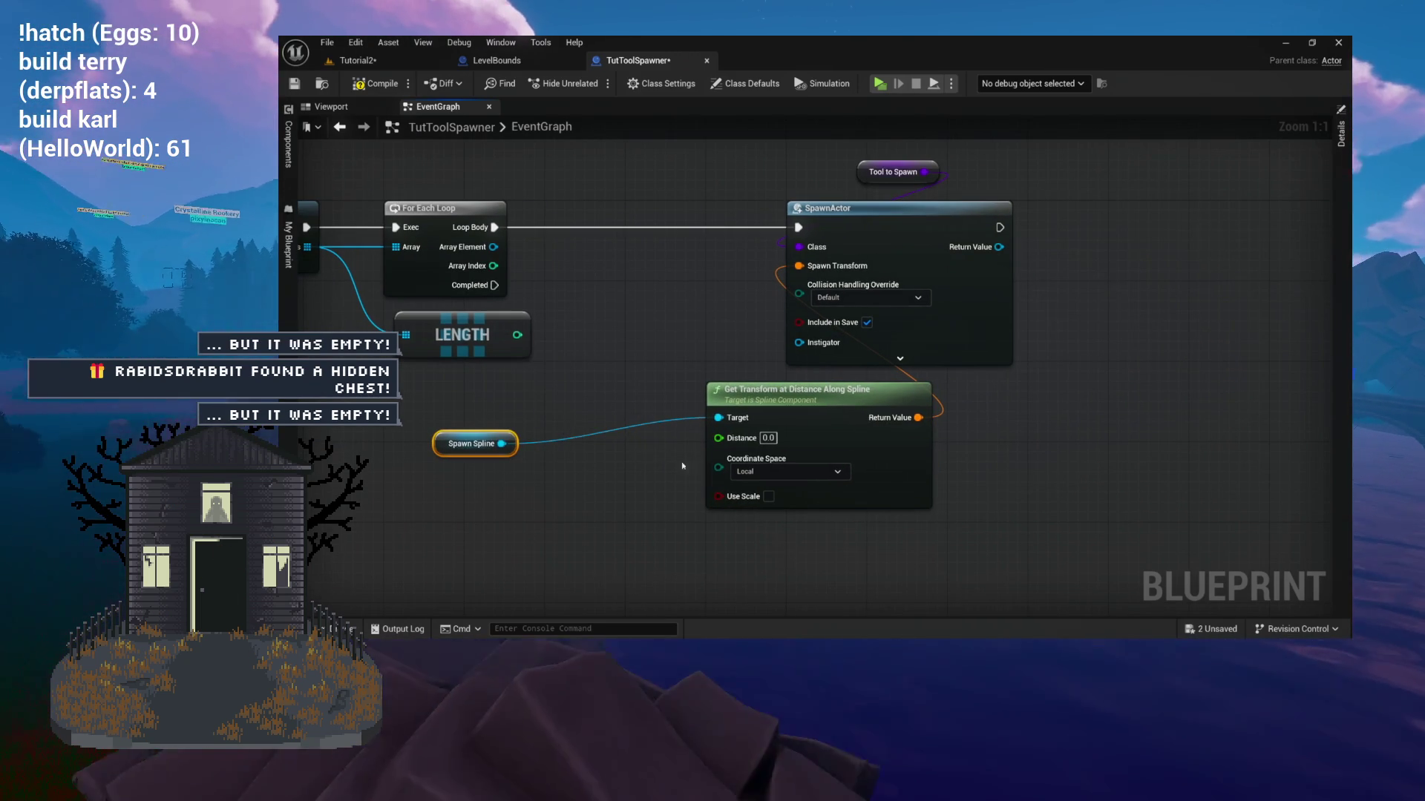
pyautogui.moveTo(723, 409); pyautogui.dragTo(582, 439)
pyautogui.moveTo(450, 444)
pyautogui.mouseDown()
pyautogui.moveTo(631, 394)
pyautogui.moveTo(699, 420)
pyautogui.mouseUp()
pyautogui.moveTo(497, 314); pyautogui.dragTo(584, 255)
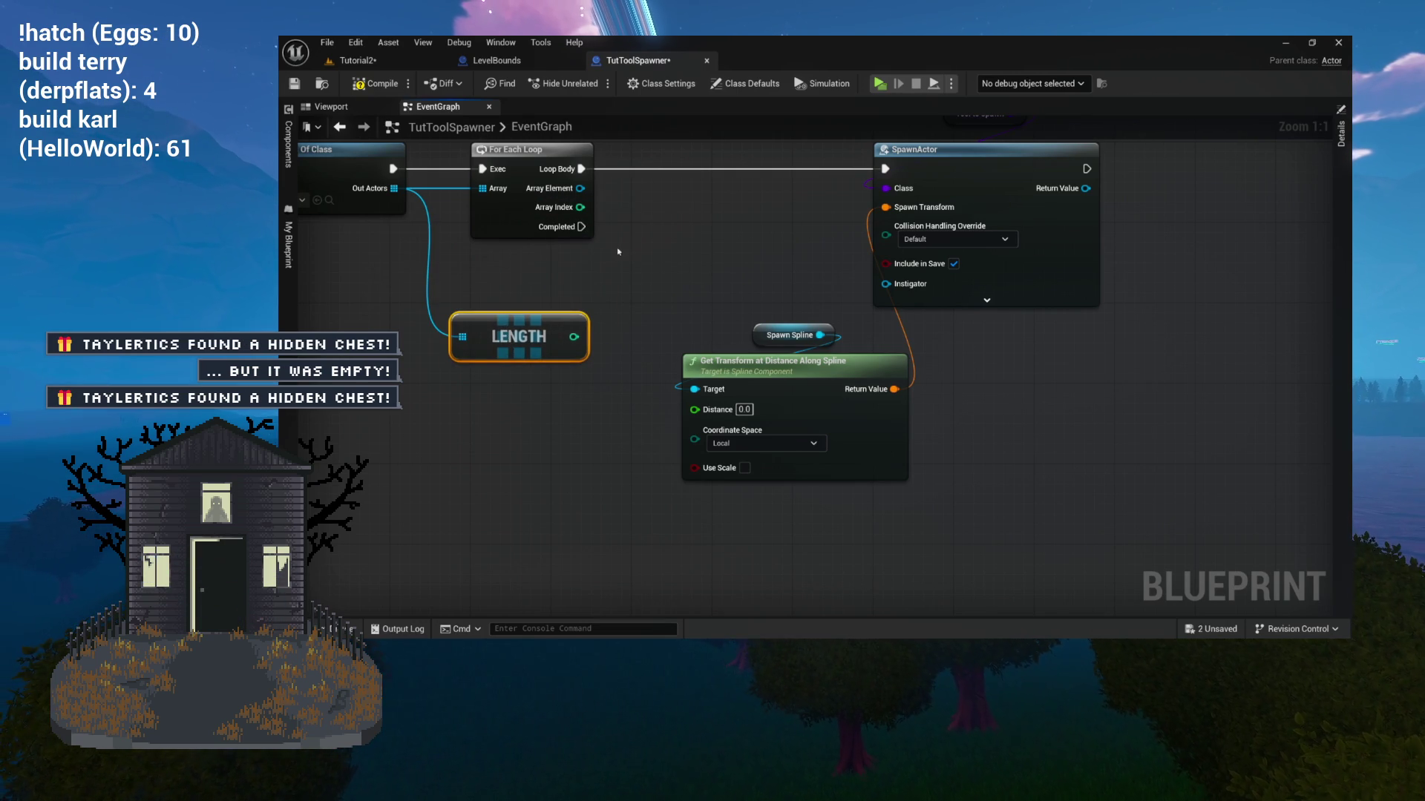
pyautogui.moveTo(650, 258); pyautogui.dragTo(576, 250)
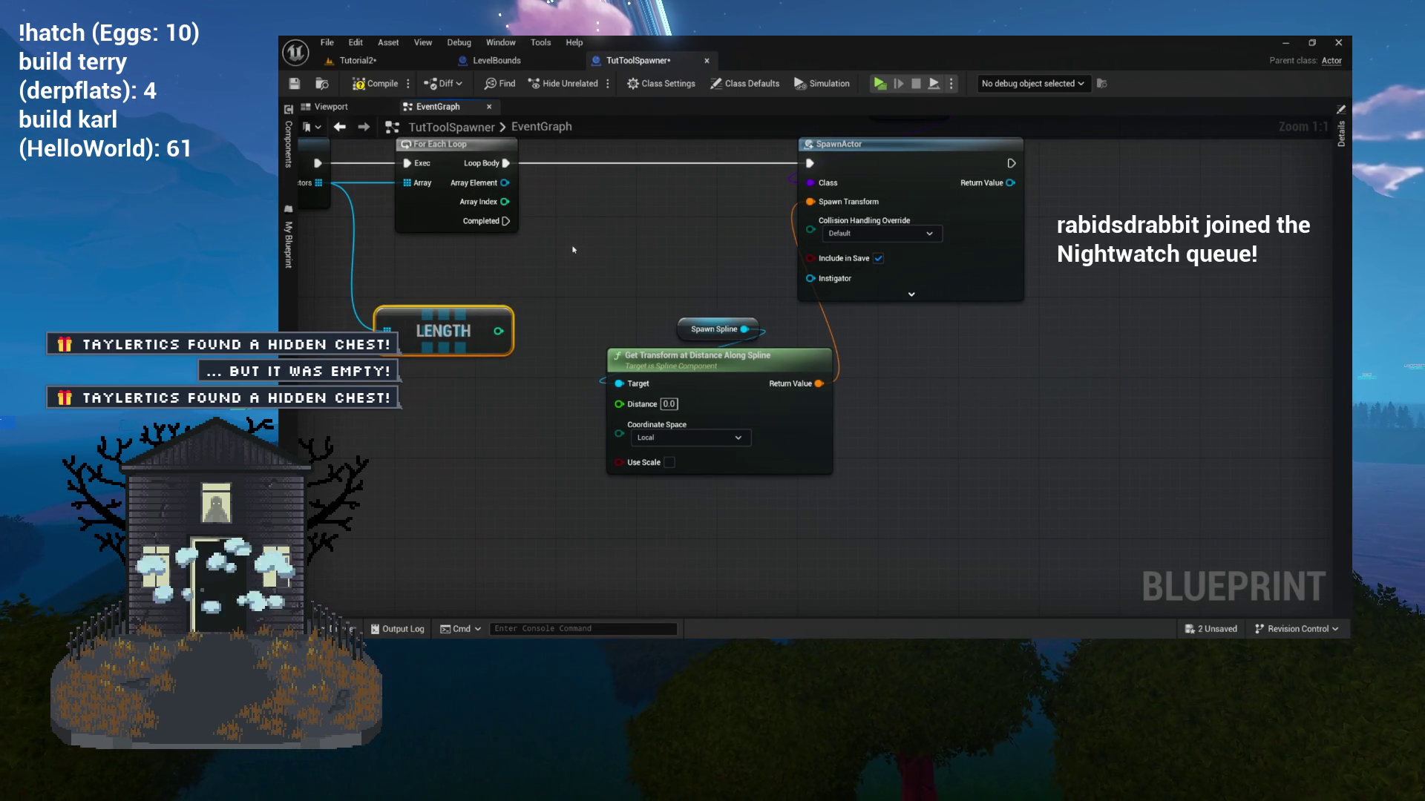
pyautogui.moveTo(568, 282)
pyautogui.mouseDown()
pyautogui.moveTo(634, 294)
pyautogui.moveTo(705, 340)
pyautogui.moveTo(747, 328)
pyautogui.mouseUp()
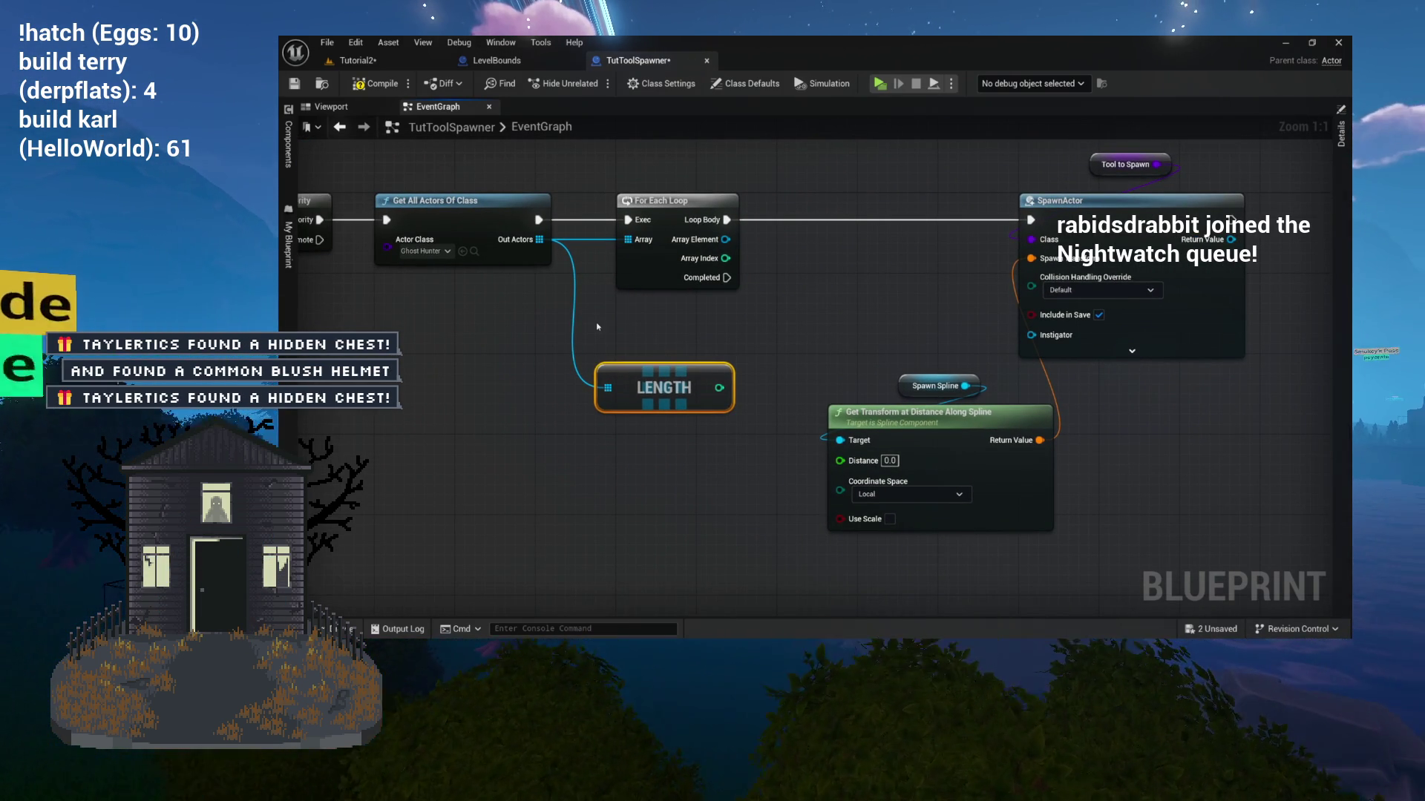
pyautogui.moveTo(660, 389)
pyautogui.mouseDown()
pyautogui.moveTo(619, 368)
pyautogui.moveTo(669, 379)
pyautogui.mouseUp()
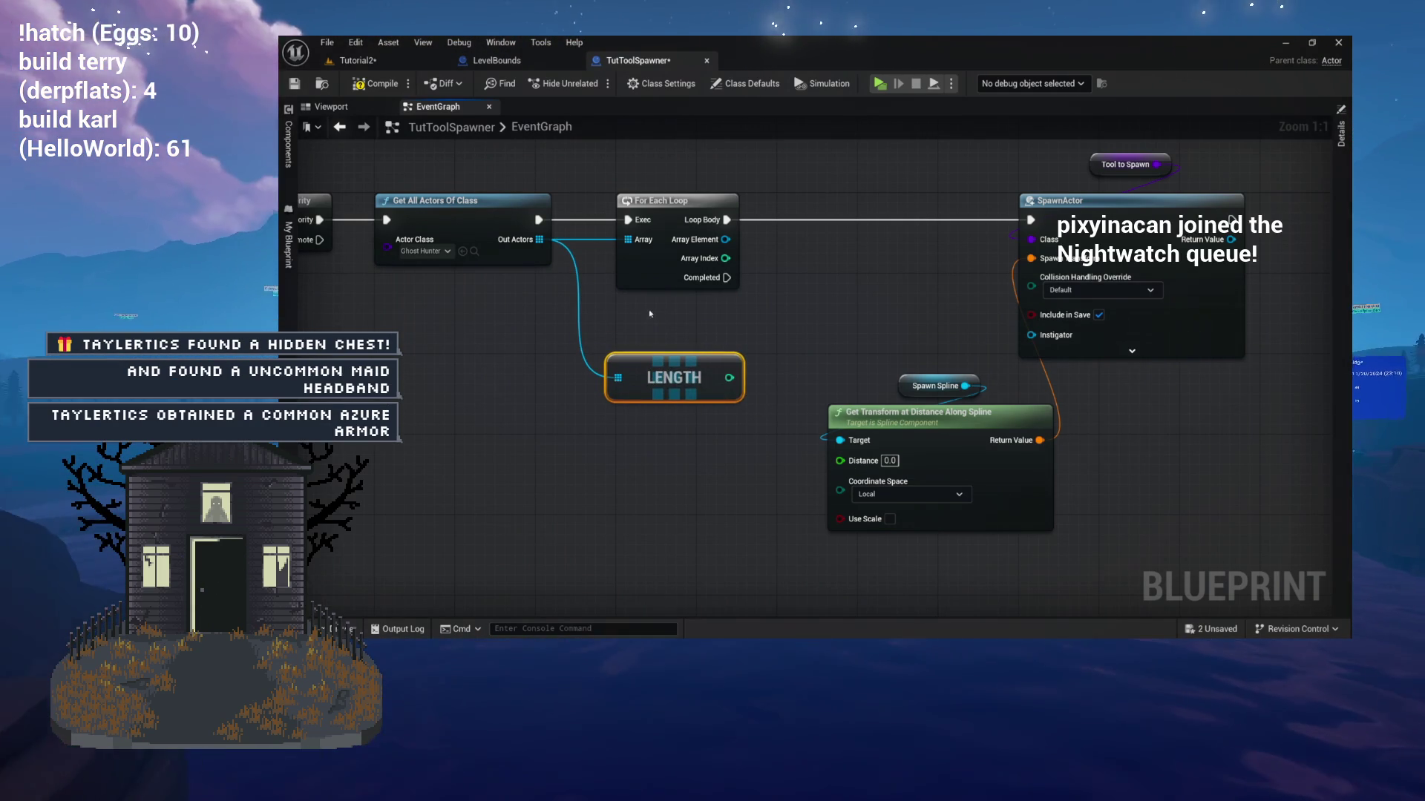
pyautogui.click(914, 386)
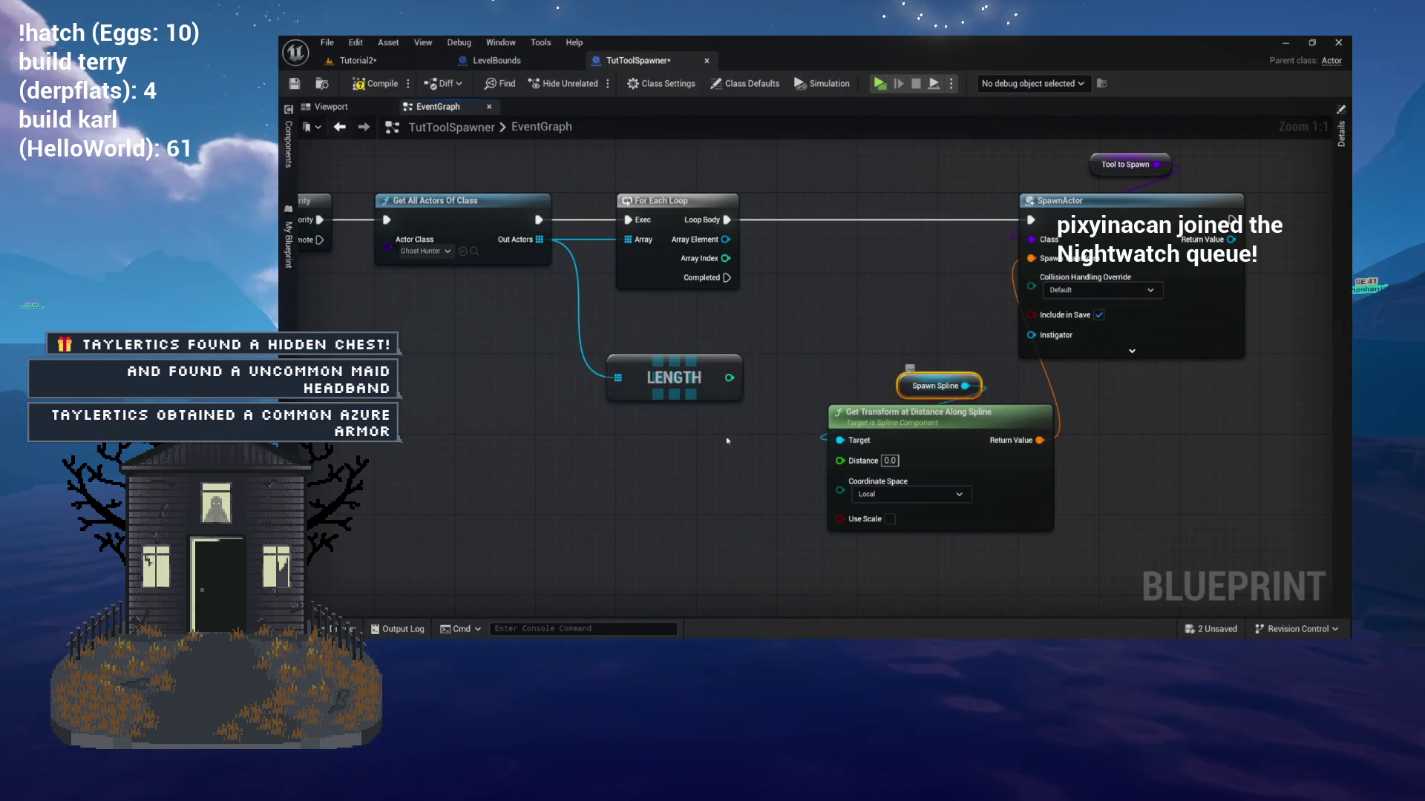
pyautogui.moveTo(512, 466); pyautogui.dragTo(574, 455)
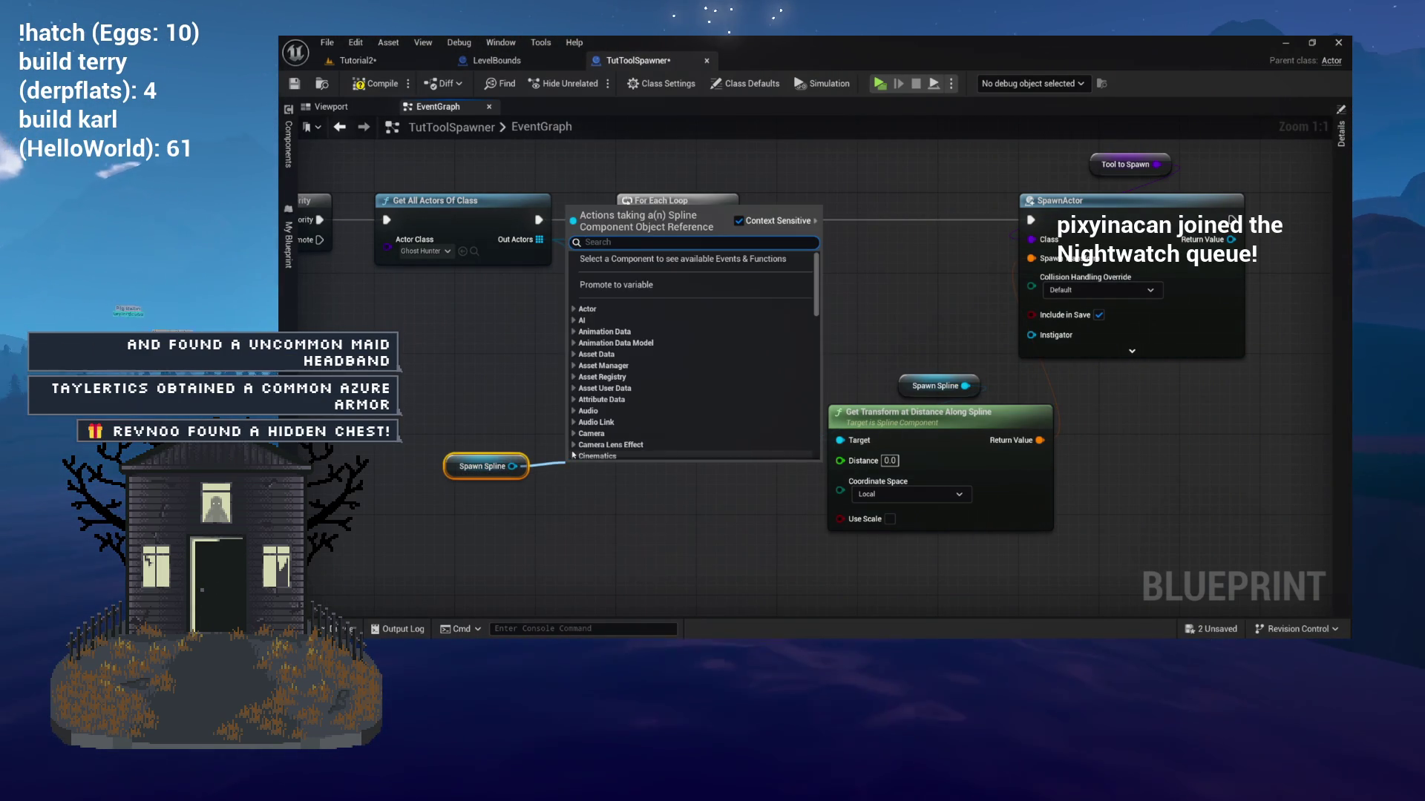
# Add a Get Spline Length node on Spawn Spline and arrange it near LENGTH.
pyautogui.write('length')
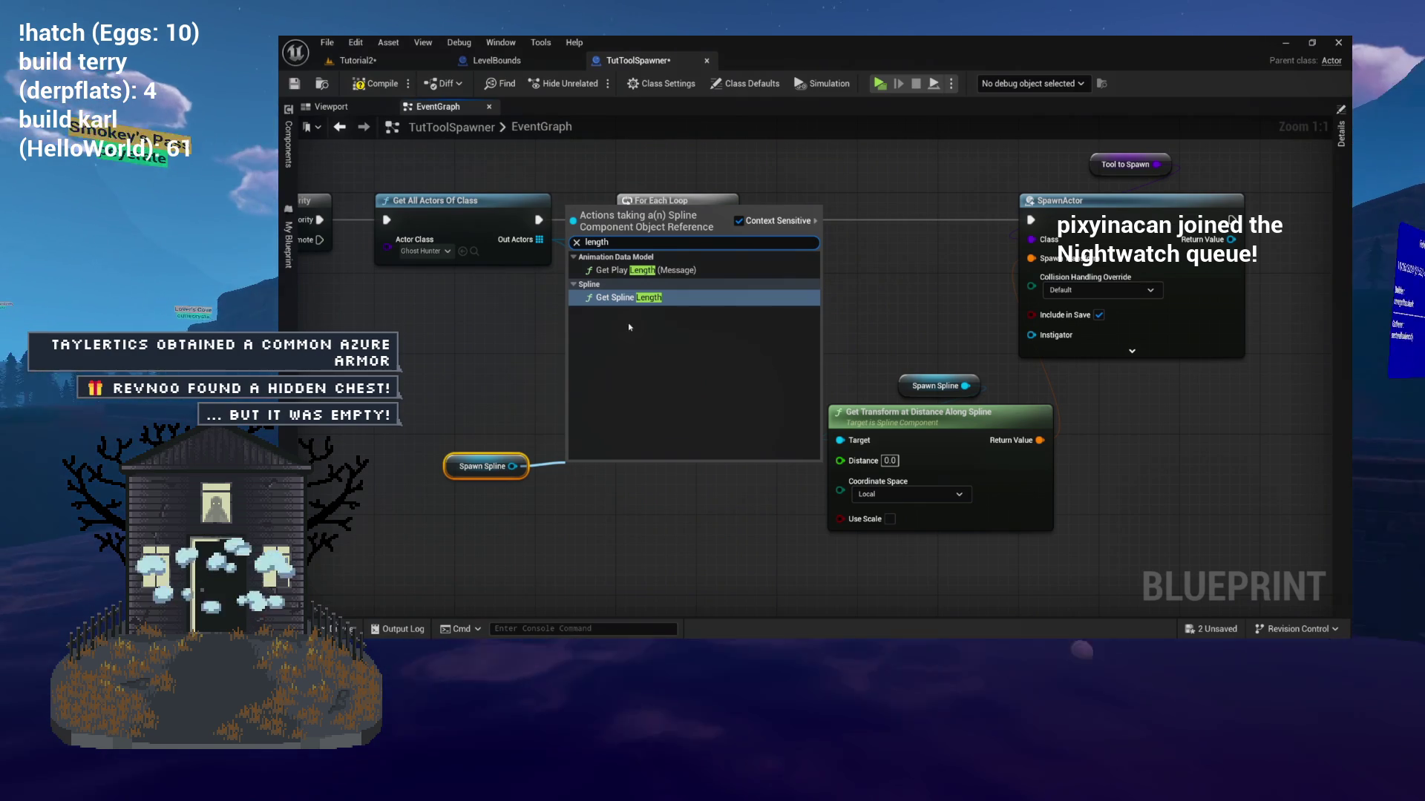
pyautogui.click(628, 298)
pyautogui.moveTo(624, 467); pyautogui.dragTo(533, 509)
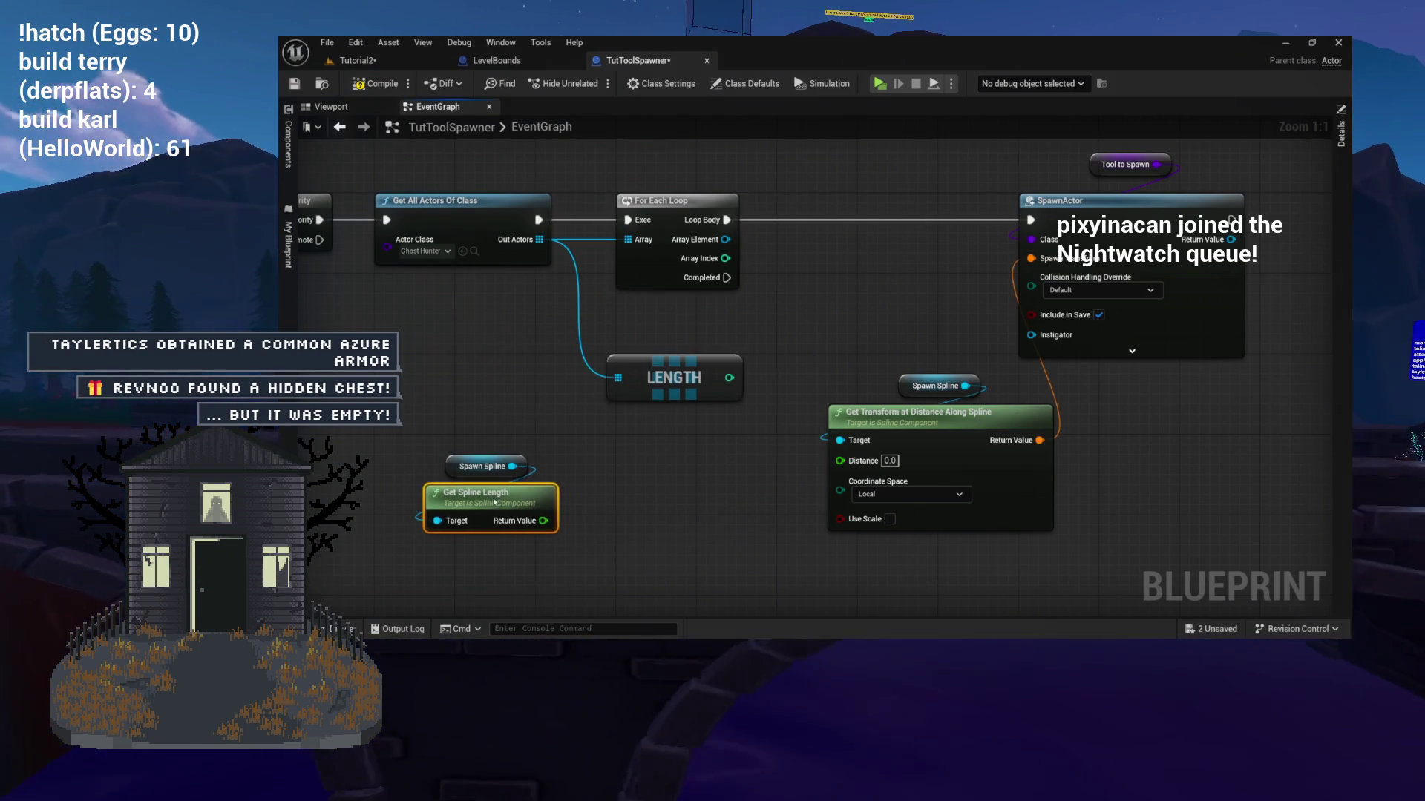
pyautogui.moveTo(567, 444)
pyautogui.mouseDown()
pyautogui.moveTo(415, 536)
pyautogui.moveTo(653, 453)
pyautogui.moveTo(638, 466)
pyautogui.moveTo(644, 430)
pyautogui.mouseUp()
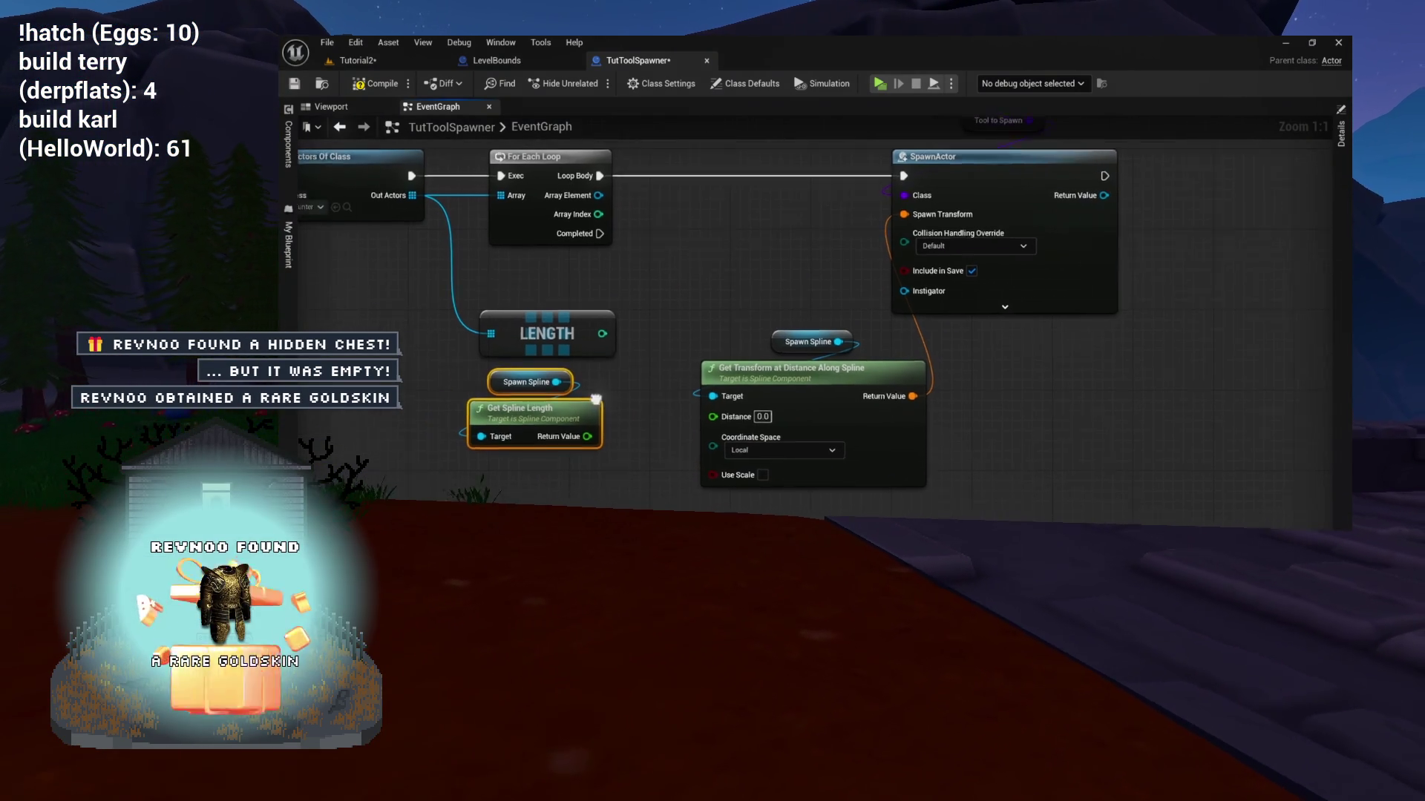
pyautogui.moveTo(675, 374)
pyautogui.mouseDown()
pyautogui.moveTo(657, 525)
pyautogui.moveTo(596, 435)
pyautogui.mouseUp()
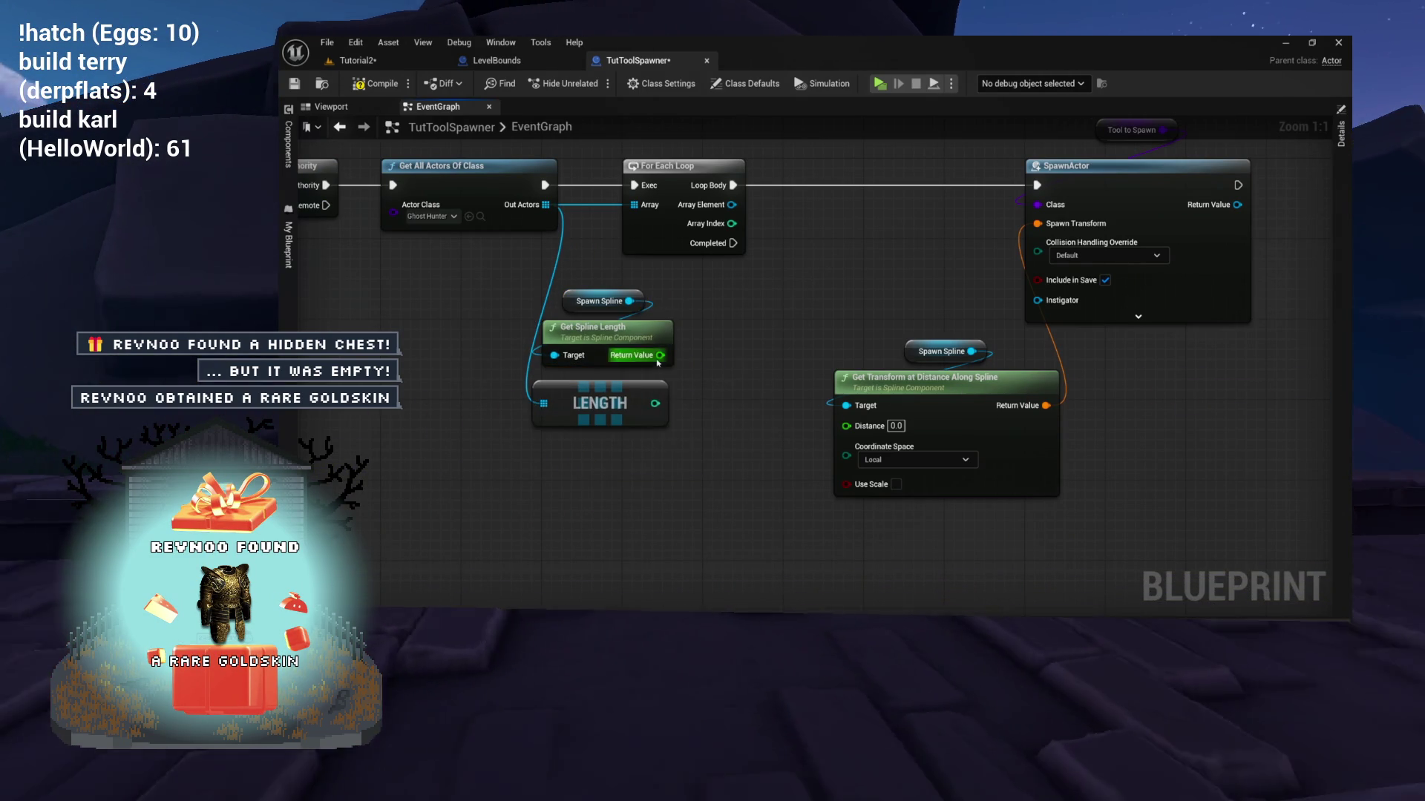
# Divide the spline length by the LENGTH array count using a Divide node.
pyautogui.moveTo(661, 355); pyautogui.dragTo(735, 330)
pyautogui.write('divi')
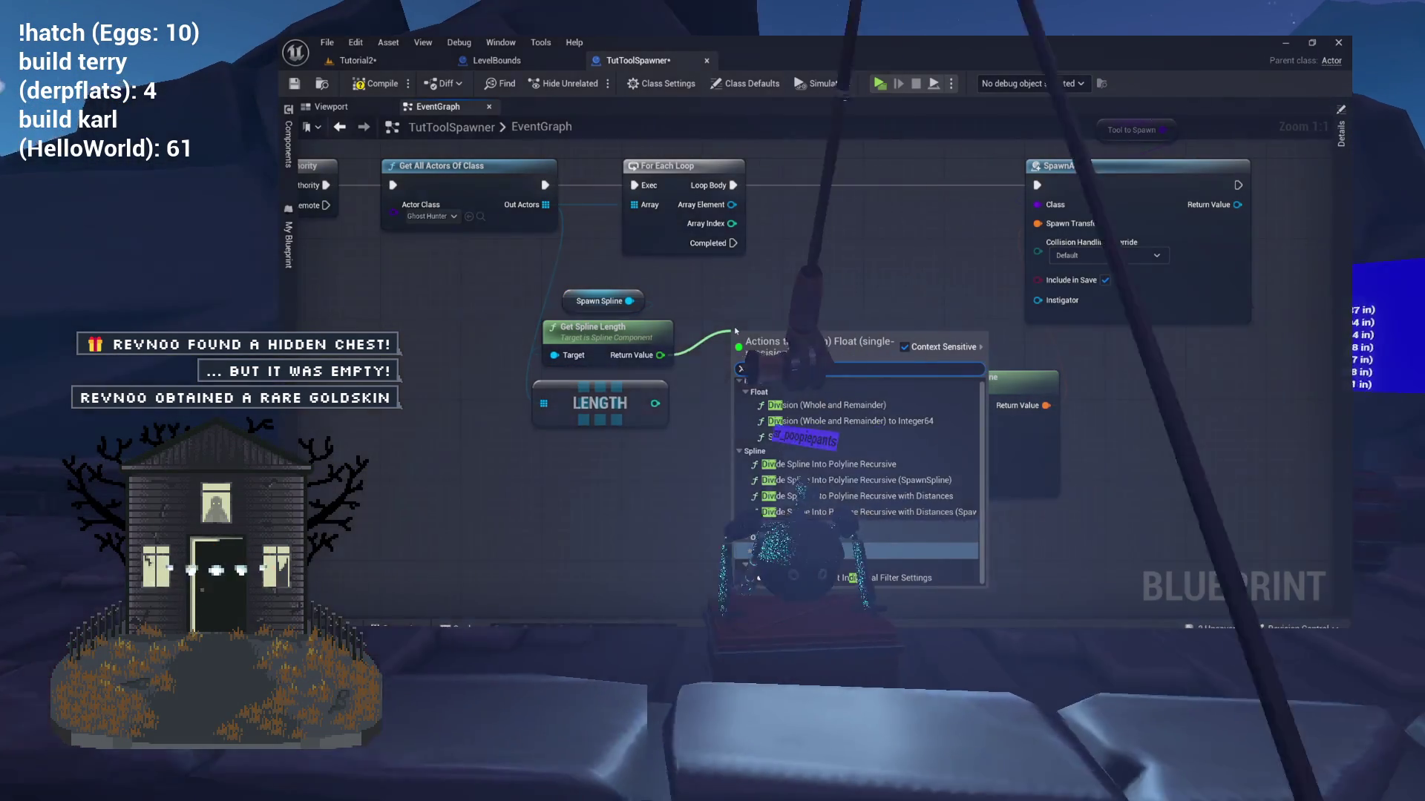
pyautogui.press('Return')
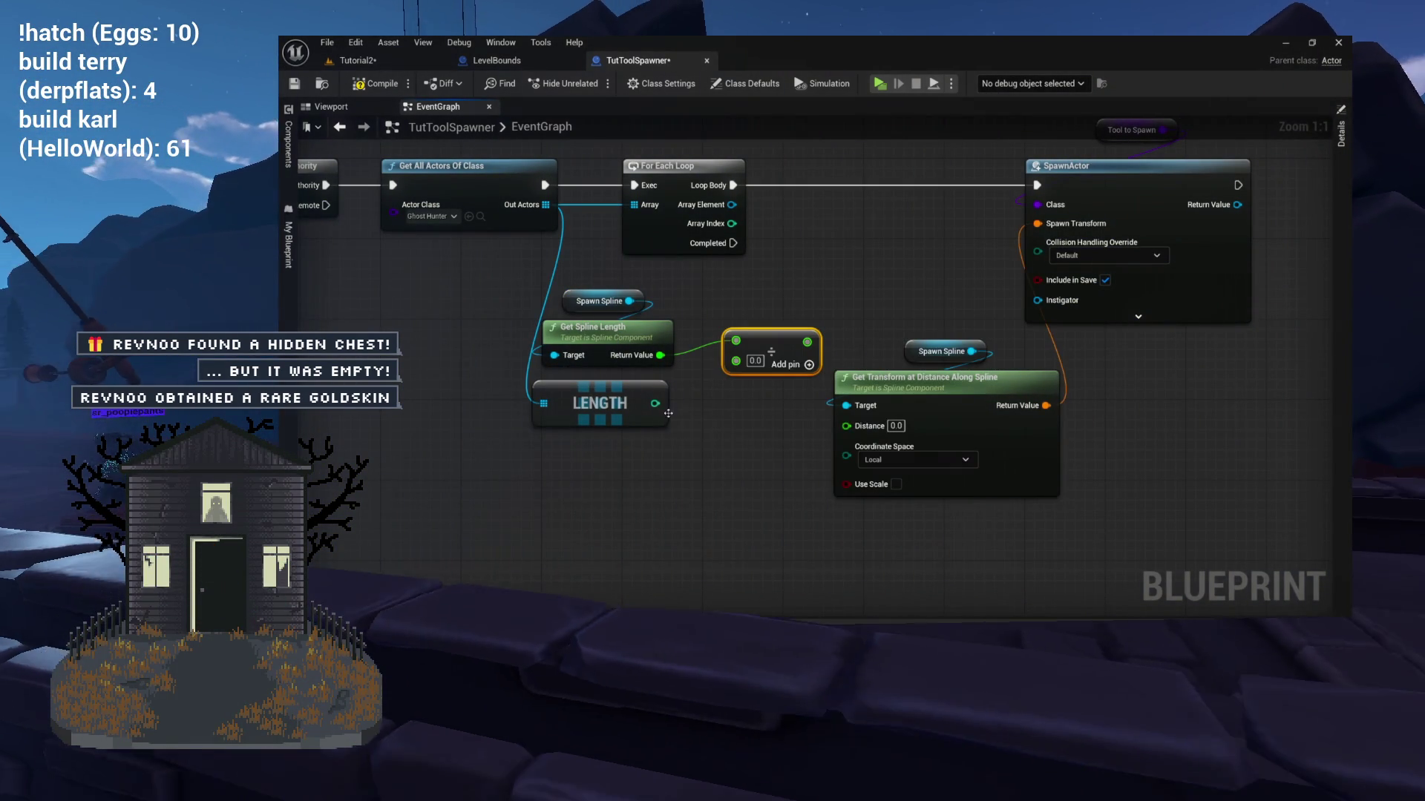
pyautogui.moveTo(740, 363); pyautogui.dragTo(741, 363)
pyautogui.moveTo(758, 344); pyautogui.dragTo(747, 372)
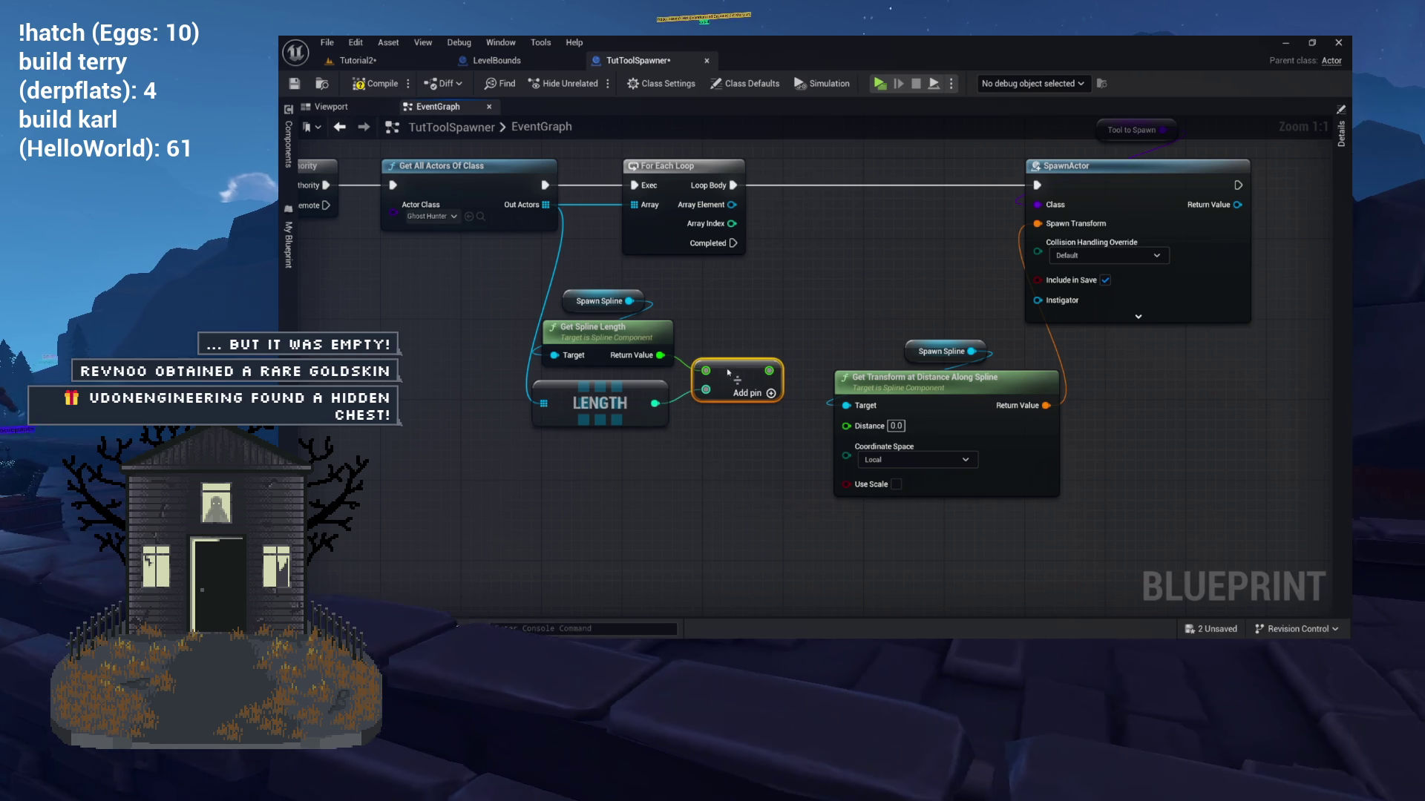
pyautogui.moveTo(551, 283)
pyautogui.mouseDown()
pyautogui.moveTo(705, 430)
pyautogui.moveTo(797, 493)
pyautogui.moveTo(657, 553)
pyautogui.moveTo(701, 509)
pyautogui.mouseUp()
pyautogui.click(809, 486)
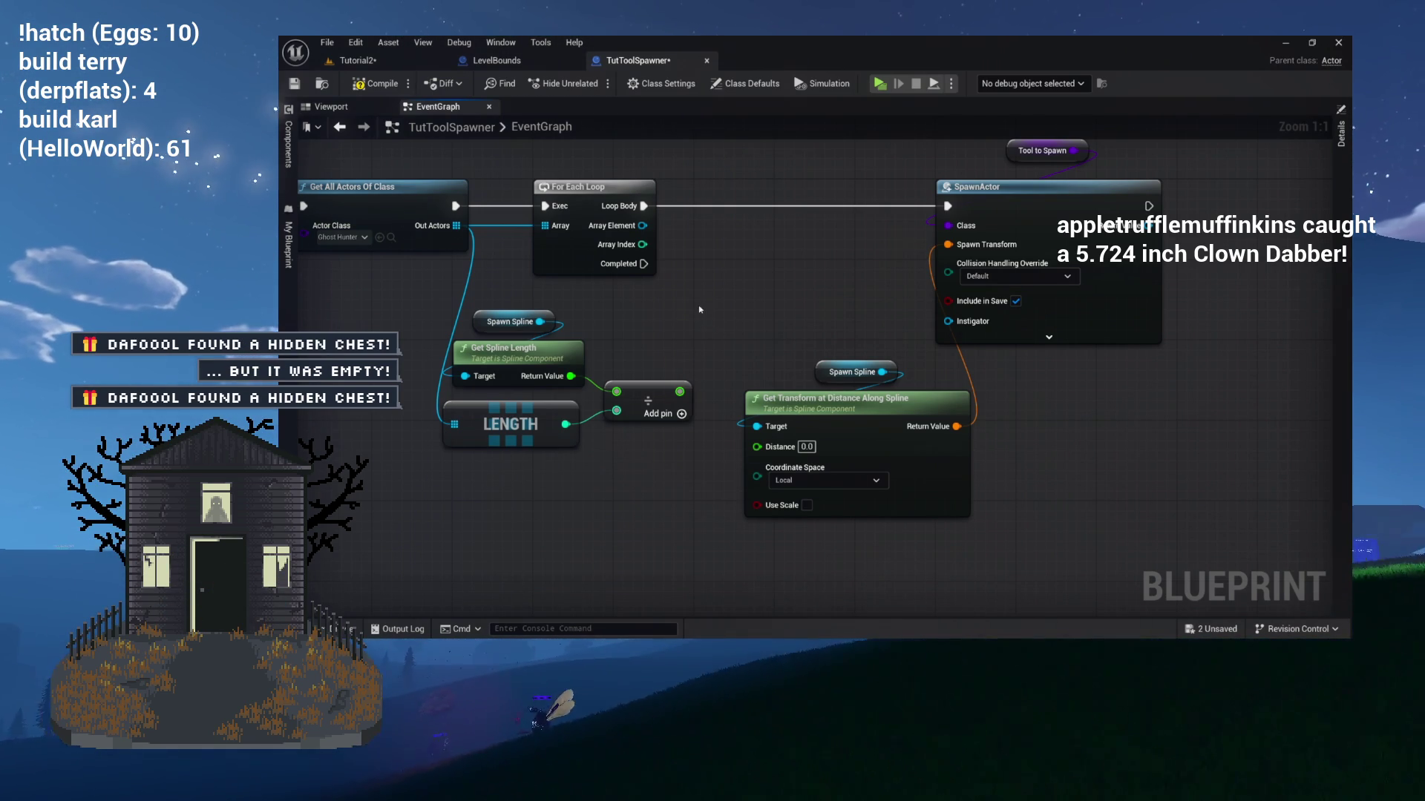
# Multiply the divided spacing by the For Each Loop's Array Index.
pyautogui.moveTo(679, 391); pyautogui.dragTo(747, 285)
pyautogui.write('multiply')
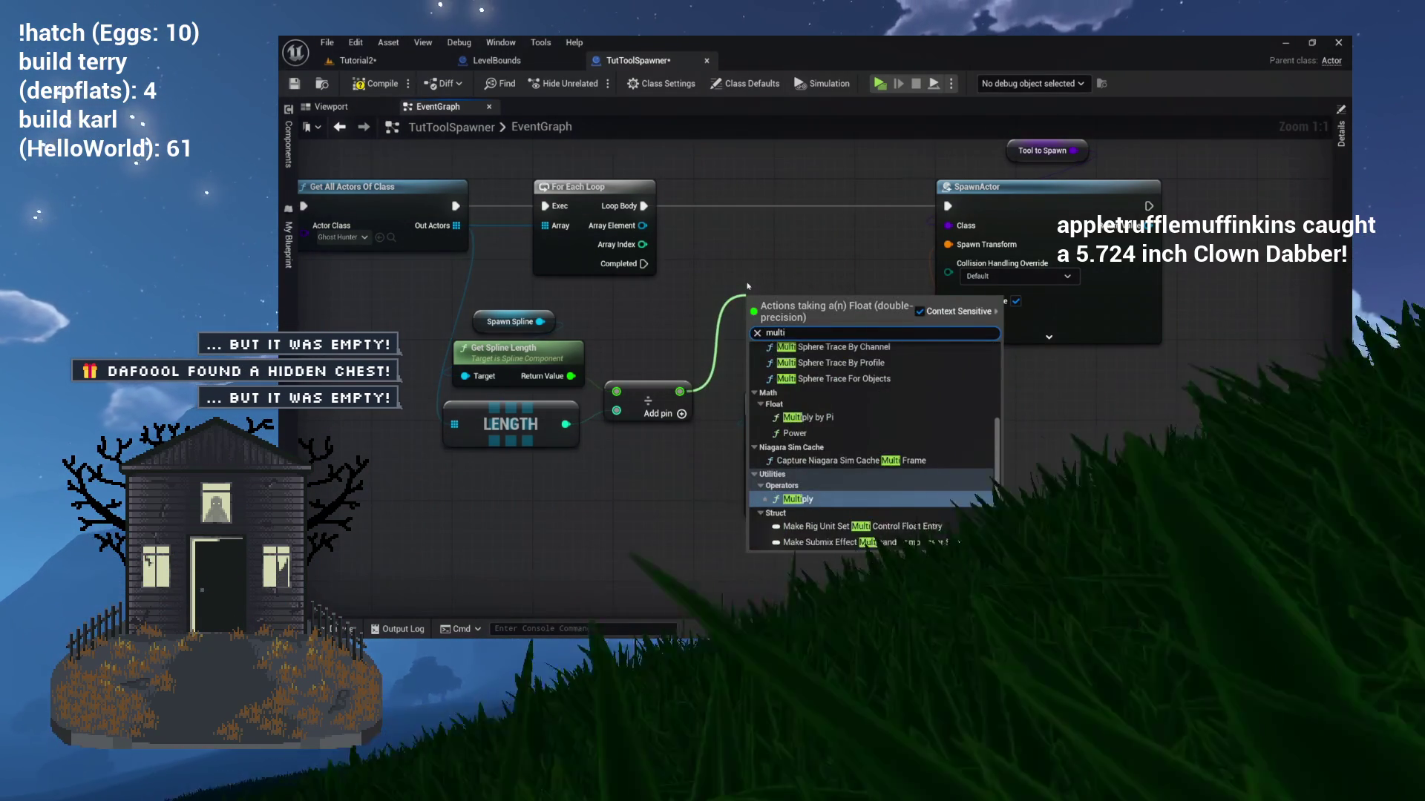
pyautogui.press('Return')
pyautogui.moveTo(642, 244)
pyautogui.mouseDown()
pyautogui.moveTo(781, 310)
pyautogui.moveTo(684, 292)
pyautogui.moveTo(646, 319)
pyautogui.moveTo(605, 438)
pyautogui.mouseUp()
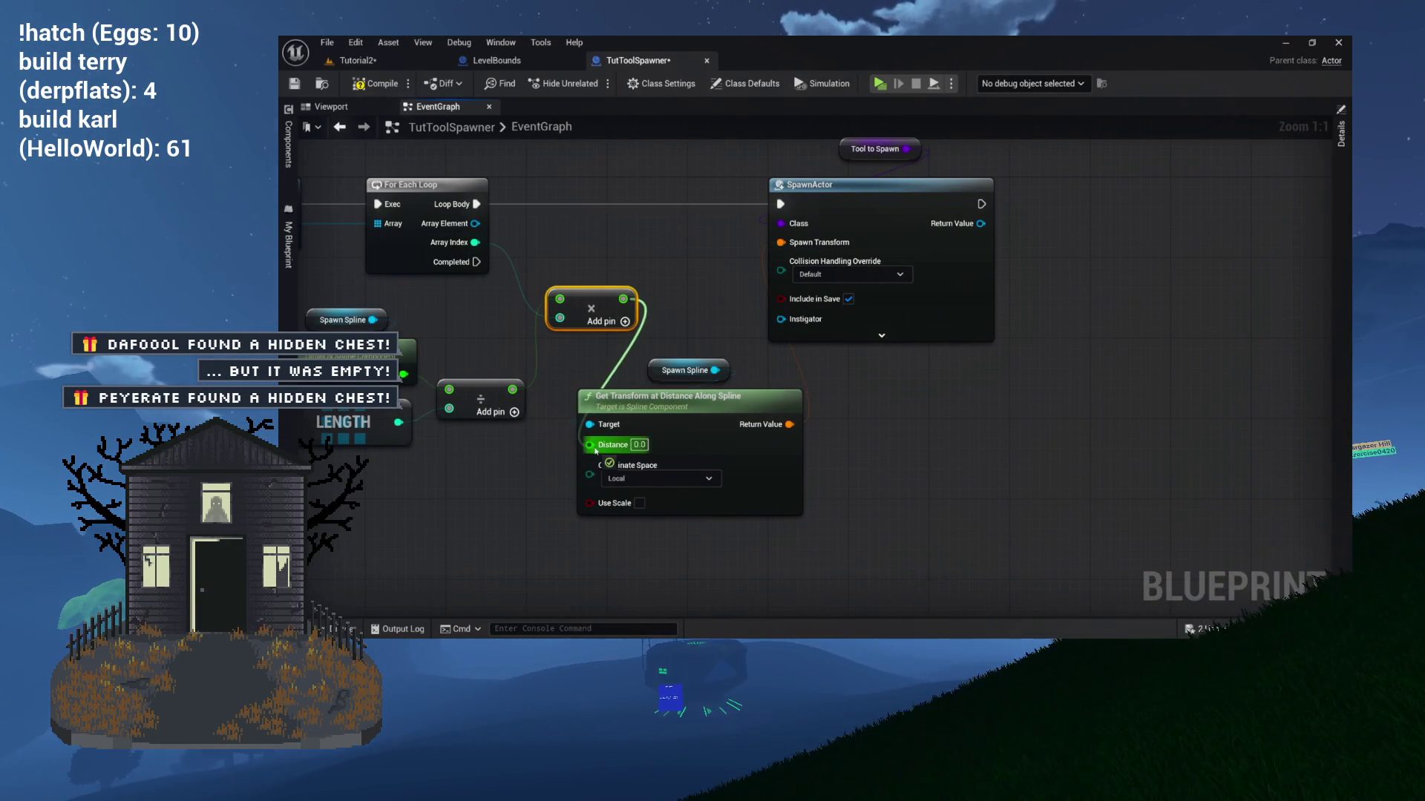
# Inspect the LENGTH, Divide and Multiply nodes feeding Get Transform's Distance pin.
pyautogui.moveTo(610, 335)
pyautogui.mouseDown()
pyautogui.moveTo(582, 318)
pyautogui.moveTo(704, 310)
pyautogui.mouseUp()
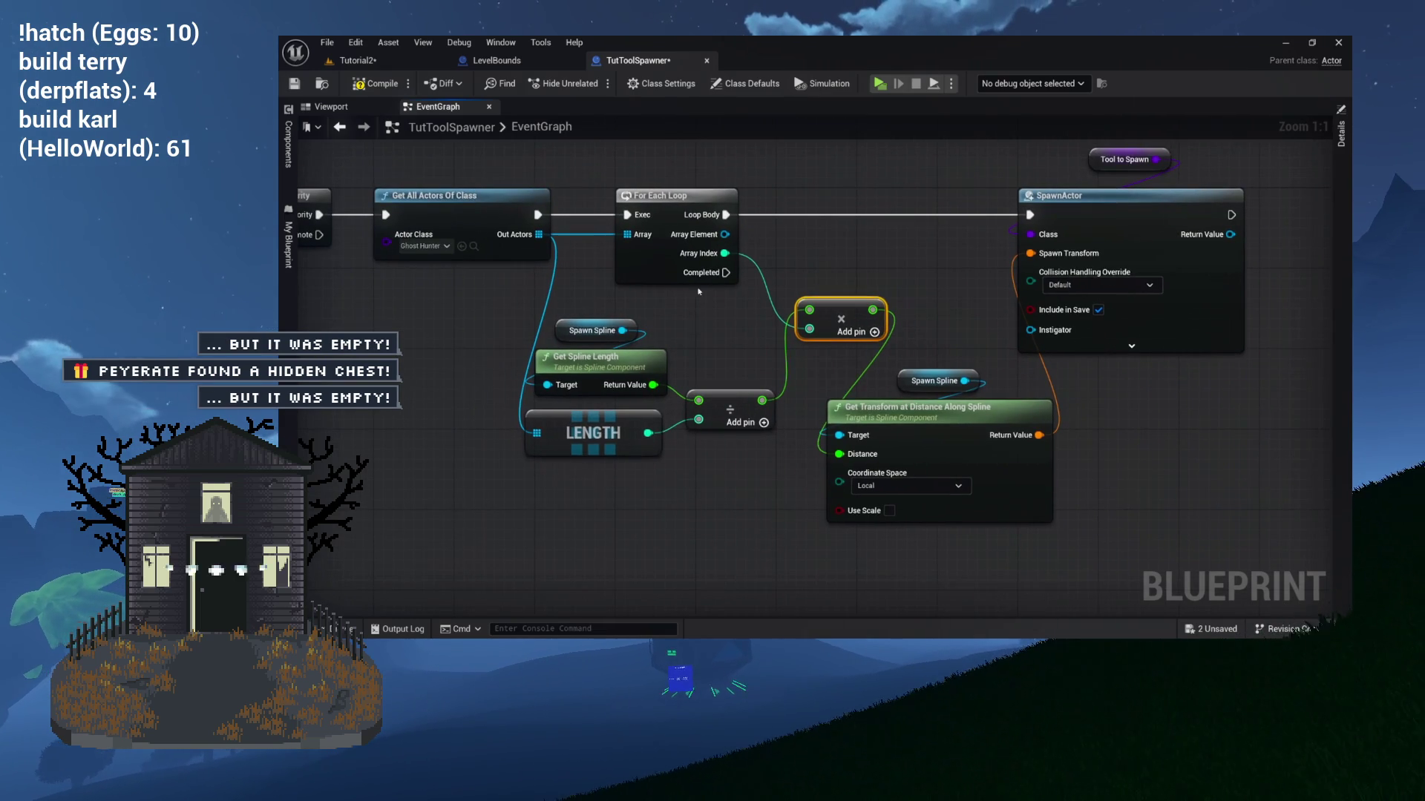
pyautogui.scroll(7, 698, 292)
pyautogui.moveTo(781, 335)
pyautogui.mouseDown()
pyautogui.moveTo(667, 305)
pyautogui.moveTo(744, 282)
pyautogui.moveTo(824, 398)
pyautogui.mouseUp()
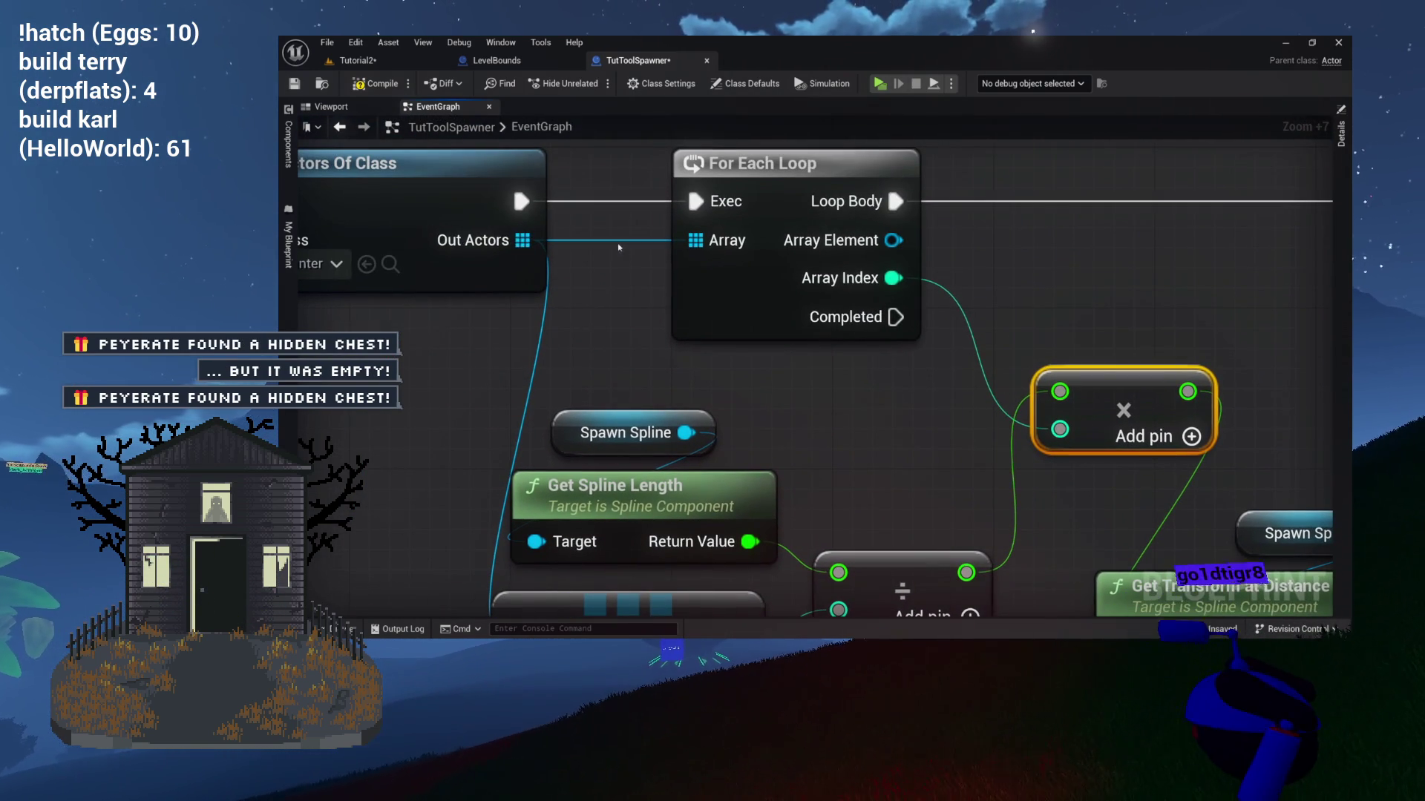
pyautogui.moveTo(522, 315); pyautogui.dragTo(494, 236)
pyautogui.moveTo(614, 540); pyautogui.dragTo(589, 419)
pyautogui.click(588, 419)
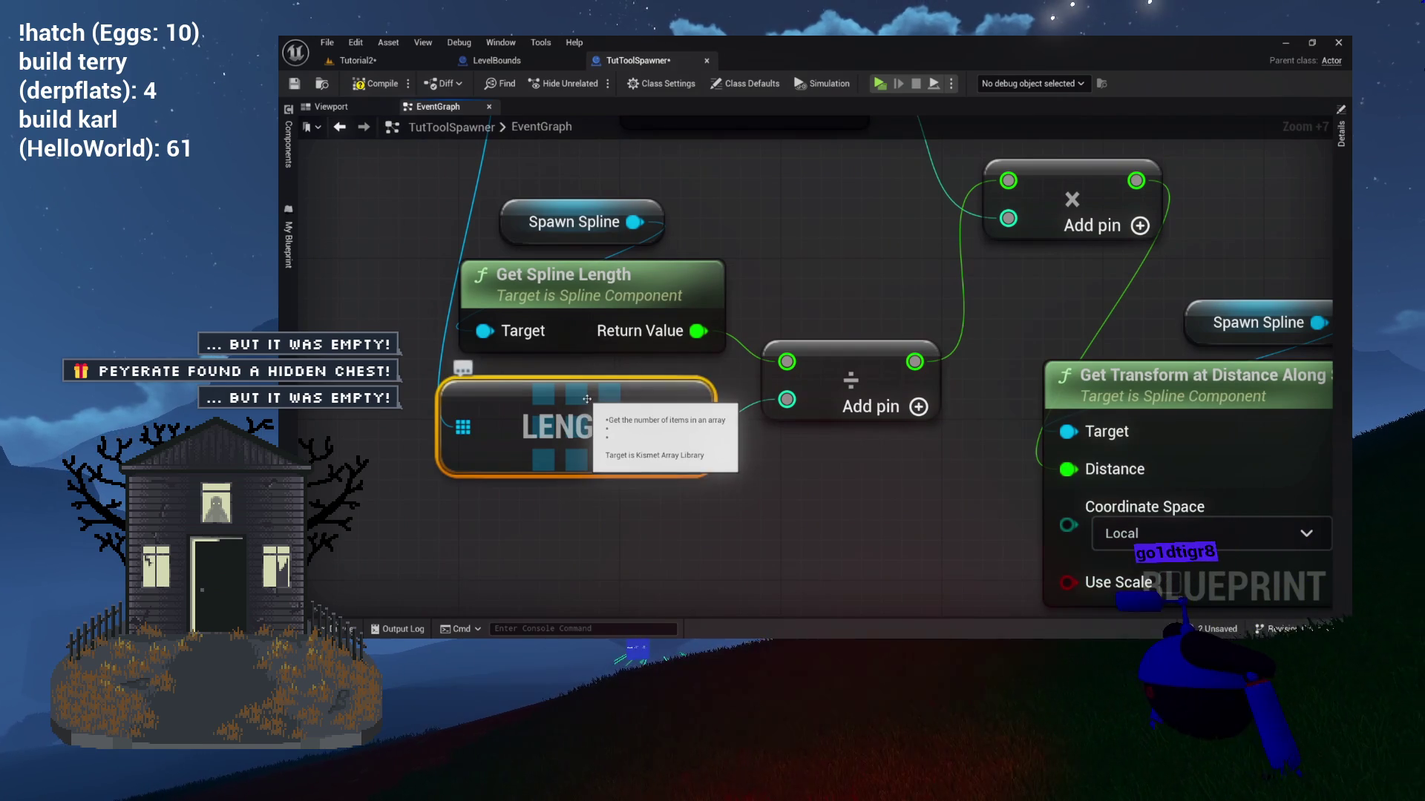
pyautogui.moveTo(712, 414); pyautogui.dragTo(641, 443)
pyautogui.moveTo(735, 221); pyautogui.dragTo(536, 404)
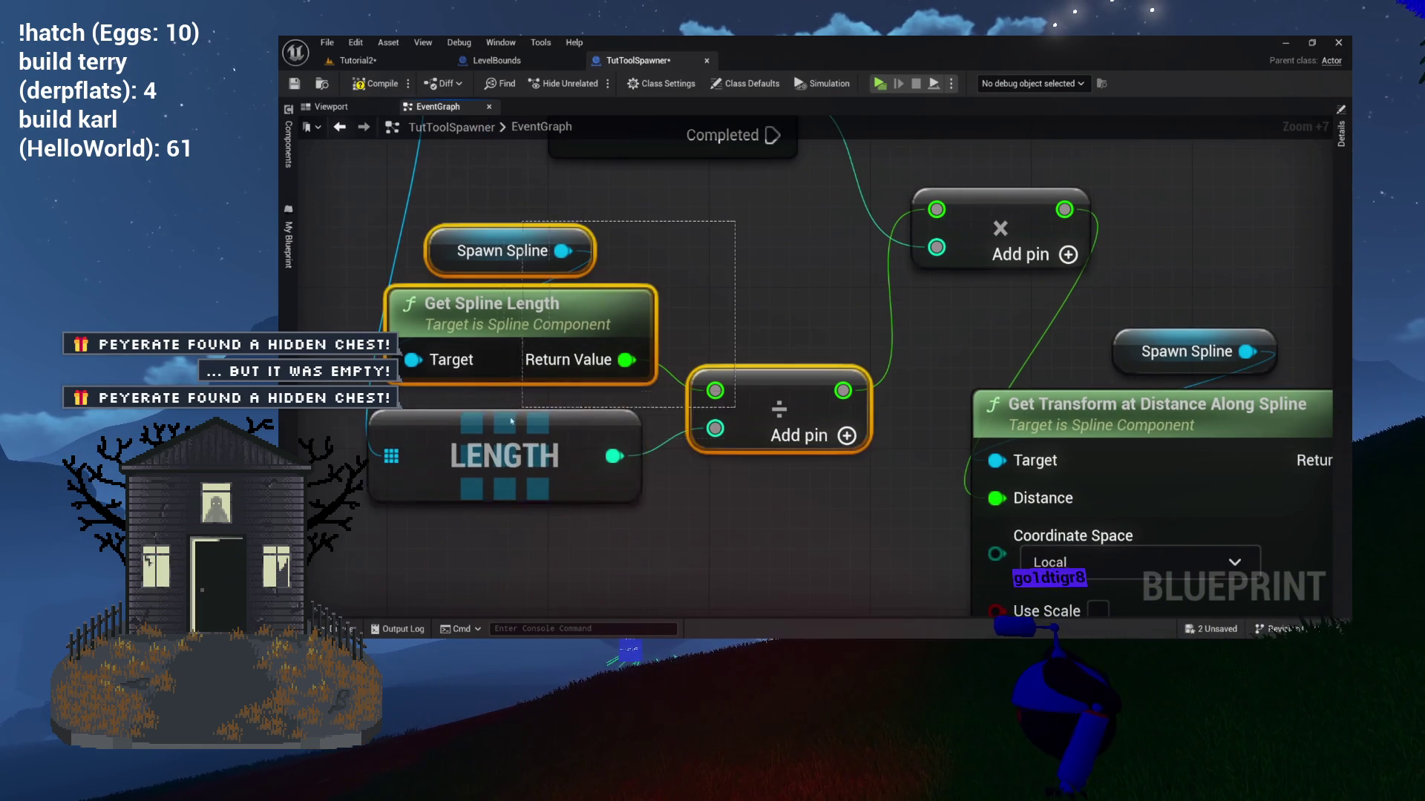
pyautogui.moveTo(581, 399); pyautogui.dragTo(595, 318)
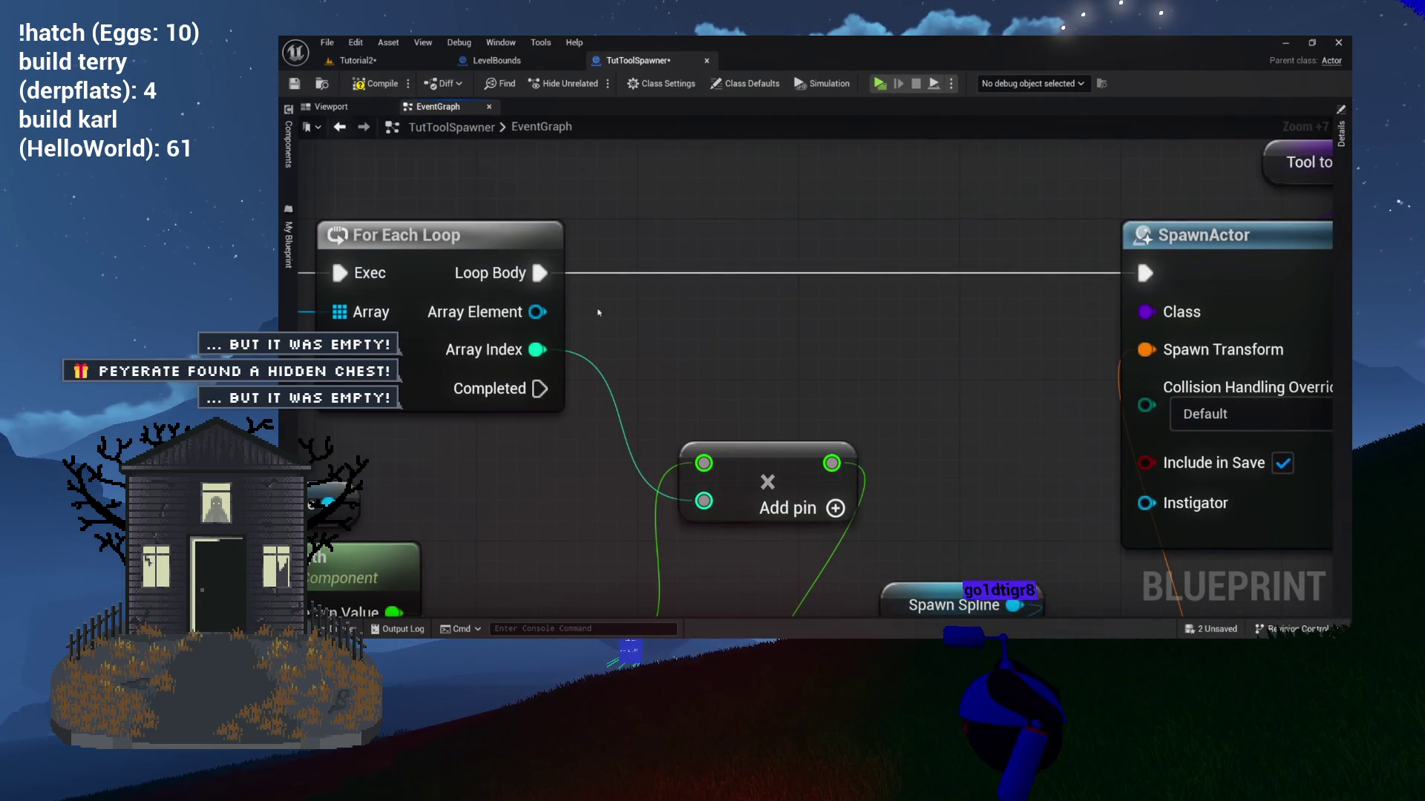
pyautogui.moveTo(517, 353)
pyautogui.mouseDown()
pyautogui.moveTo(607, 304)
pyautogui.moveTo(568, 261)
pyautogui.mouseUp()
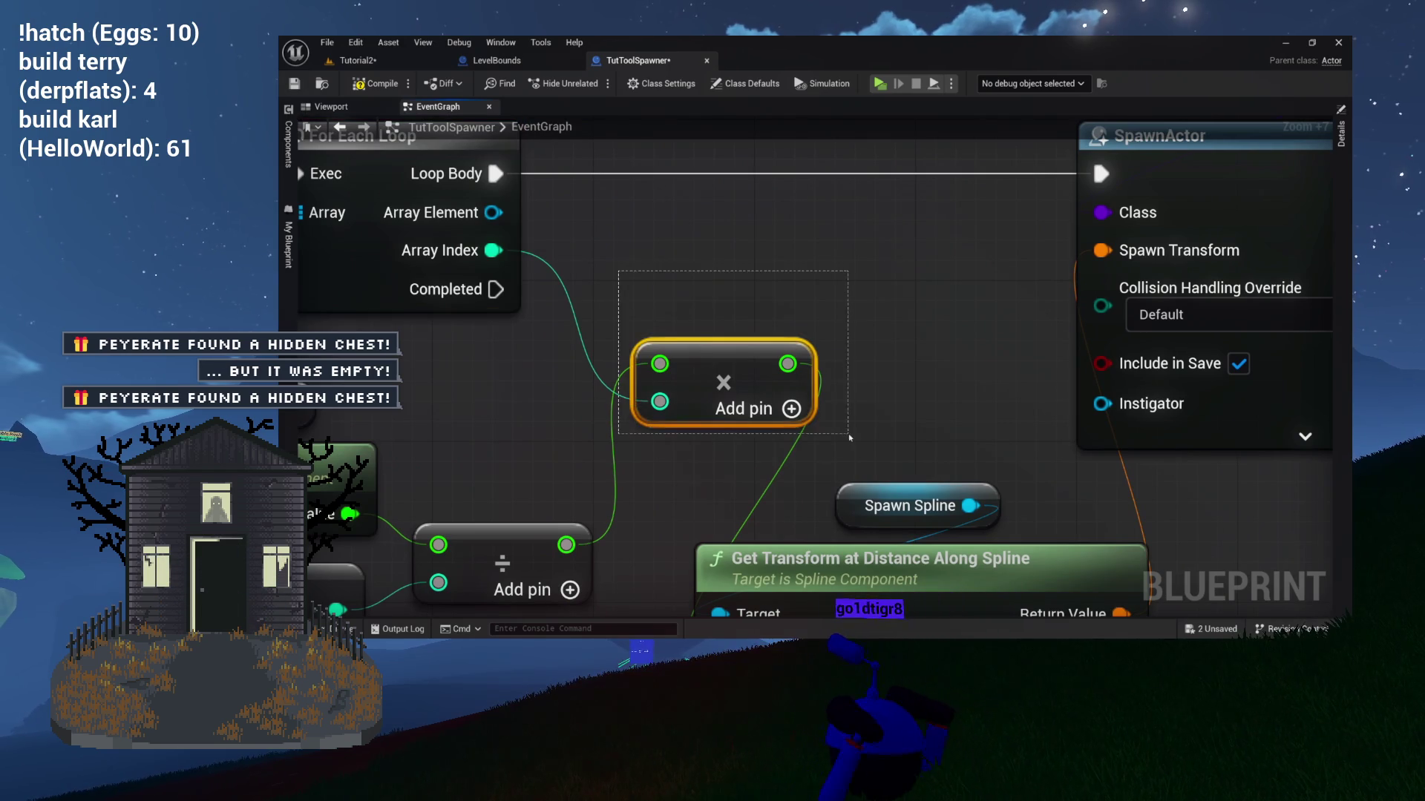
pyautogui.moveTo(823, 404)
pyautogui.mouseDown()
pyautogui.moveTo(857, 327)
pyautogui.moveTo(782, 317)
pyautogui.mouseUp()
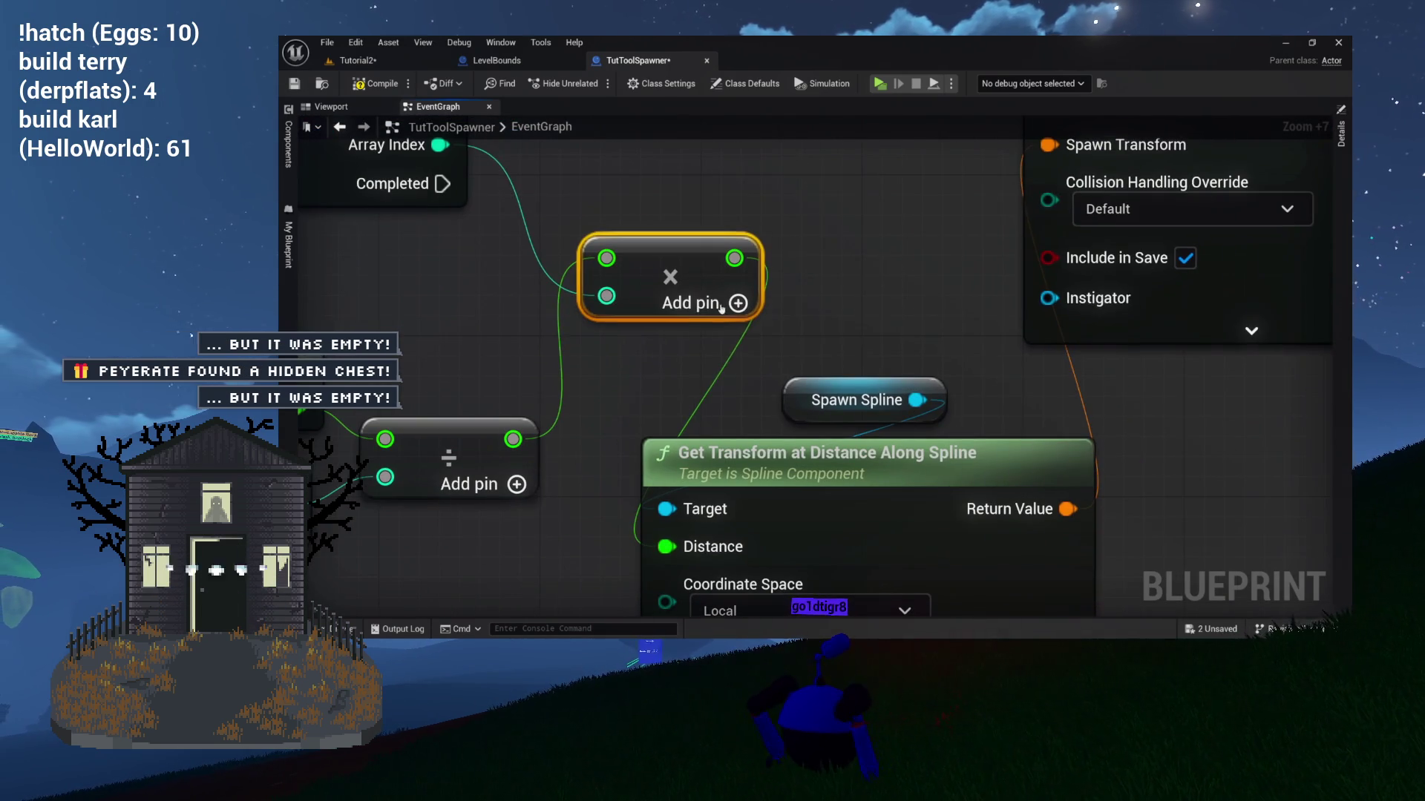
pyautogui.moveTo(477, 248)
pyautogui.mouseDown()
pyautogui.moveTo(617, 254)
pyautogui.moveTo(698, 357)
pyautogui.moveTo(626, 311)
pyautogui.mouseUp()
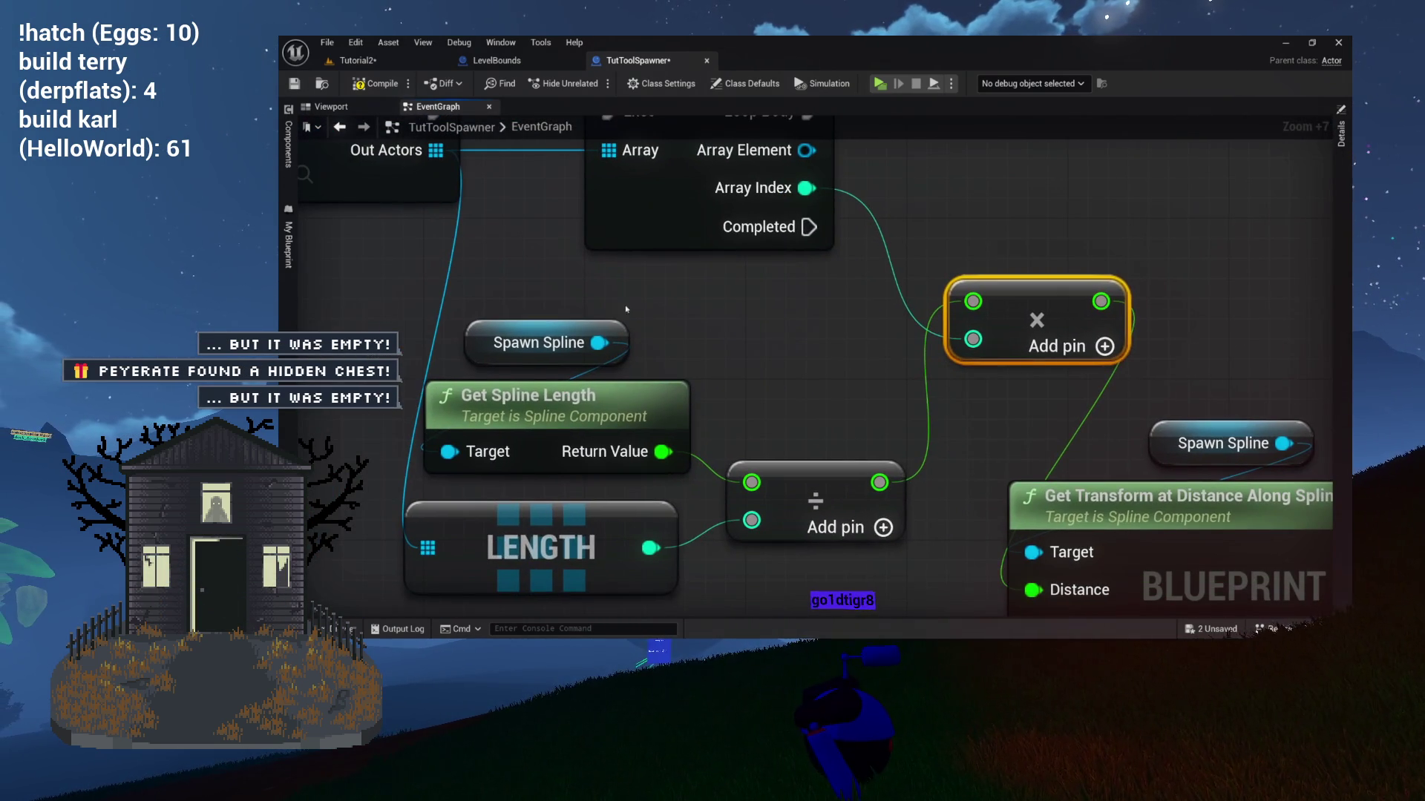
pyautogui.moveTo(847, 490)
pyautogui.mouseDown()
pyautogui.moveTo(783, 440)
pyautogui.moveTo(745, 443)
pyautogui.mouseUp()
pyautogui.moveTo(758, 325); pyautogui.dragTo(602, 369)
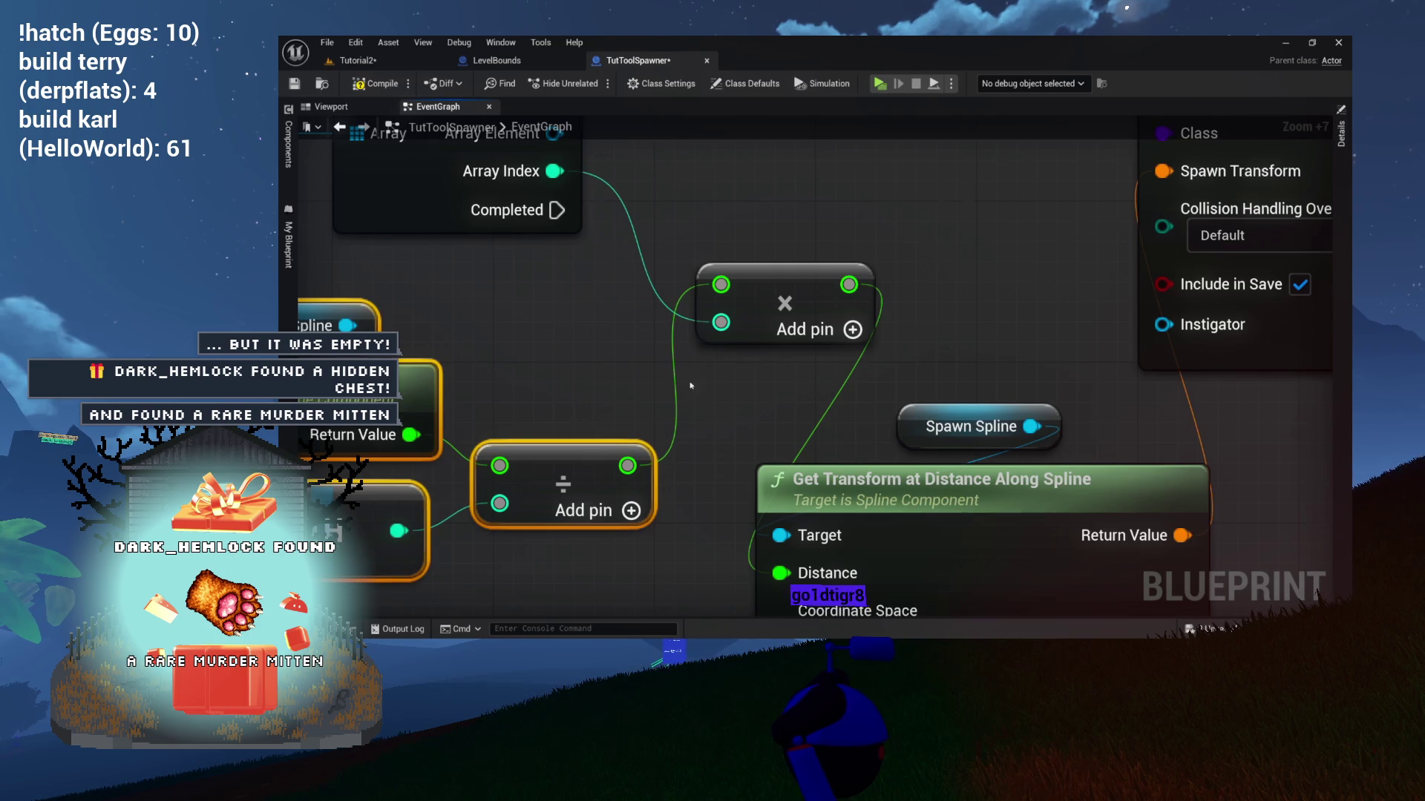
pyautogui.click(758, 324)
pyautogui.moveTo(642, 283)
pyautogui.mouseDown()
pyautogui.moveTo(652, 346)
pyautogui.moveTo(656, 308)
pyautogui.moveTo(646, 341)
pyautogui.moveTo(647, 310)
pyautogui.moveTo(611, 262)
pyautogui.mouseUp()
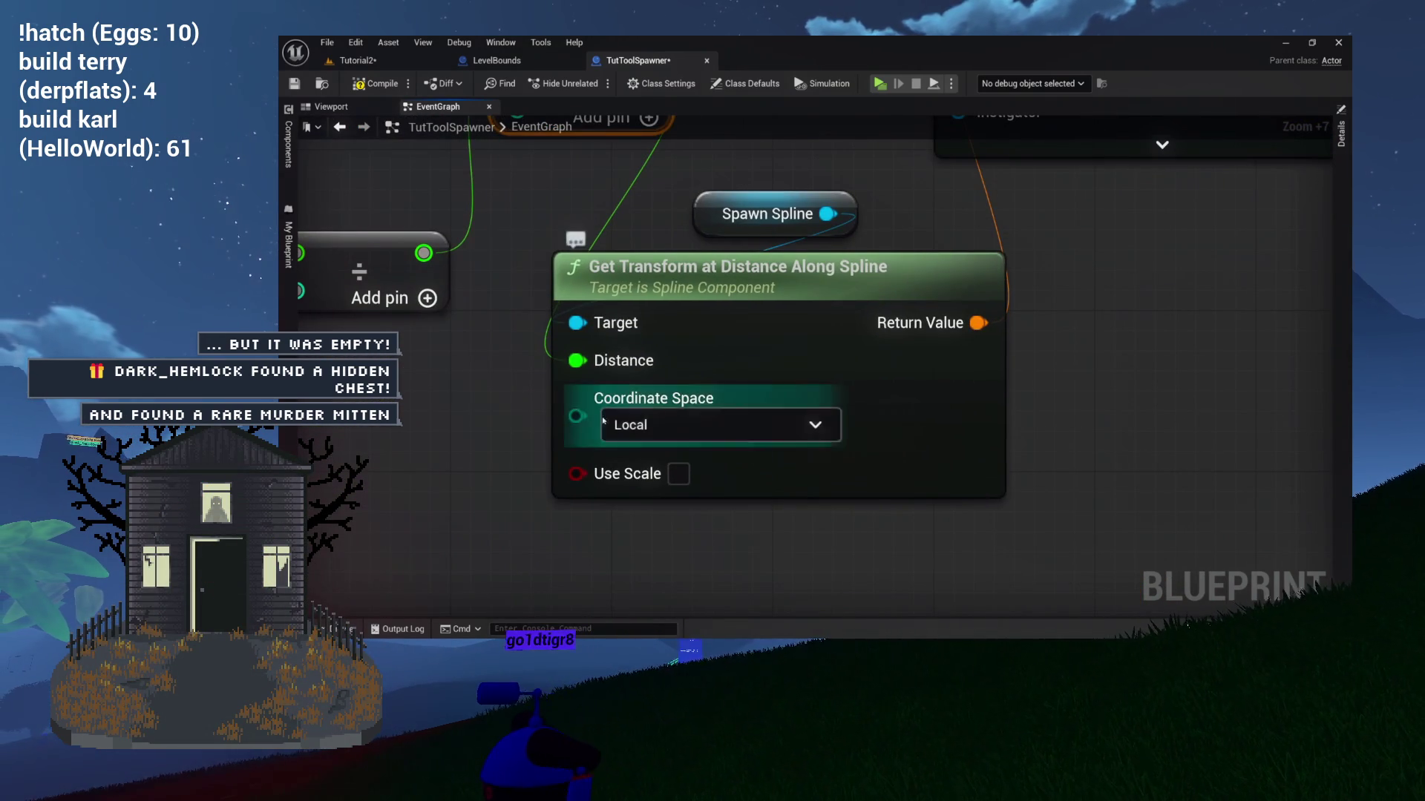
# Set Get Transform at Distance Along Spline's Coordinate Space to World and review the math nodes.
pyautogui.click(689, 436)
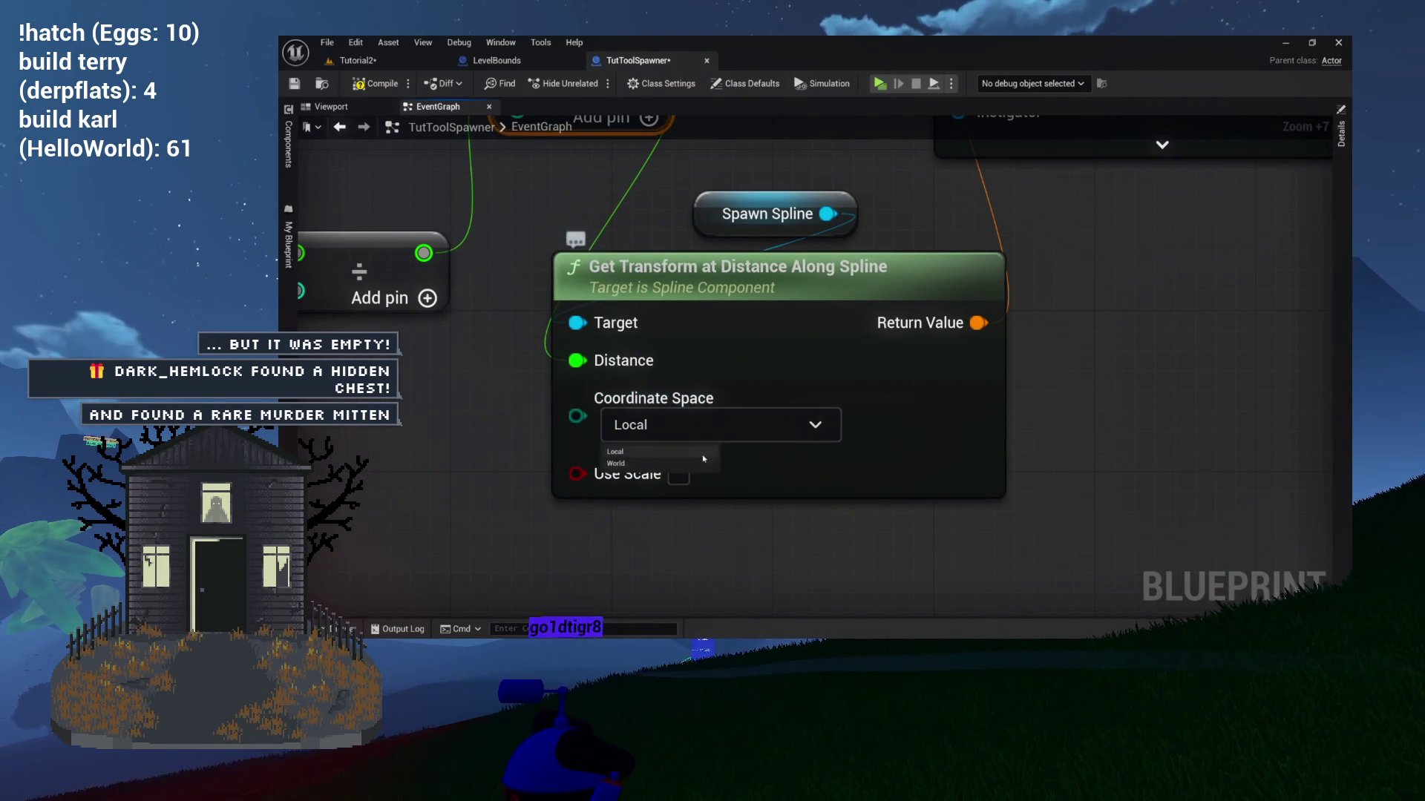
pyautogui.click(628, 463)
pyautogui.moveTo(698, 273)
pyautogui.mouseDown()
pyautogui.moveTo(677, 470)
pyautogui.moveTo(928, 388)
pyautogui.moveTo(1029, 317)
pyautogui.moveTo(950, 369)
pyautogui.mouseUp()
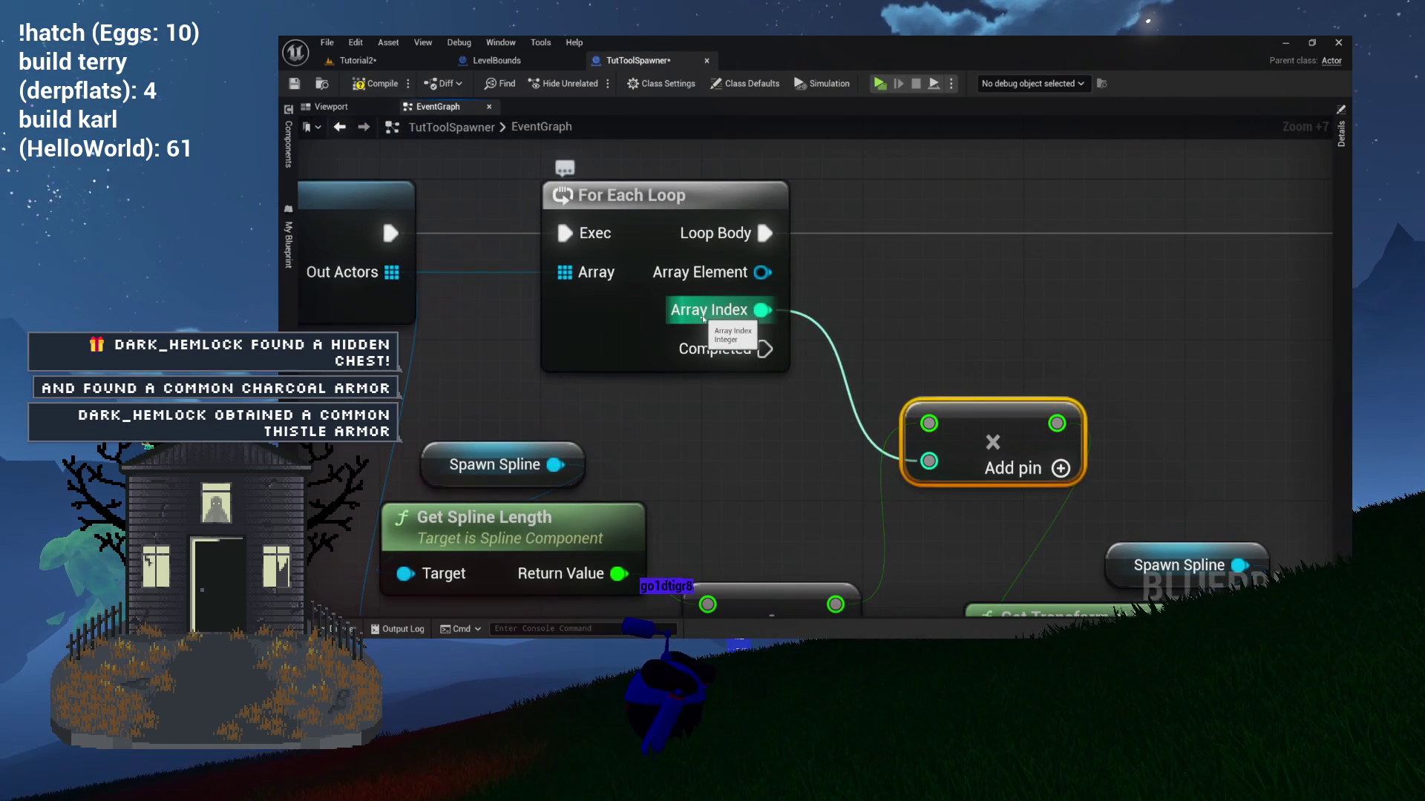
pyautogui.moveTo(710, 321); pyautogui.dragTo(745, 145)
pyautogui.moveTo(813, 271); pyautogui.dragTo(633, 533)
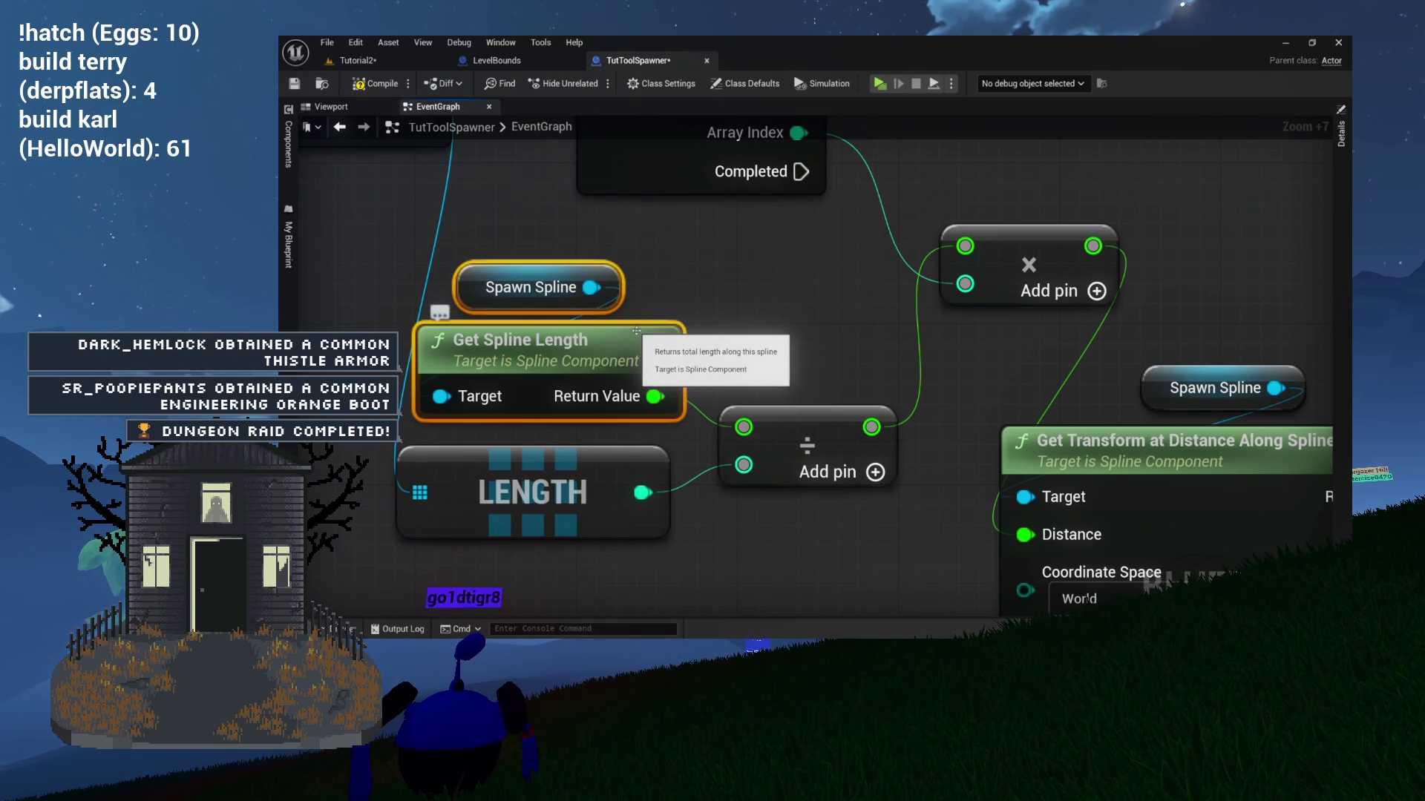
pyautogui.moveTo(701, 330); pyautogui.dragTo(703, 288)
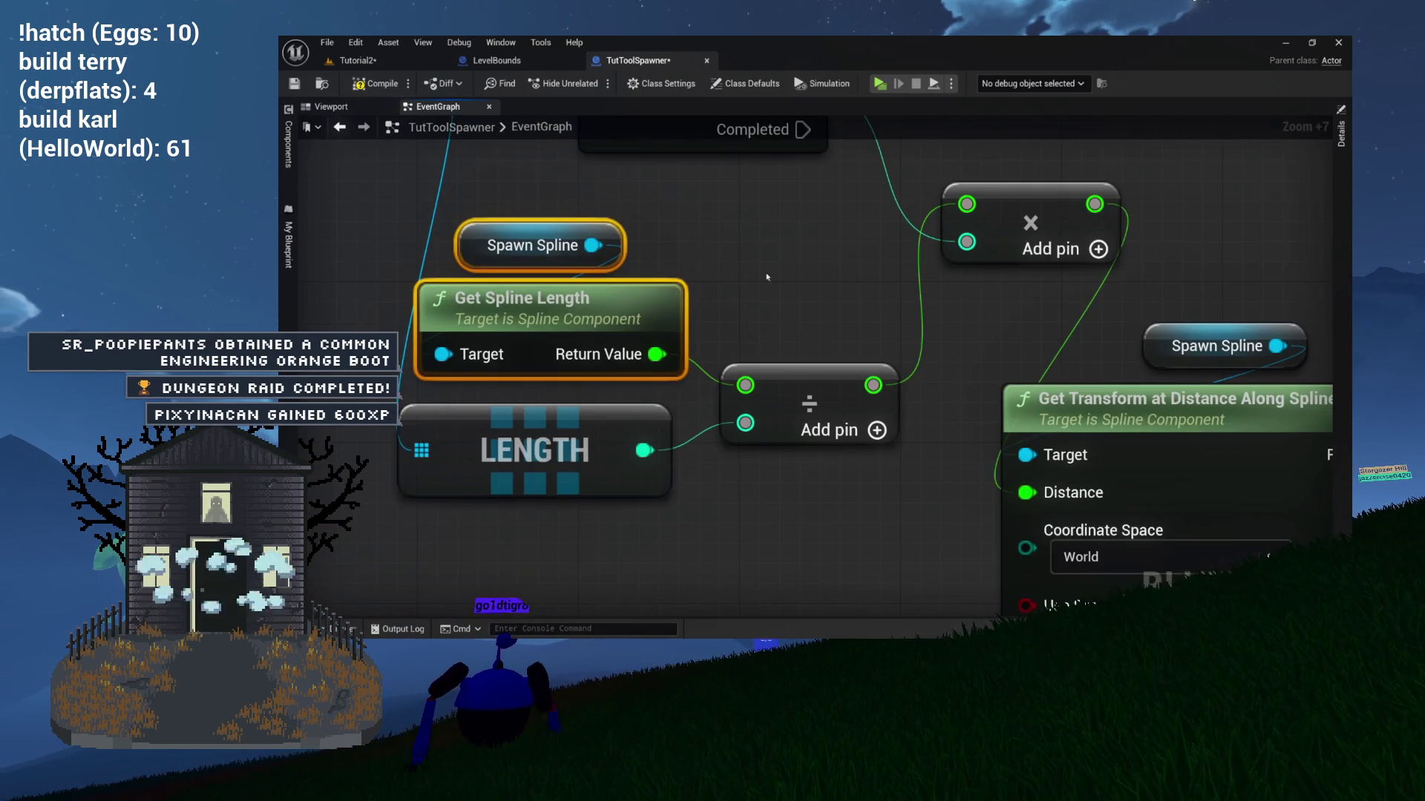
pyautogui.moveTo(740, 357); pyautogui.dragTo(618, 471)
pyautogui.click(809, 400)
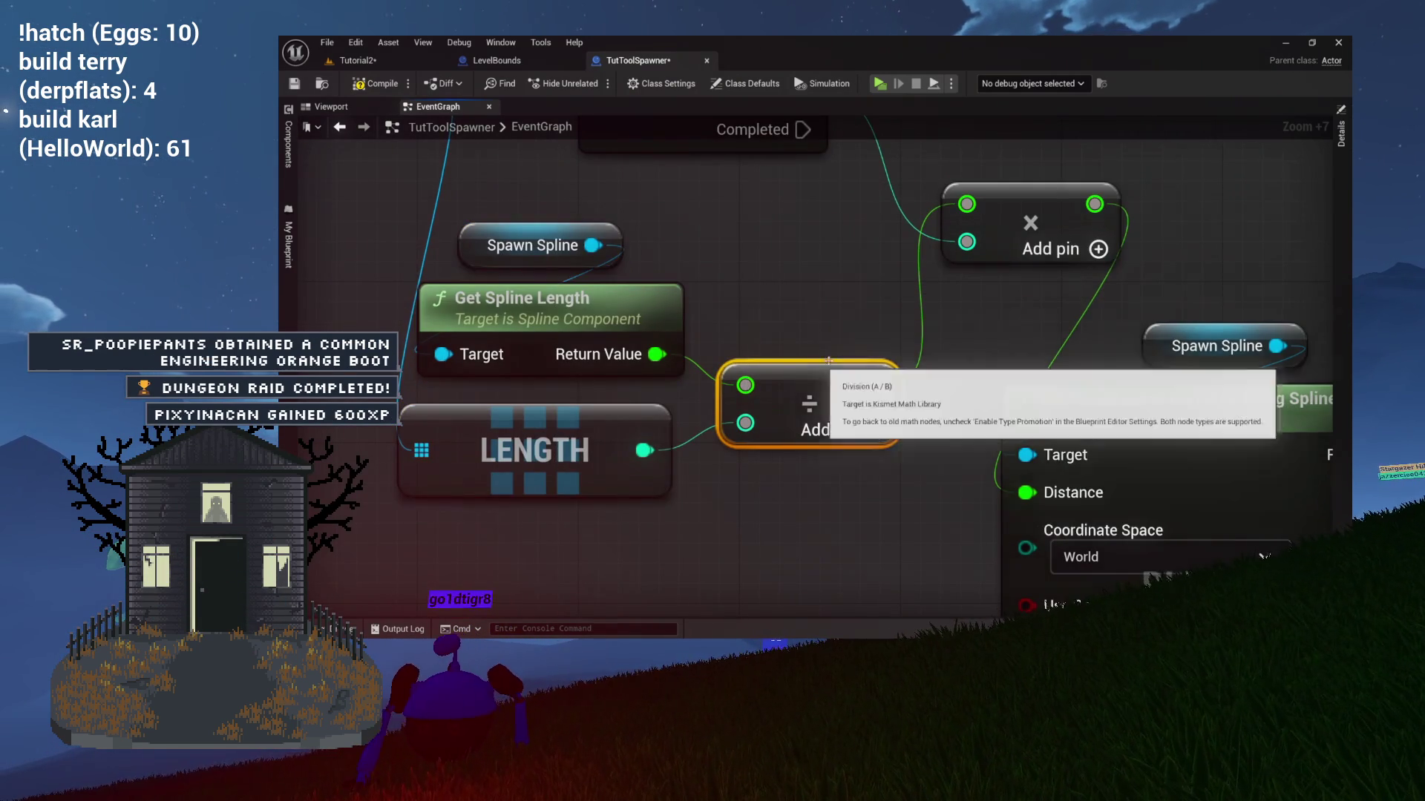
pyautogui.moveTo(809, 401); pyautogui.dragTo(720, 506)
pyautogui.moveTo(900, 222)
pyautogui.mouseDown()
pyautogui.moveTo(799, 314)
pyautogui.moveTo(718, 289)
pyautogui.mouseUp()
pyautogui.click(839, 416)
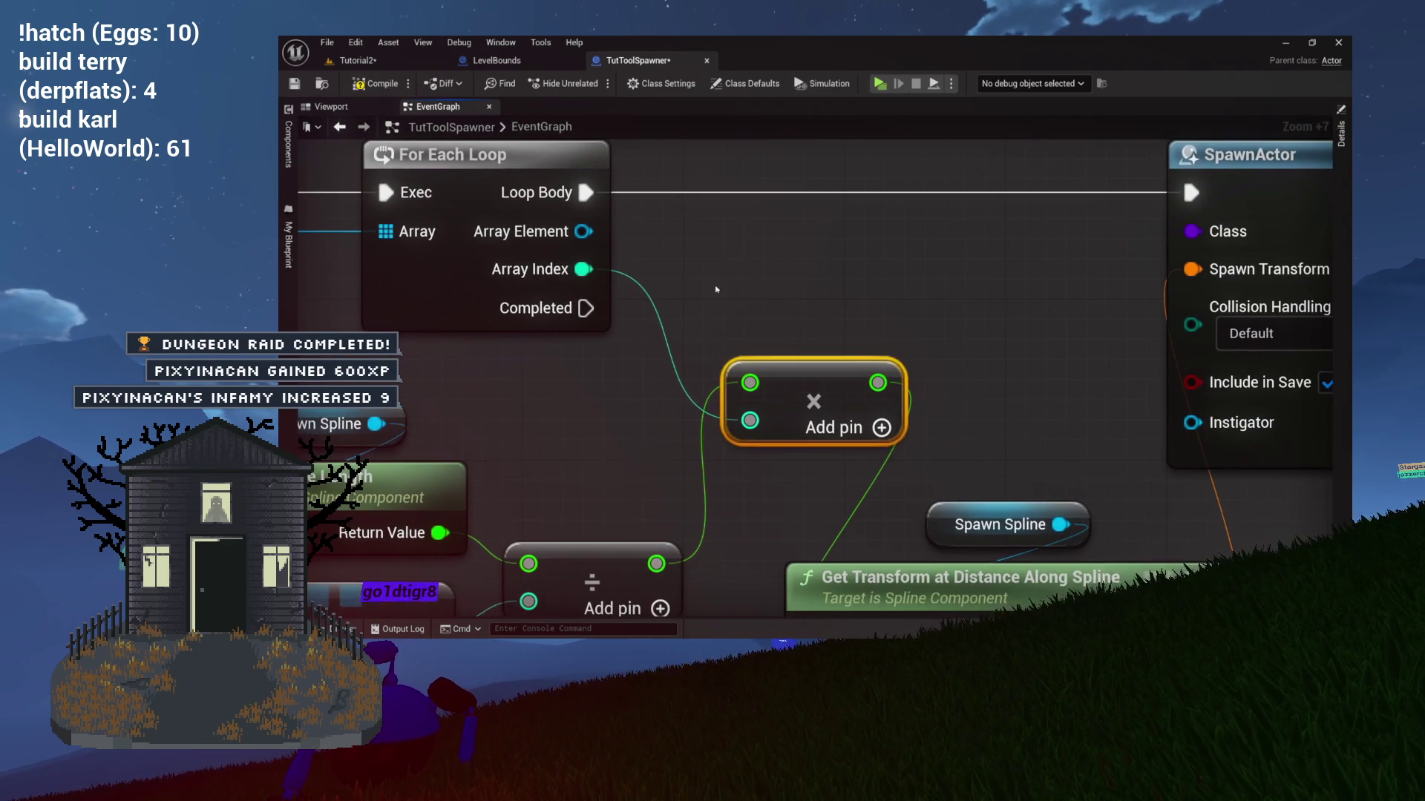
pyautogui.moveTo(1043, 493)
pyautogui.mouseDown()
pyautogui.moveTo(827, 397)
pyautogui.moveTo(896, 303)
pyautogui.moveTo(773, 493)
pyautogui.moveTo(773, 364)
pyautogui.moveTo(770, 484)
pyautogui.mouseUp()
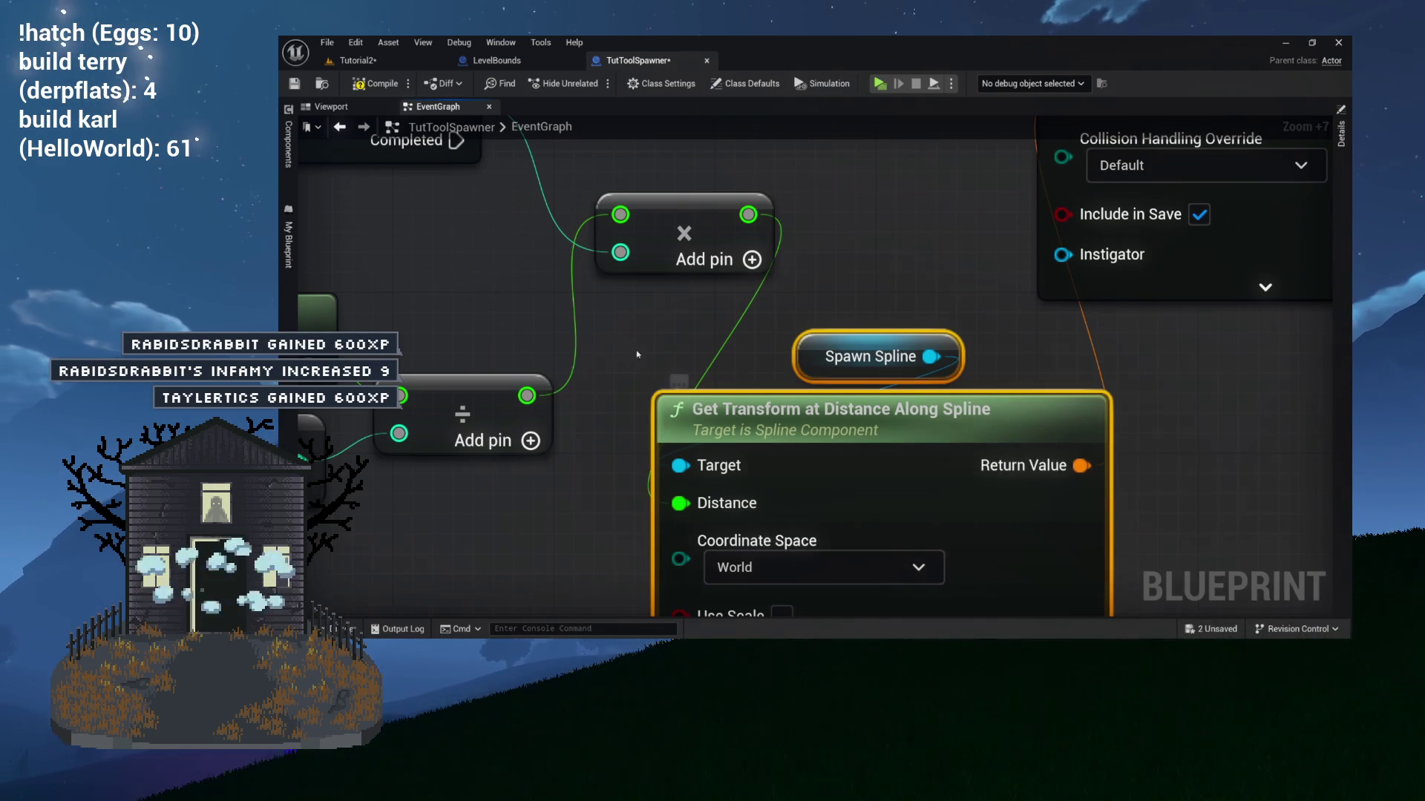
pyautogui.moveTo(658, 306); pyautogui.dragTo(655, 496)
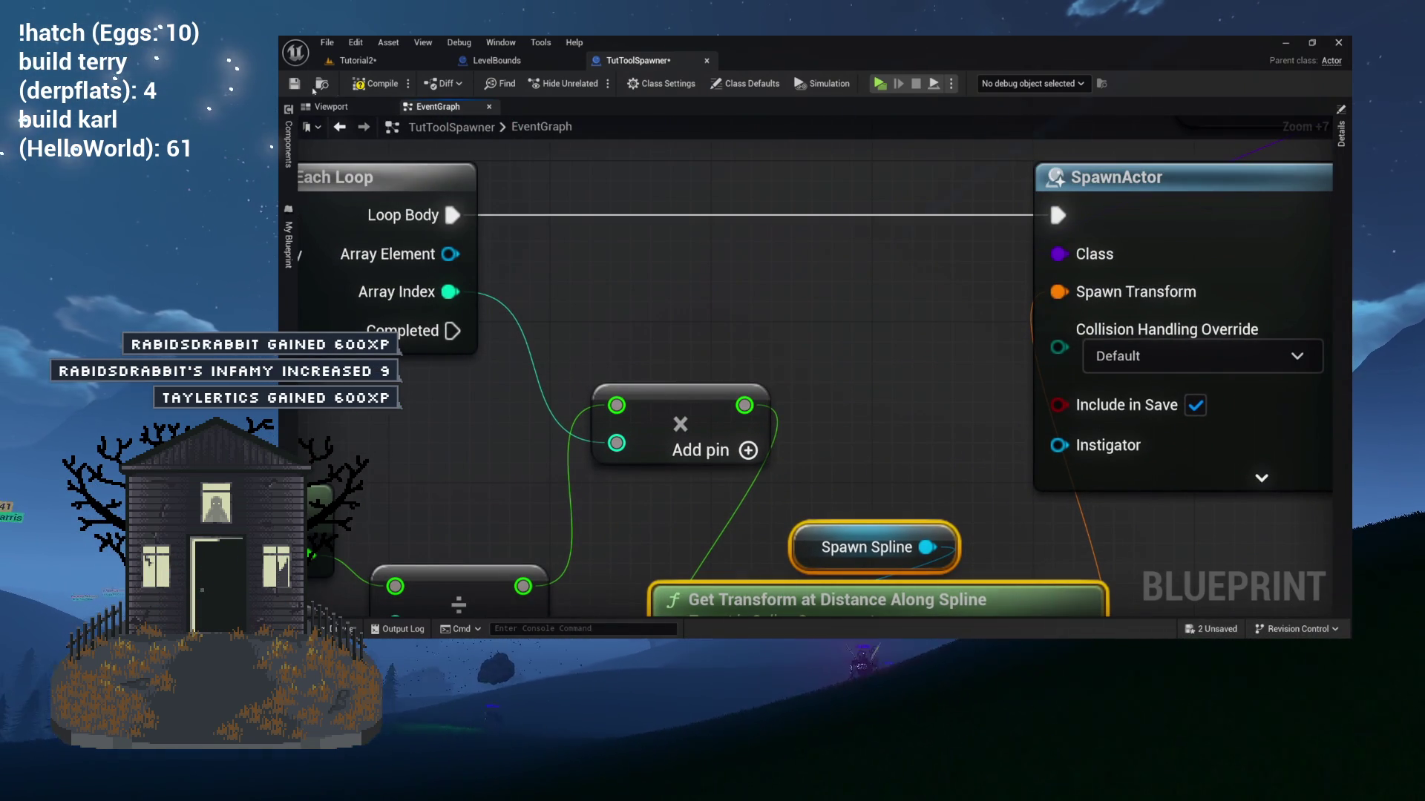
# Compile the TutToolSpawner blueprint and return to the Tutorial2 level.
pyautogui.click(384, 84)
pyautogui.moveTo(576, 210); pyautogui.dragTo(487, 185)
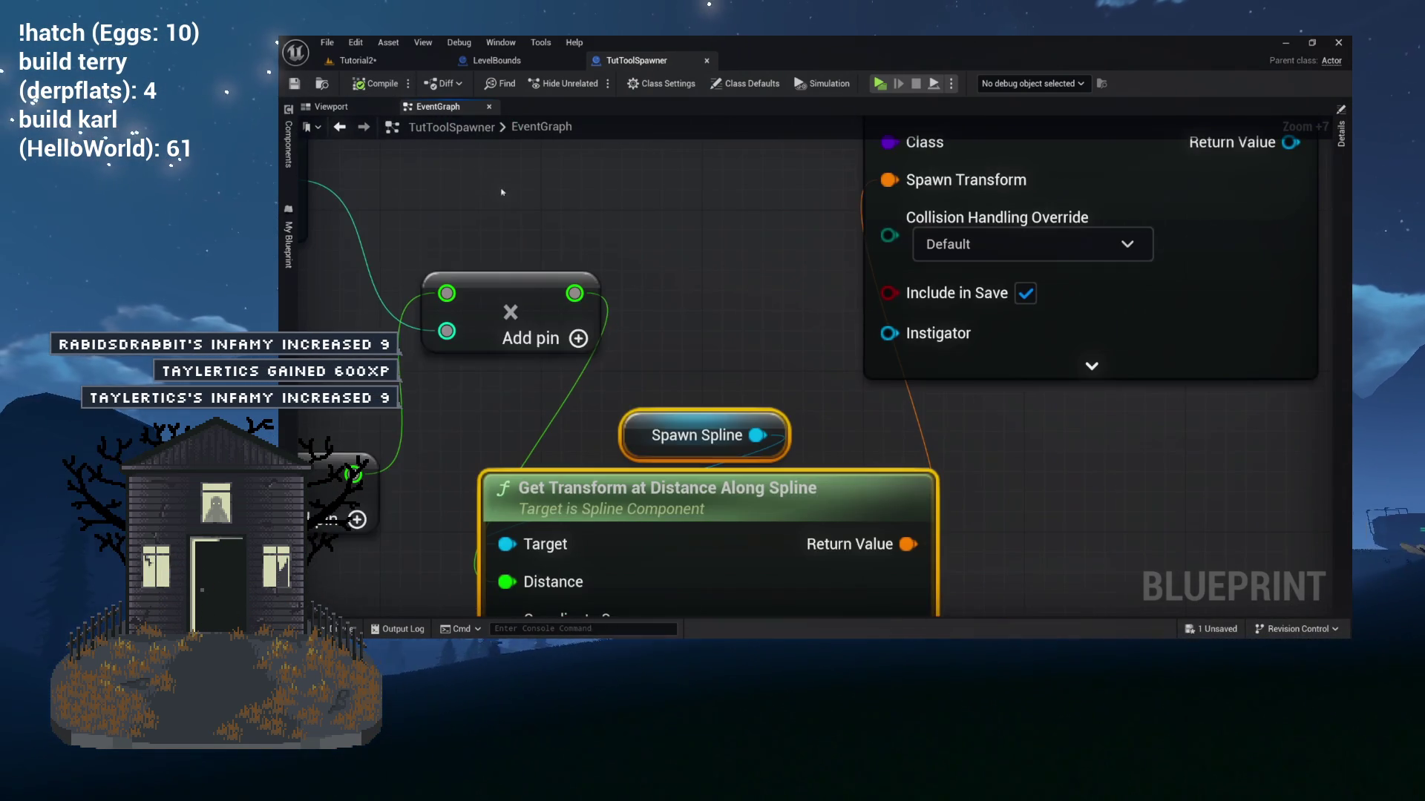
pyautogui.scroll(-10, 861, 279)
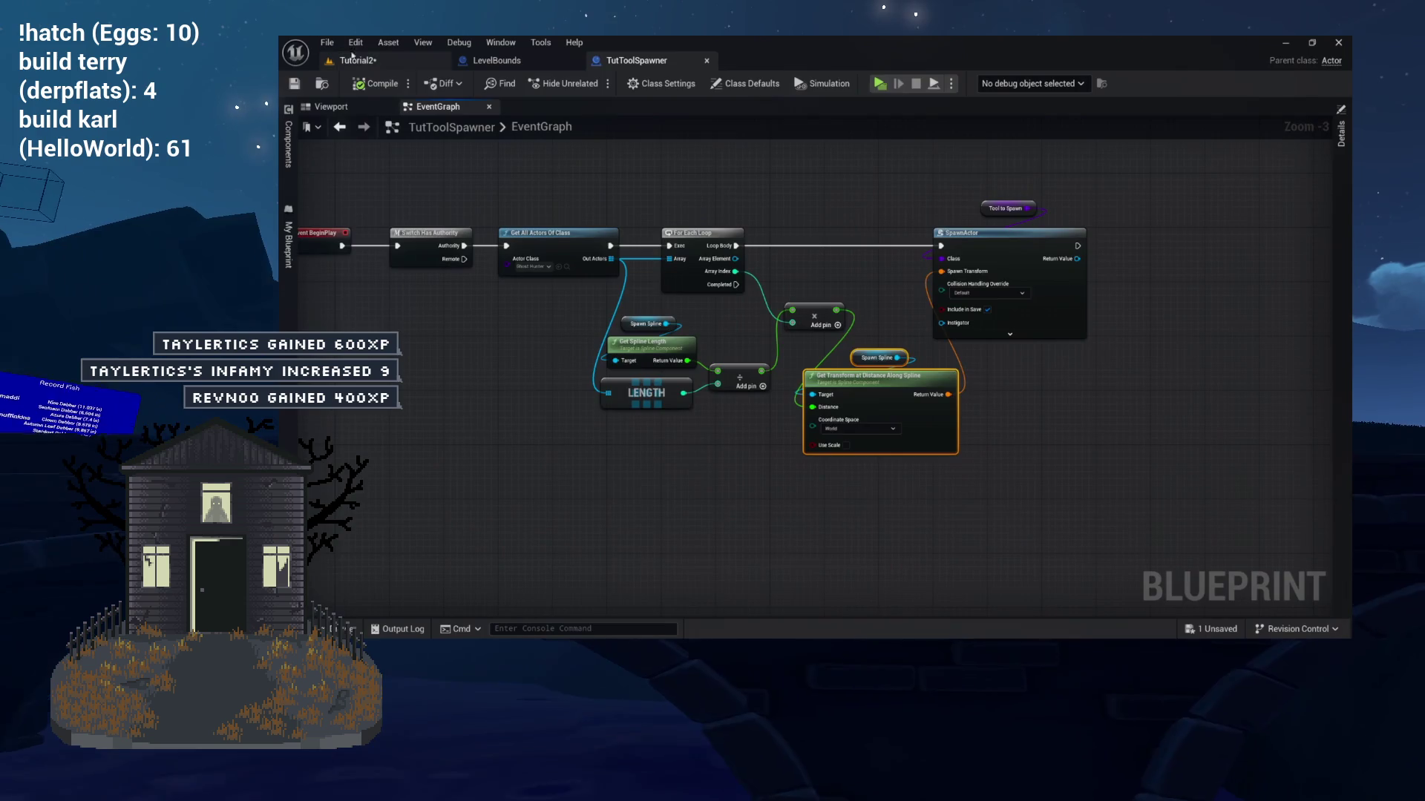
pyautogui.click(356, 60)
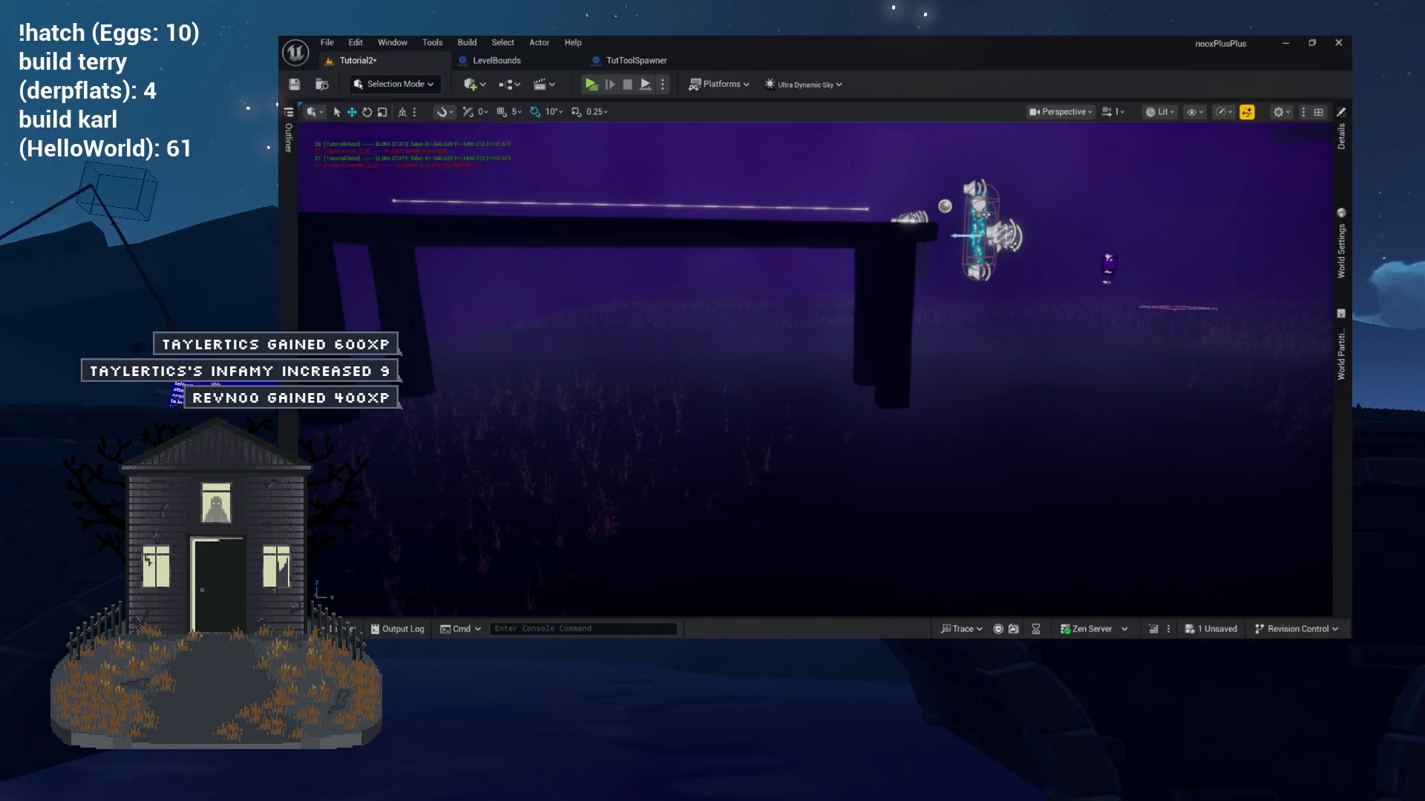
# Save Tutorial2, then select the bench TutToolSpawner and drag it lower along Z.
pyautogui.hotkey('ctrl', 's')
pyautogui.moveTo(619, 128); pyautogui.dragTo(618, 150)
pyautogui.click(774, 327)
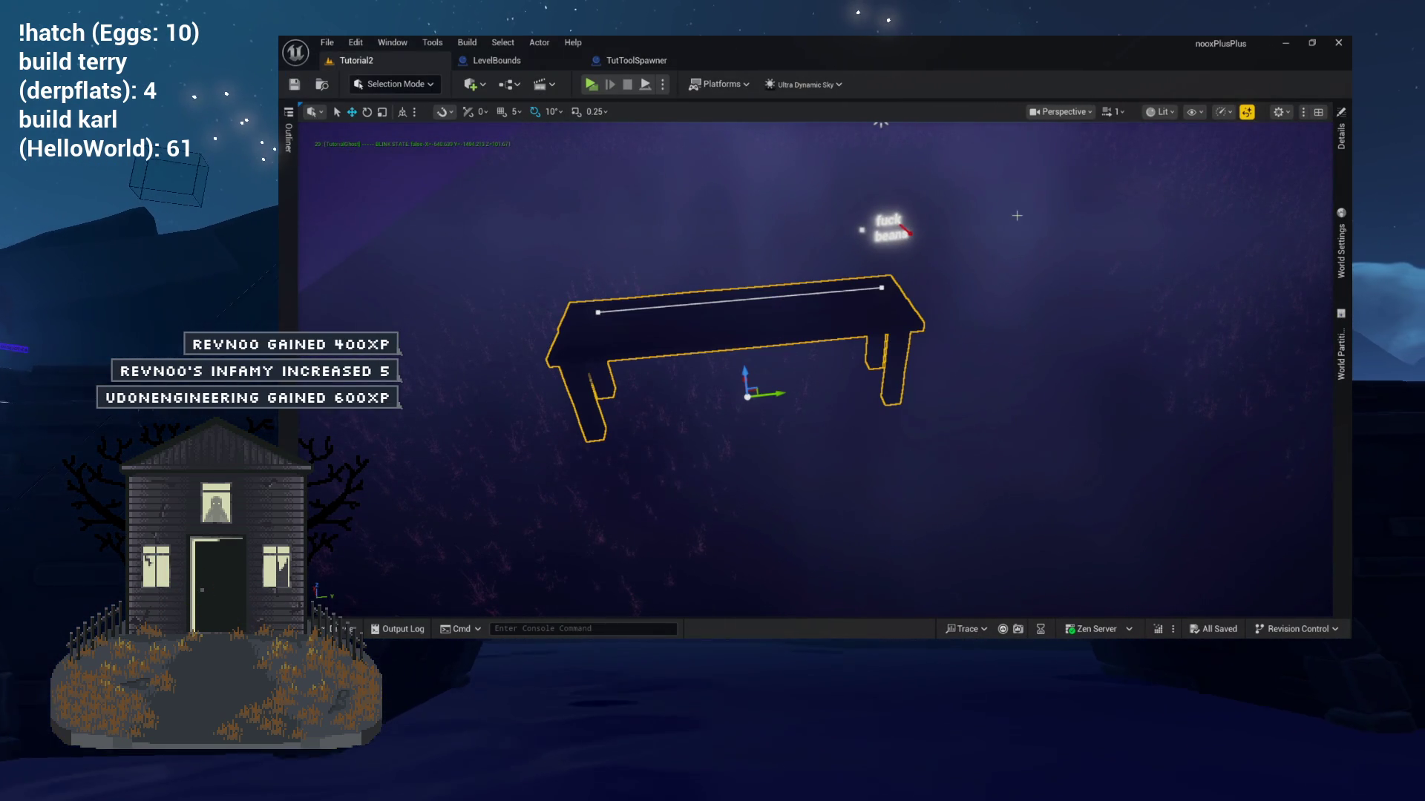
pyautogui.click(1341, 137)
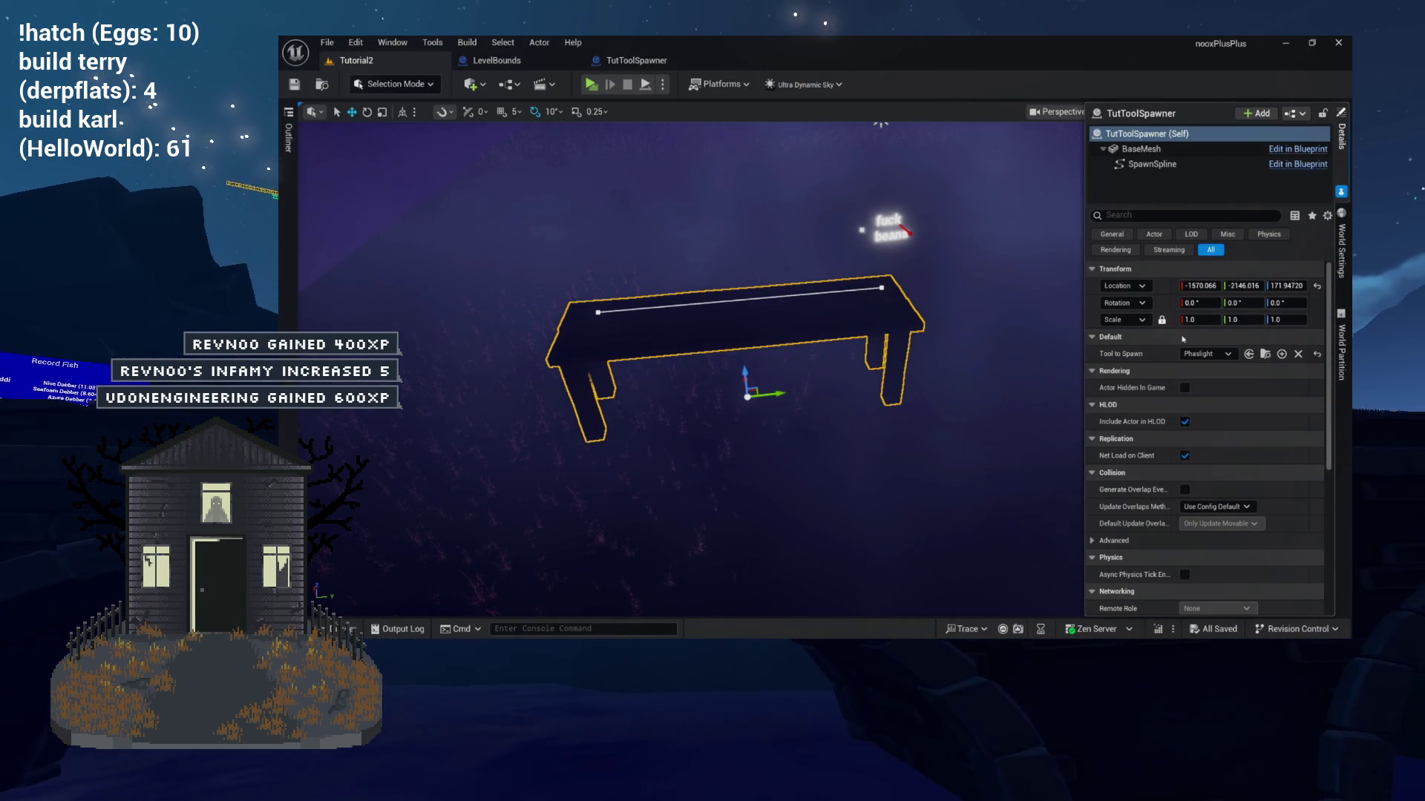
pyautogui.moveTo(812, 342); pyautogui.dragTo(813, 351)
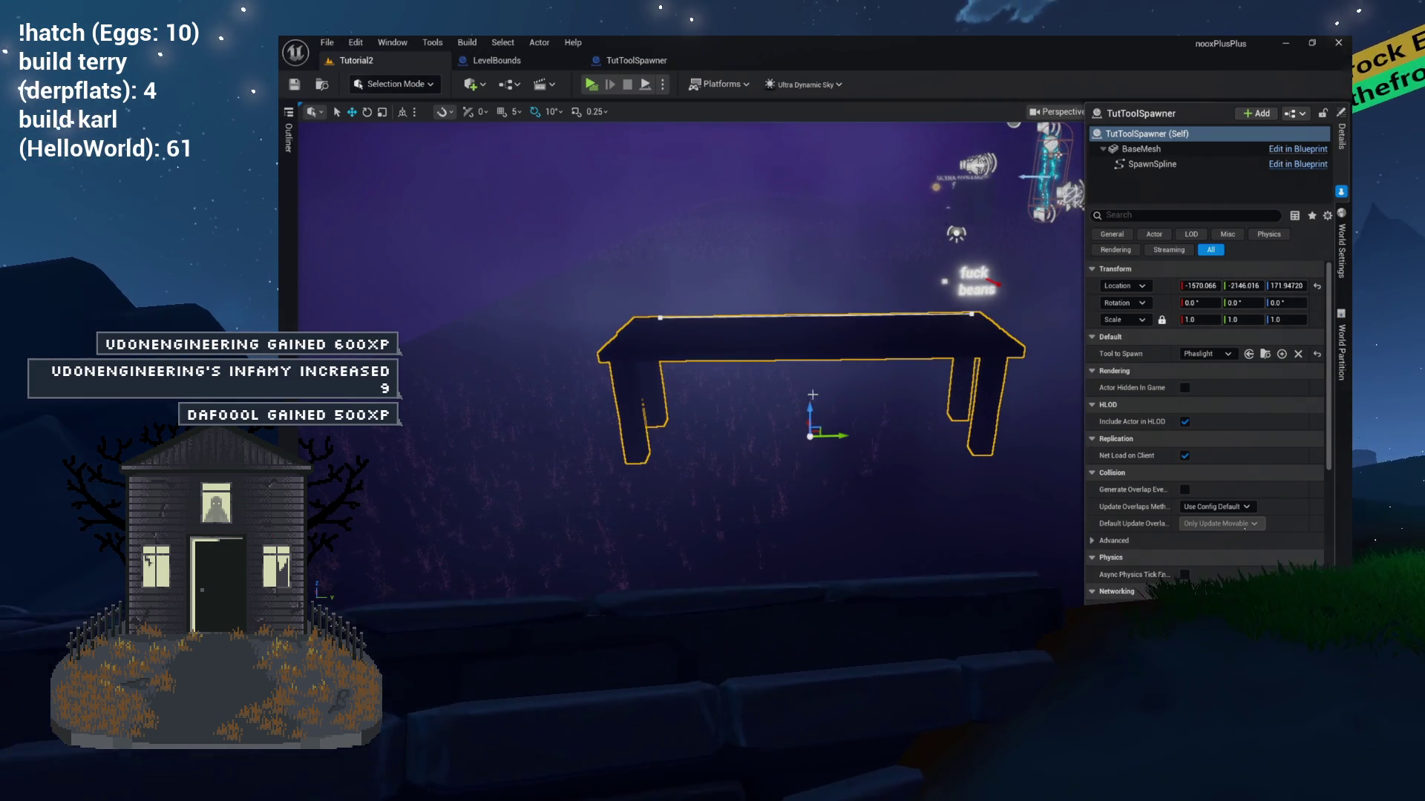
pyautogui.moveTo(796, 415)
pyautogui.mouseDown()
pyautogui.moveTo(796, 553)
pyautogui.moveTo(819, 509)
pyautogui.moveTo(813, 437)
pyautogui.mouseUp()
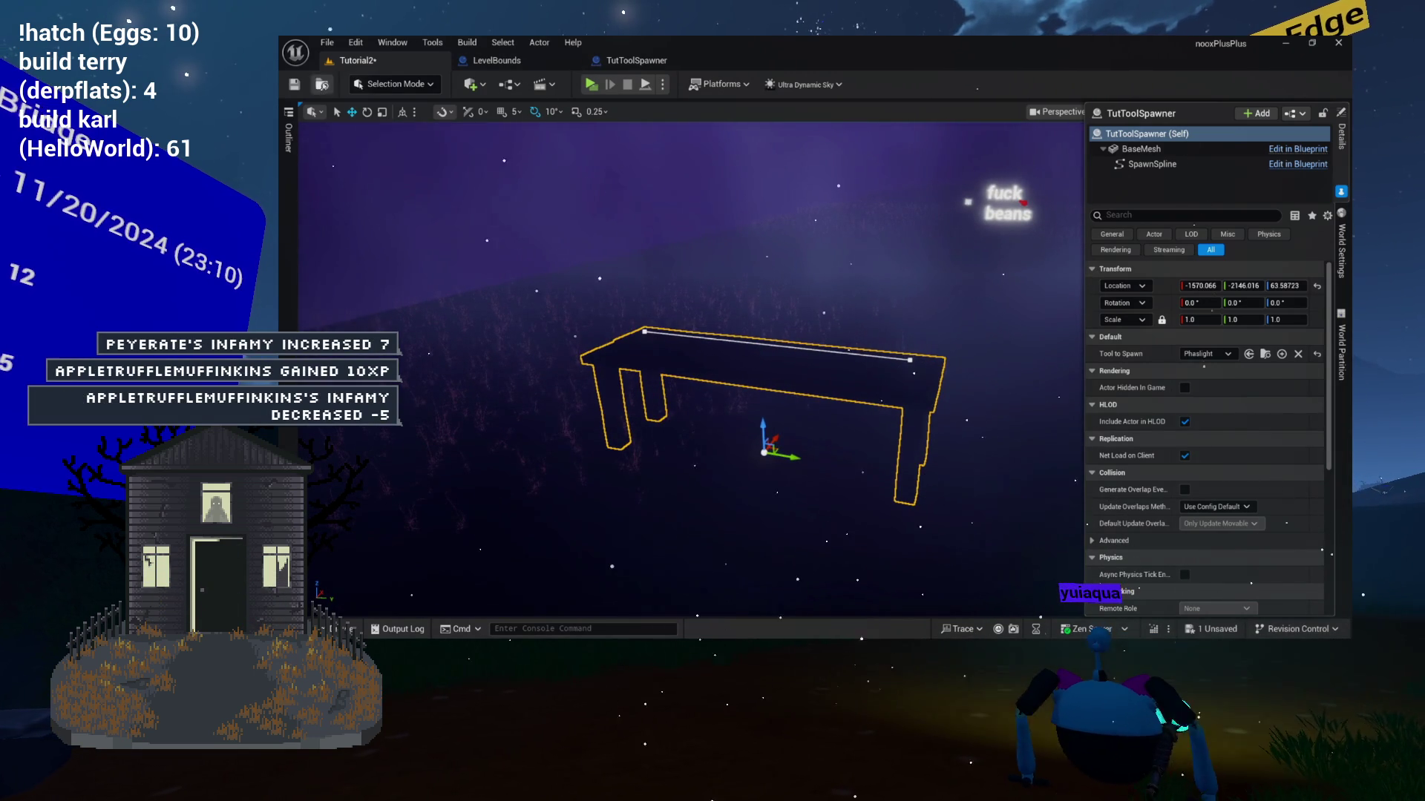
pyautogui.click(622, 64)
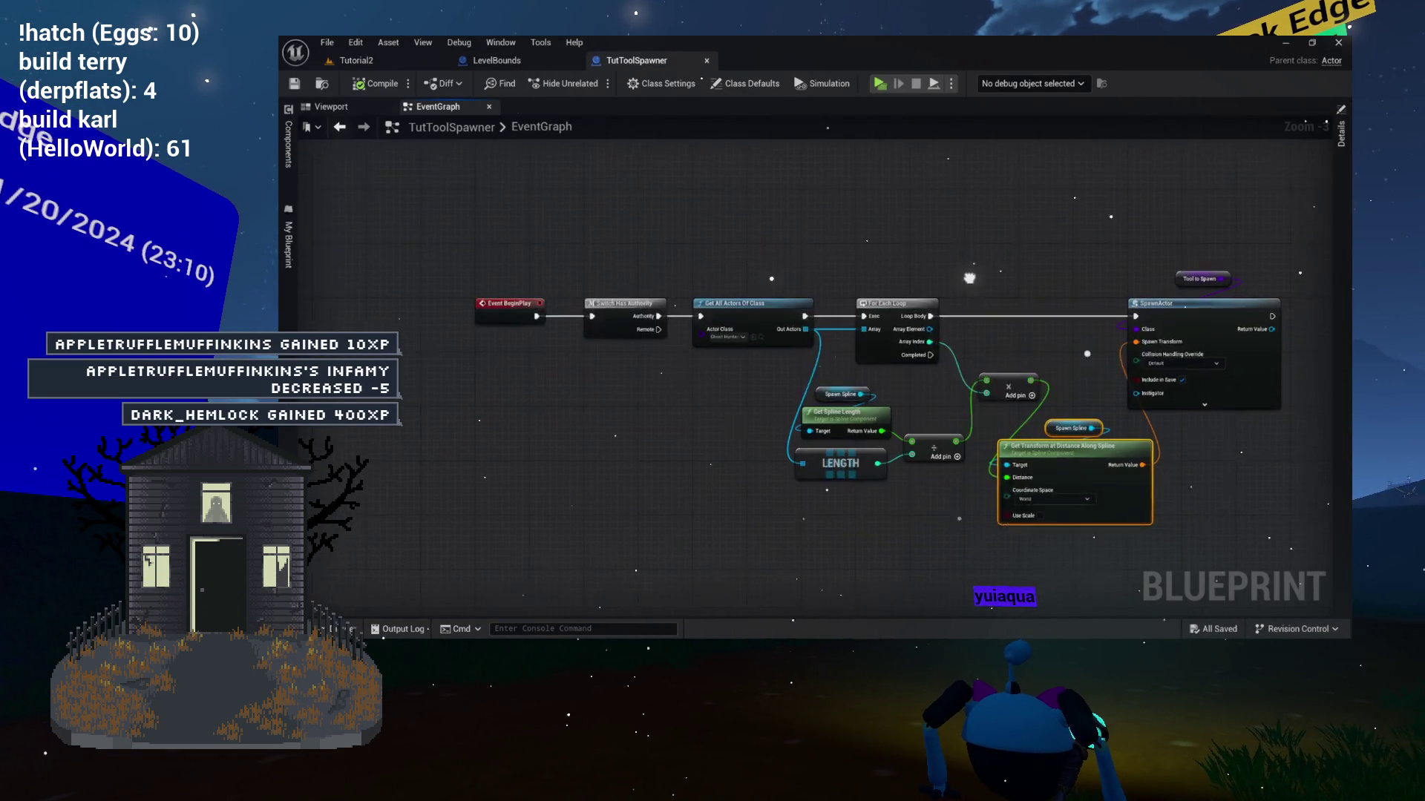
# Insert a Delay node with Duration 5 after Event BeginPlay.
pyautogui.moveTo(574, 326); pyautogui.dragTo(660, 375)
pyautogui.moveTo(590, 265)
pyautogui.mouseDown()
pyautogui.moveTo(560, 258)
pyautogui.moveTo(672, 287)
pyautogui.mouseUp()
pyautogui.write('delay')
pyautogui.press('Return')
pyautogui.write('5')
pyautogui.press('Return')
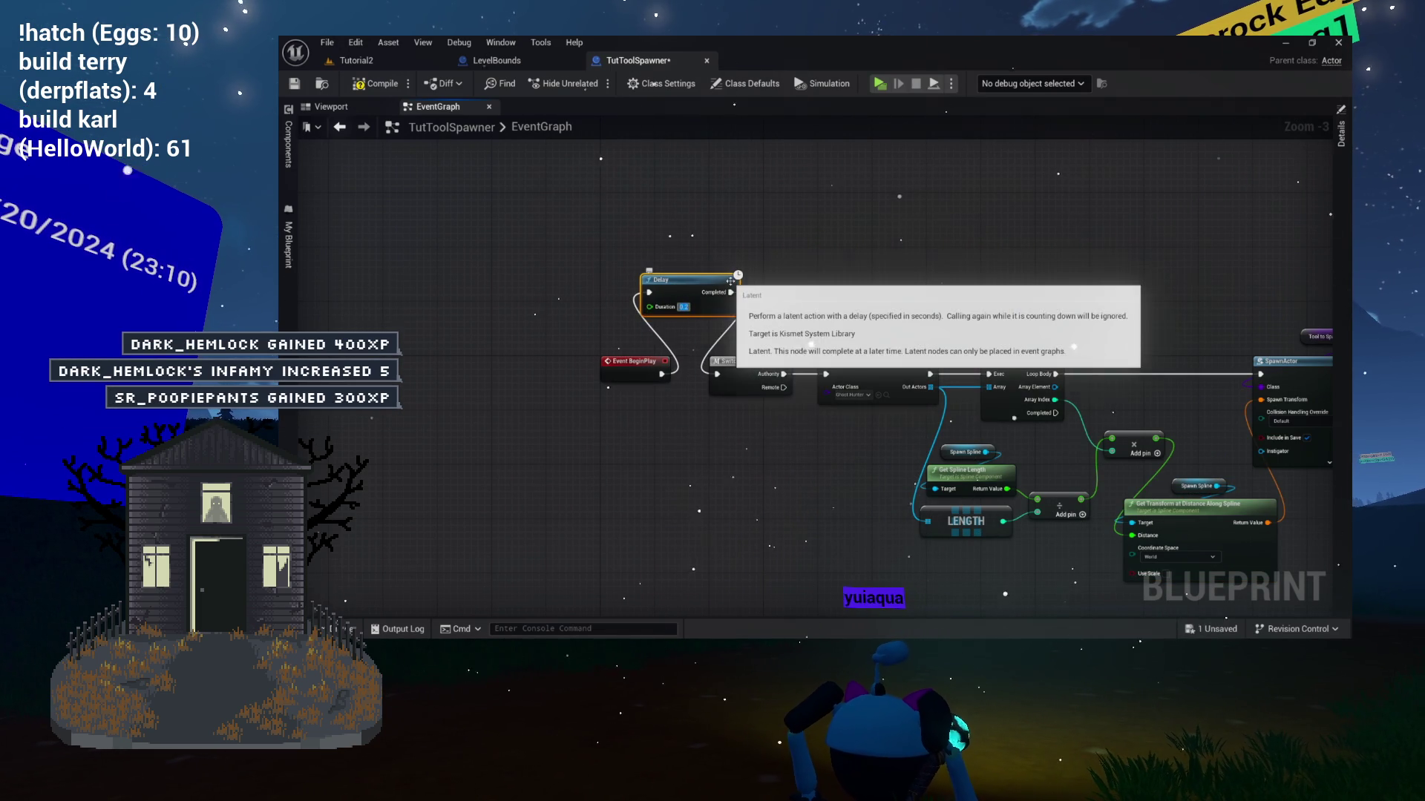
# Compile the blueprint and go back to the Tutorial2 level, facing the bench.
pyautogui.click(373, 83)
pyautogui.click(356, 60)
pyautogui.moveTo(809, 223); pyautogui.dragTo(950, 222)
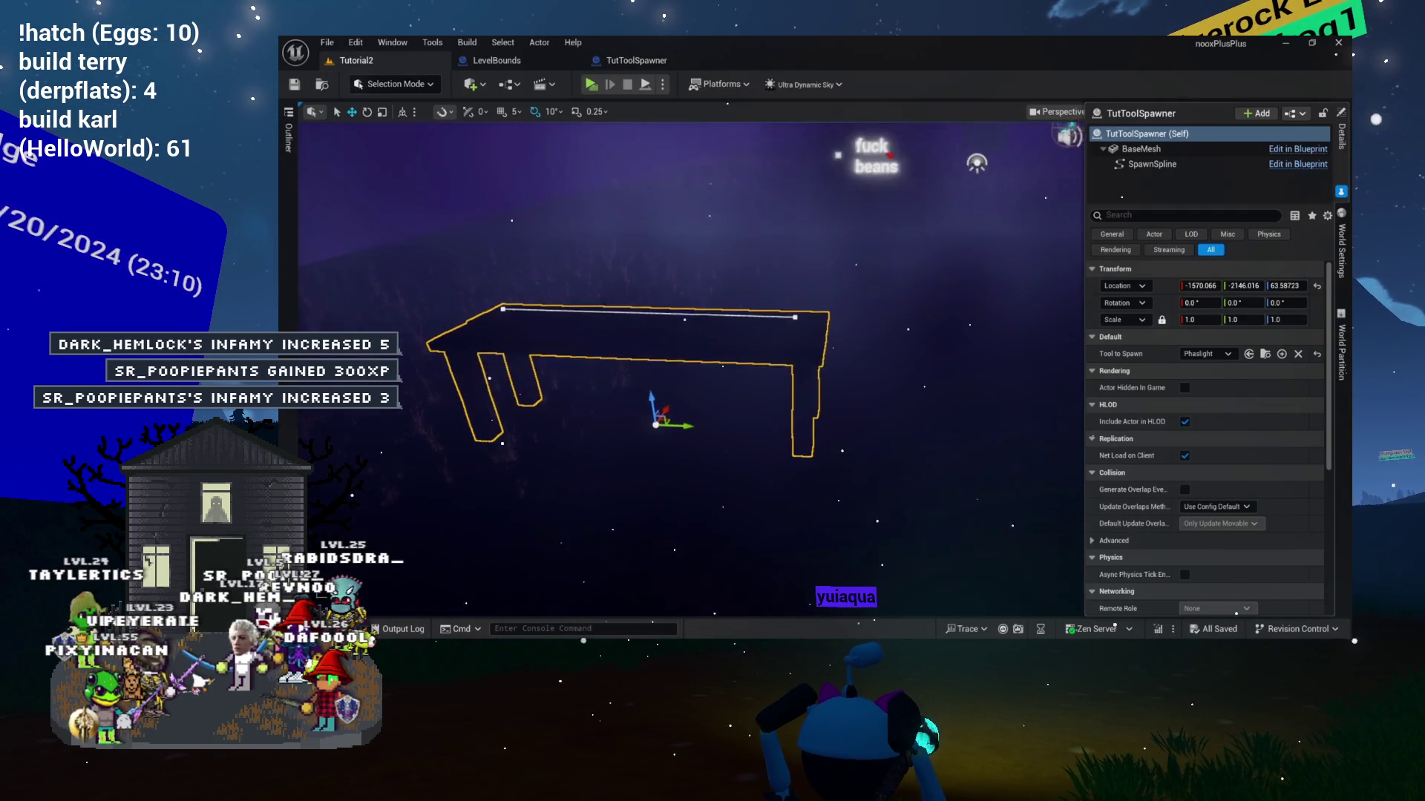
# Start a Standalone Game preview from the Play options menu.
pyautogui.click(661, 83)
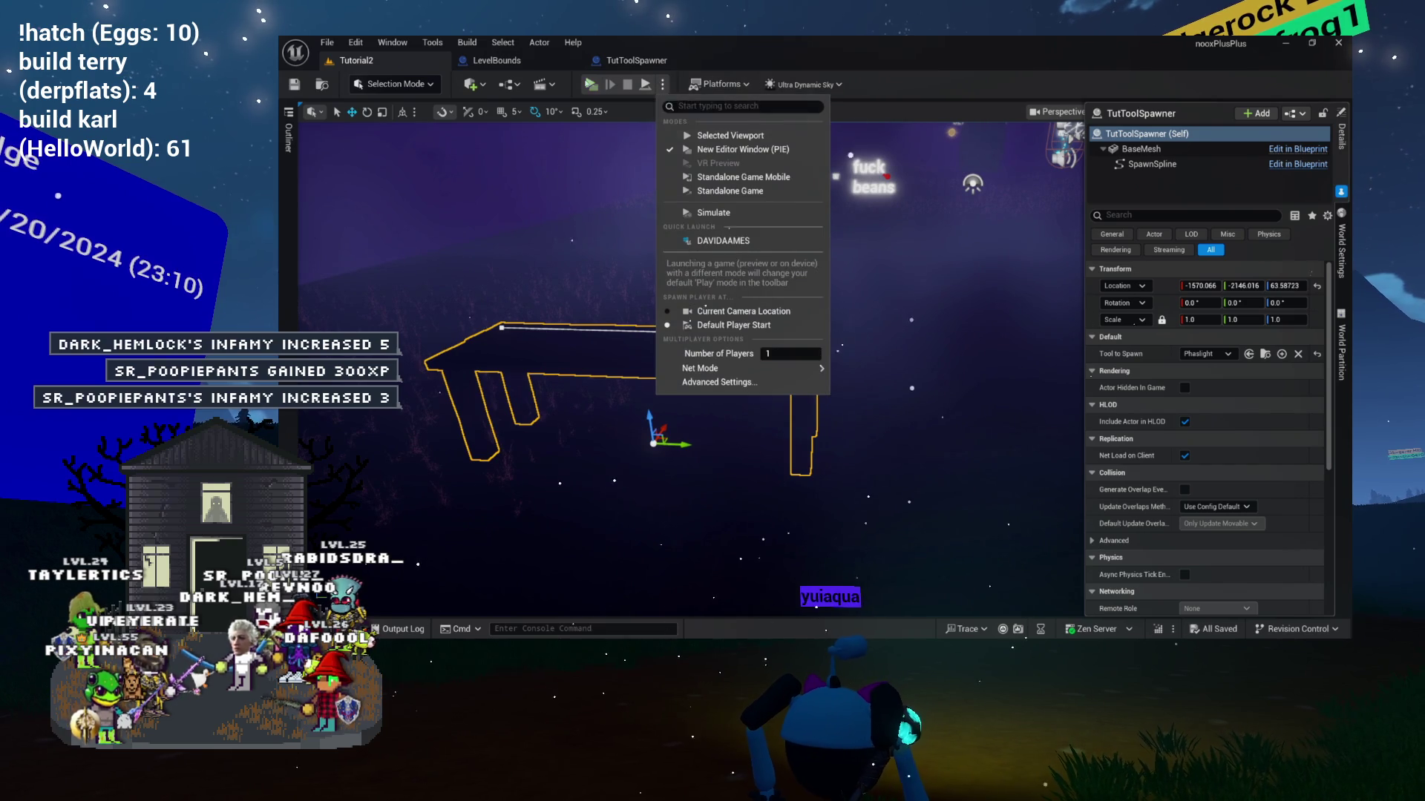
pyautogui.click(730, 190)
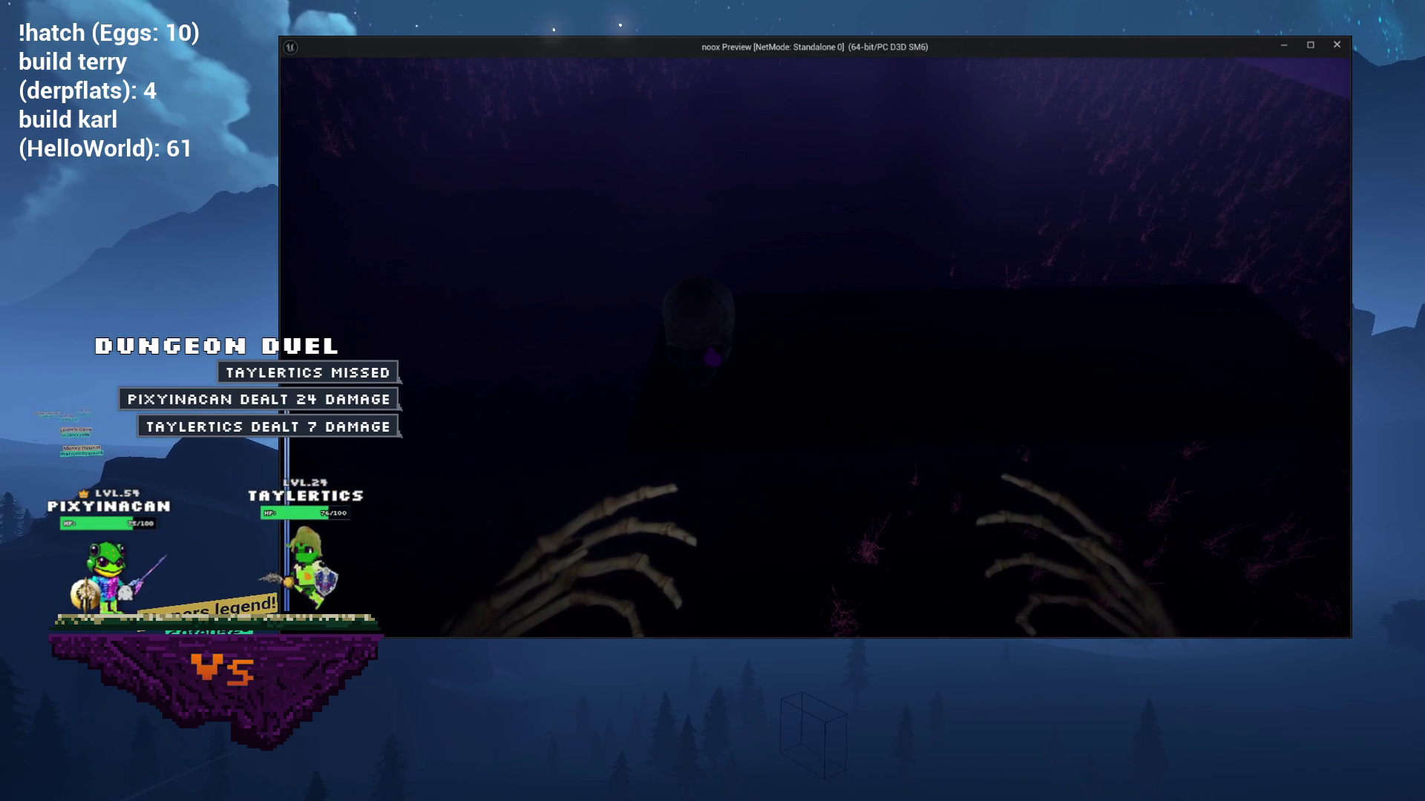
# Stop the standalone preview with Esc and look back down at the bench.
pyautogui.press('Escape')
pyautogui.moveTo(498, 338); pyautogui.dragTo(498, 385)
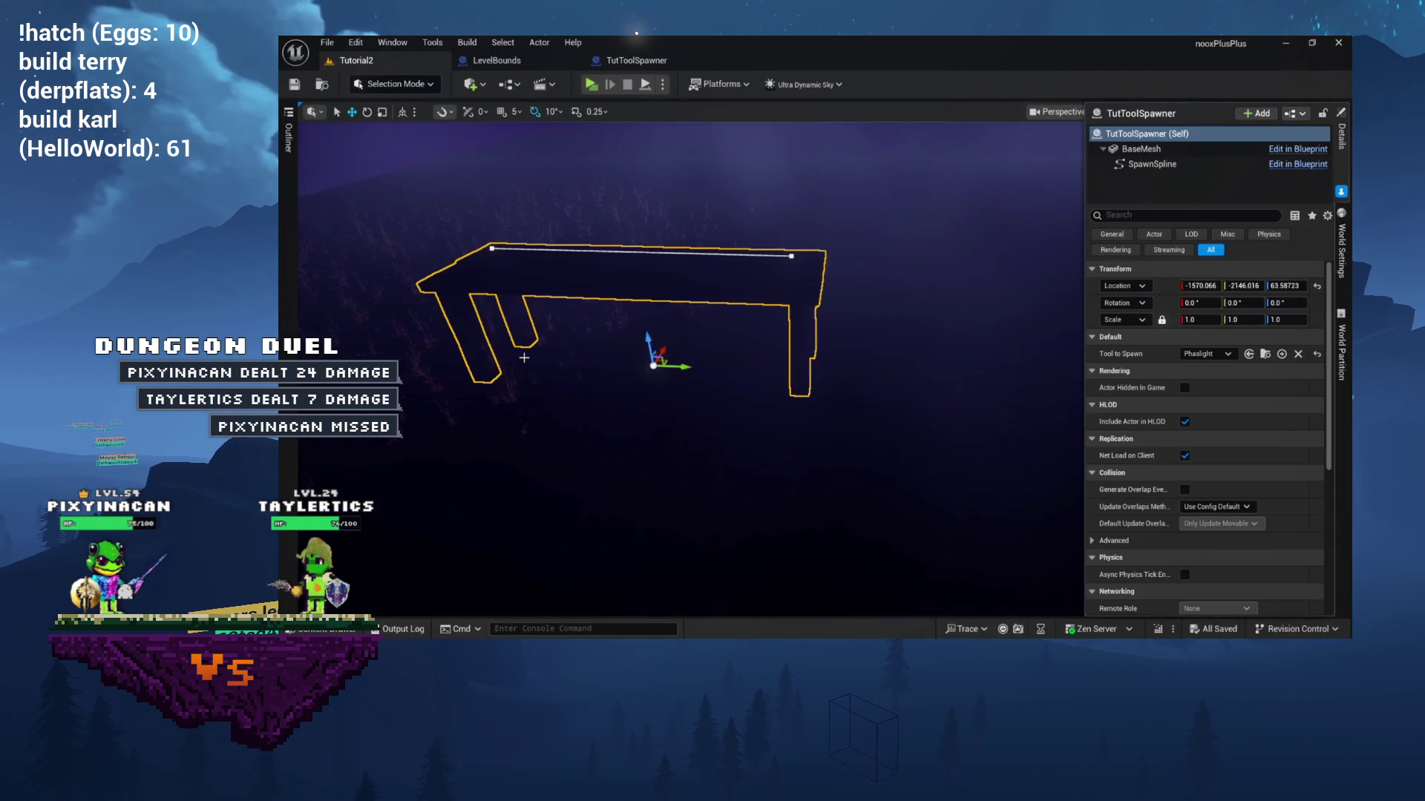
# Rotate the TutToolSpawner bench about 180° on Z and play-test the change.
pyautogui.moveTo(696, 385)
pyautogui.mouseDown()
pyautogui.moveTo(635, 394)
pyautogui.moveTo(667, 349)
pyautogui.moveTo(683, 381)
pyautogui.moveTo(730, 387)
pyautogui.mouseUp()
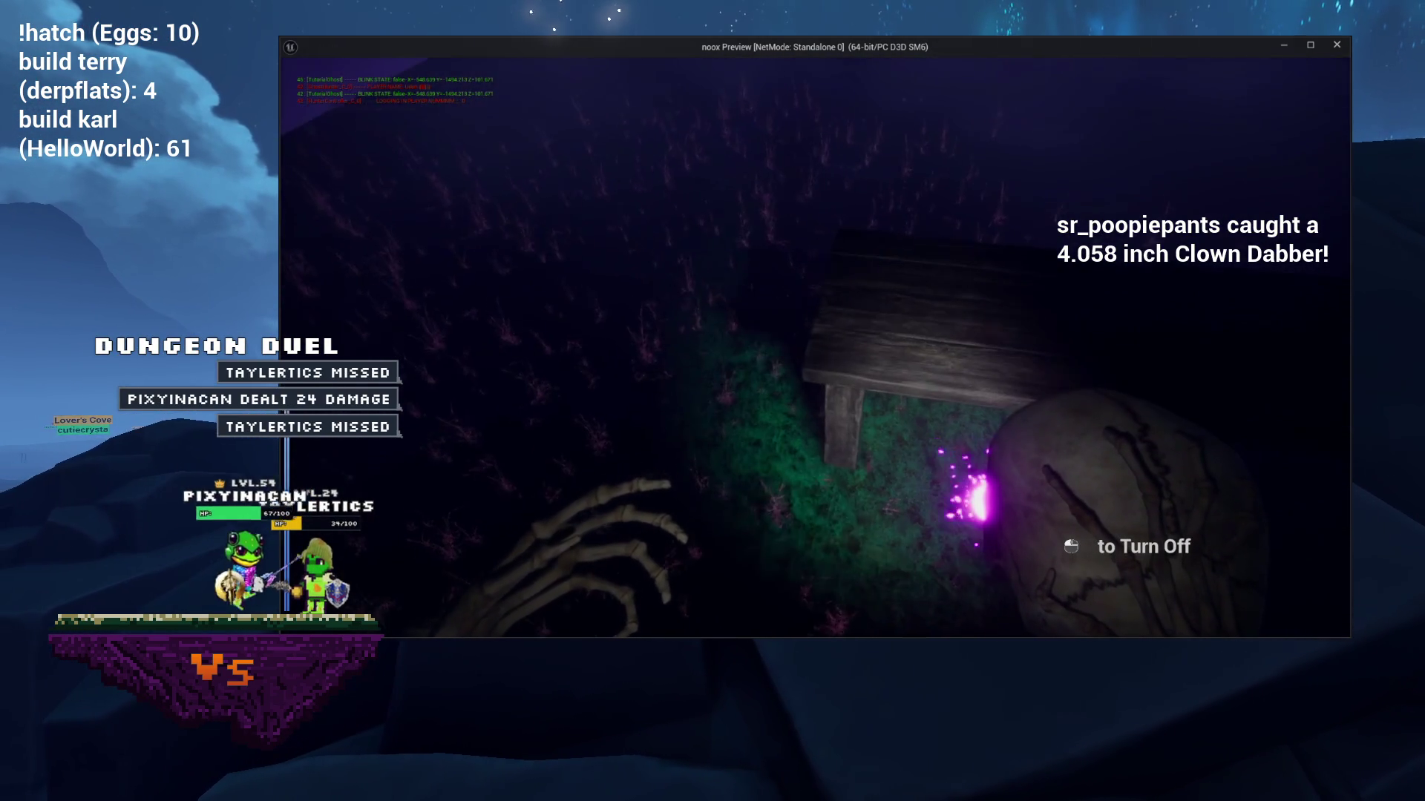
pyautogui.press('e')
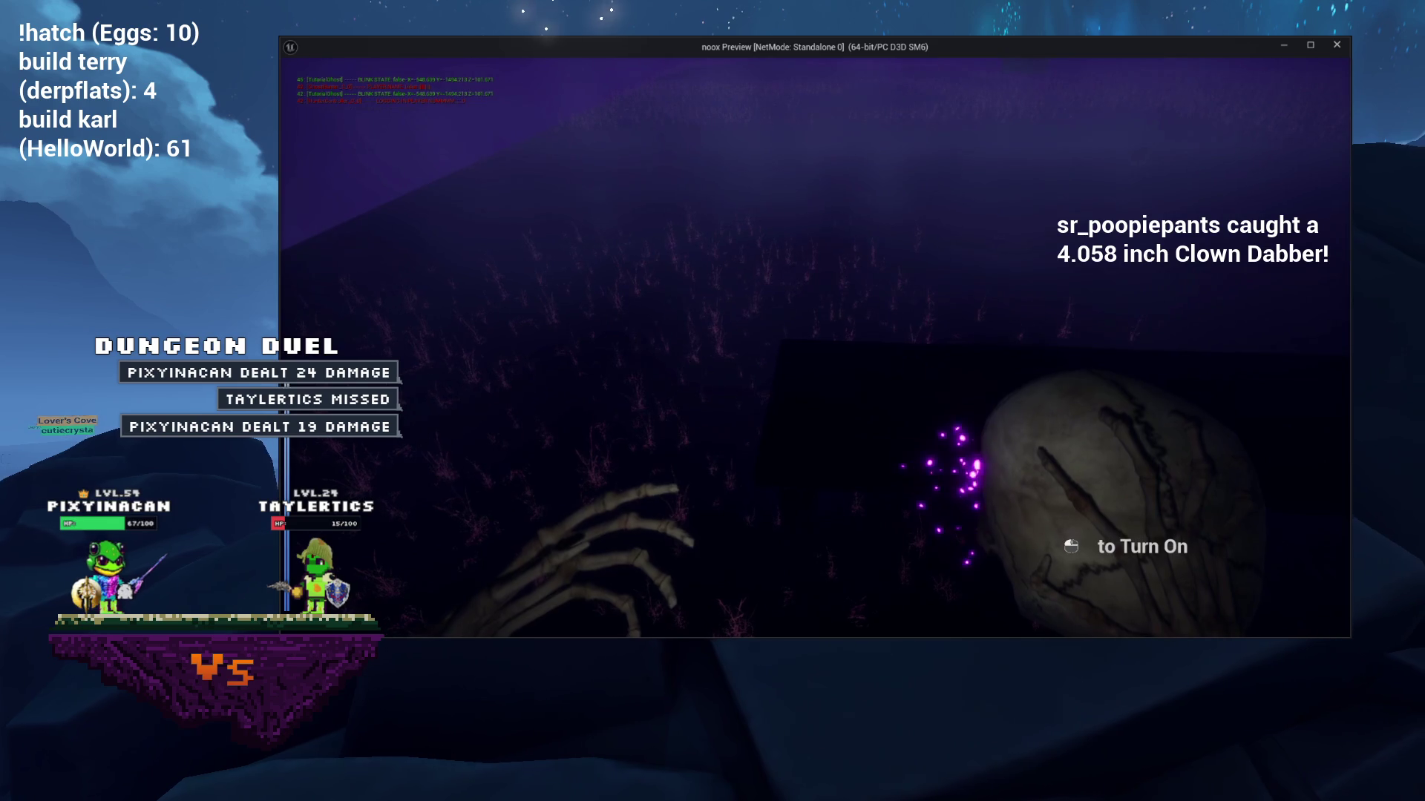
pyautogui.press('Escape')
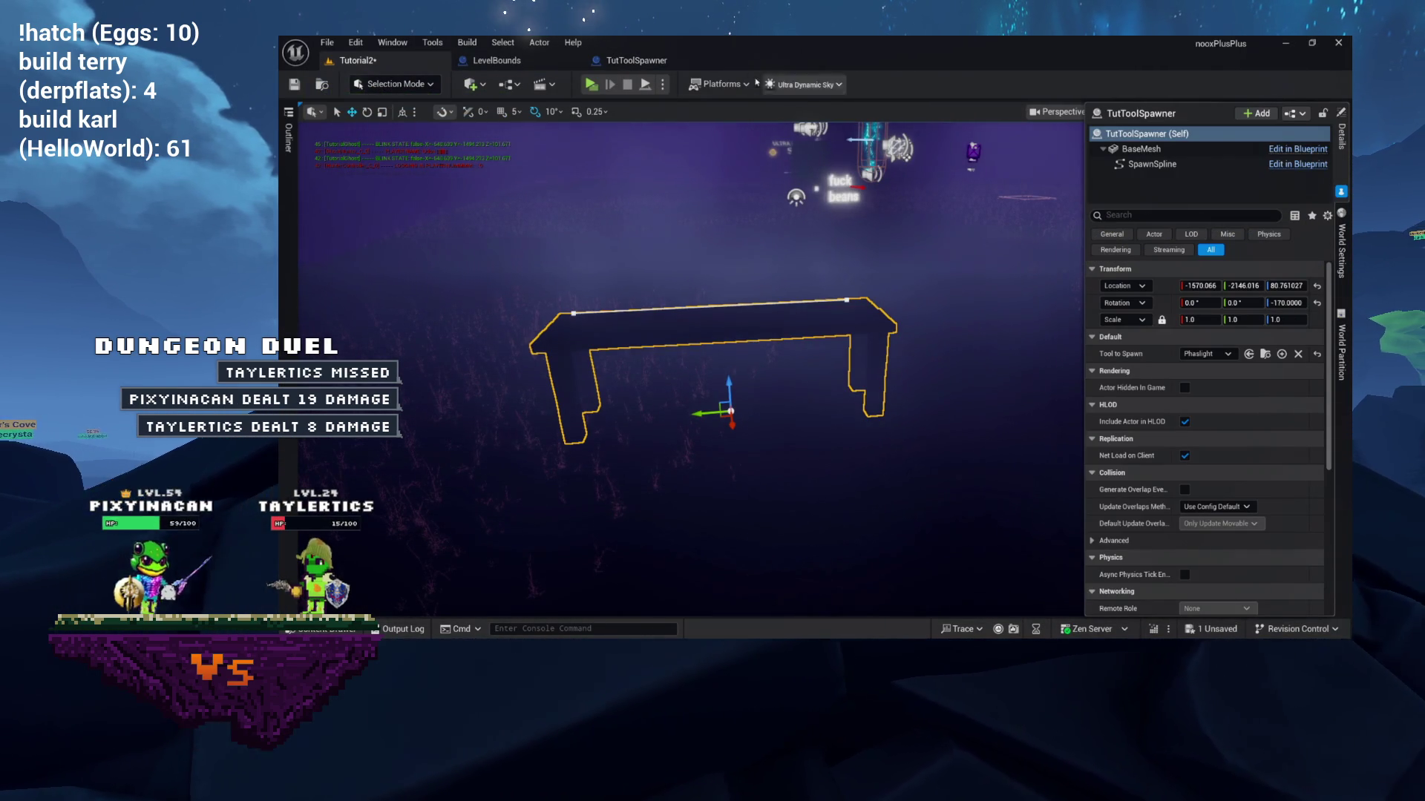
pyautogui.click(662, 84)
# Set play sessions to 3 players with a multiplayer net mode and test as a client.
pyautogui.moveTo(792, 372)
pyautogui.moveTo(787, 353); pyautogui.dragTo(801, 353)
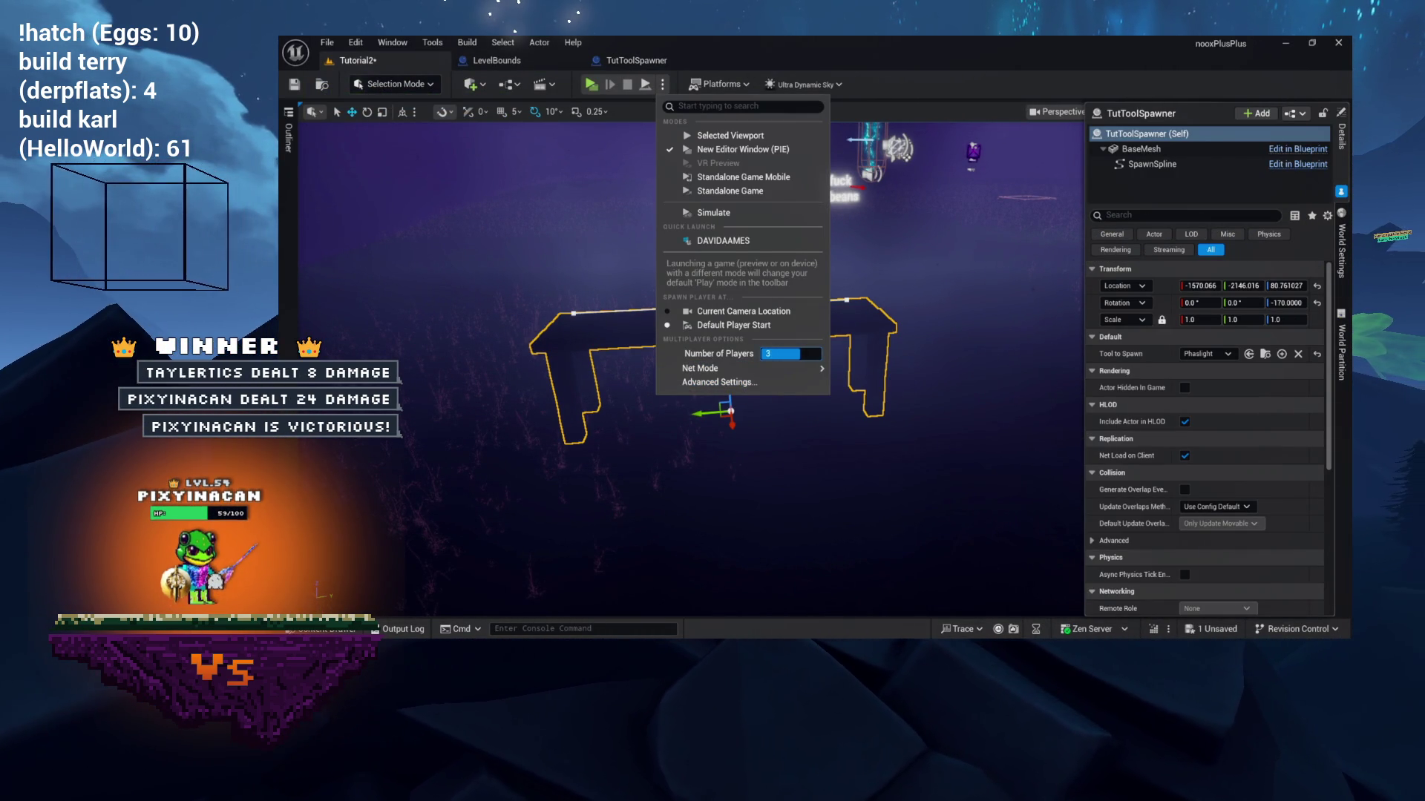
pyautogui.moveTo(742, 368)
pyautogui.click(856, 373)
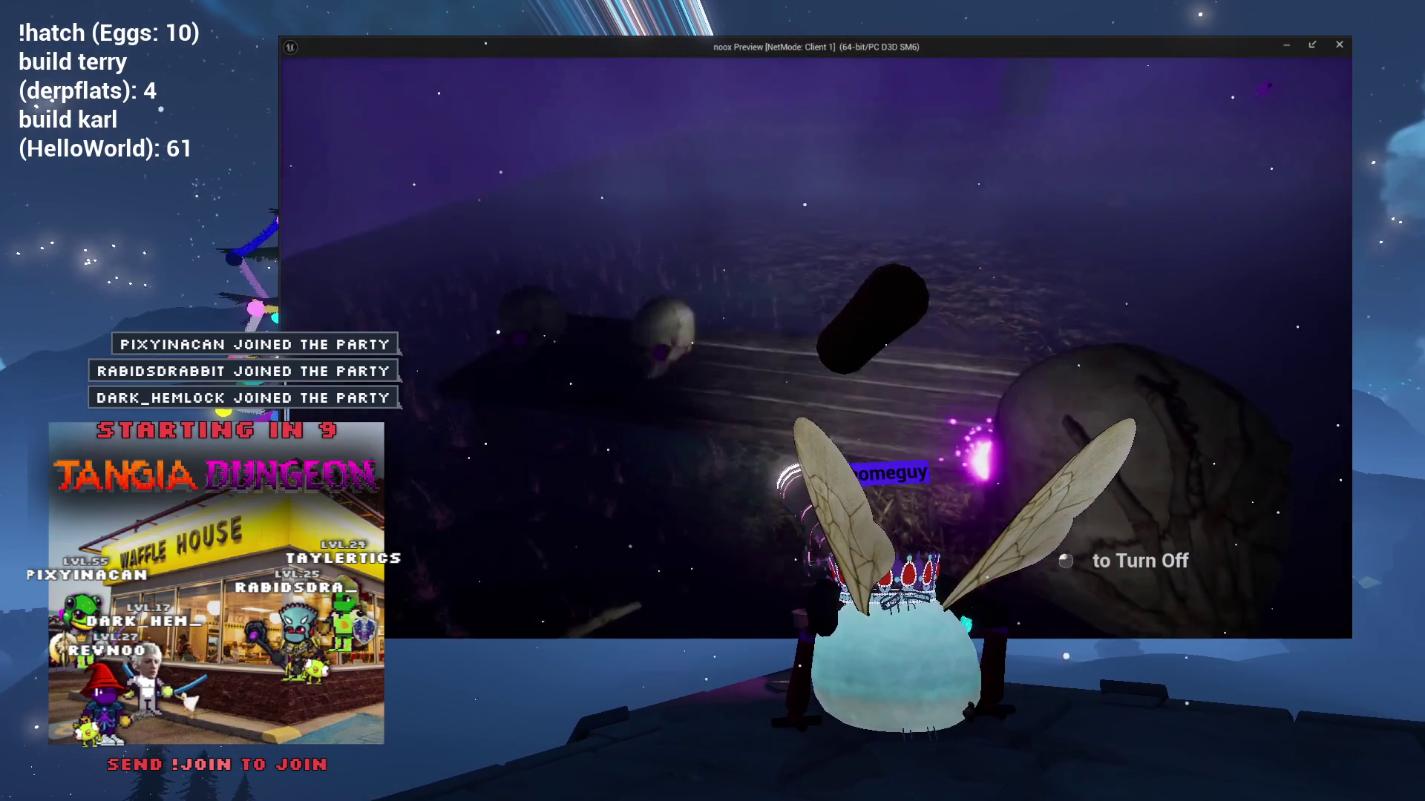
pyautogui.press('Escape')
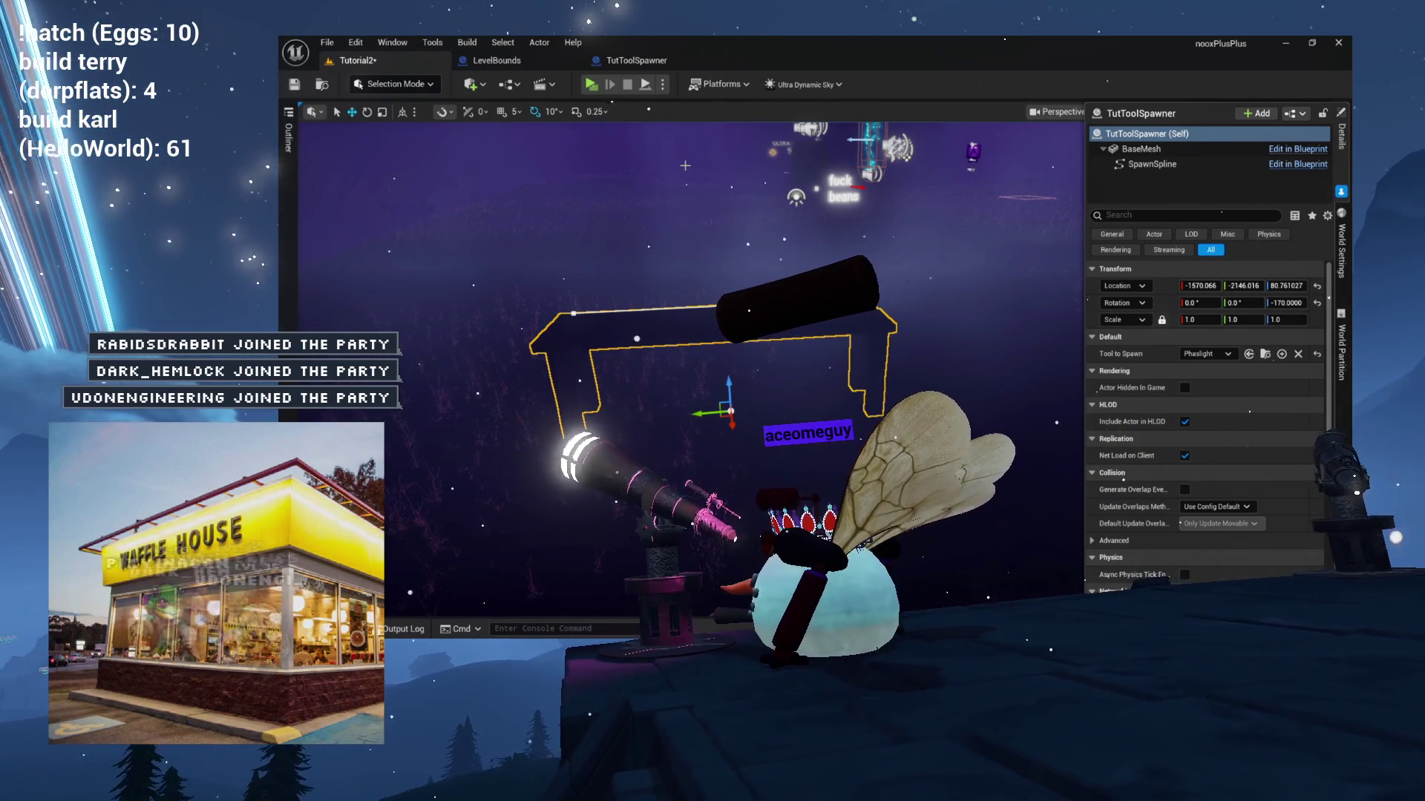
# Fly in toward the bench, hide the Details panel and switch the viewport to Unlit.
pyautogui.scroll(3, 581, 264)
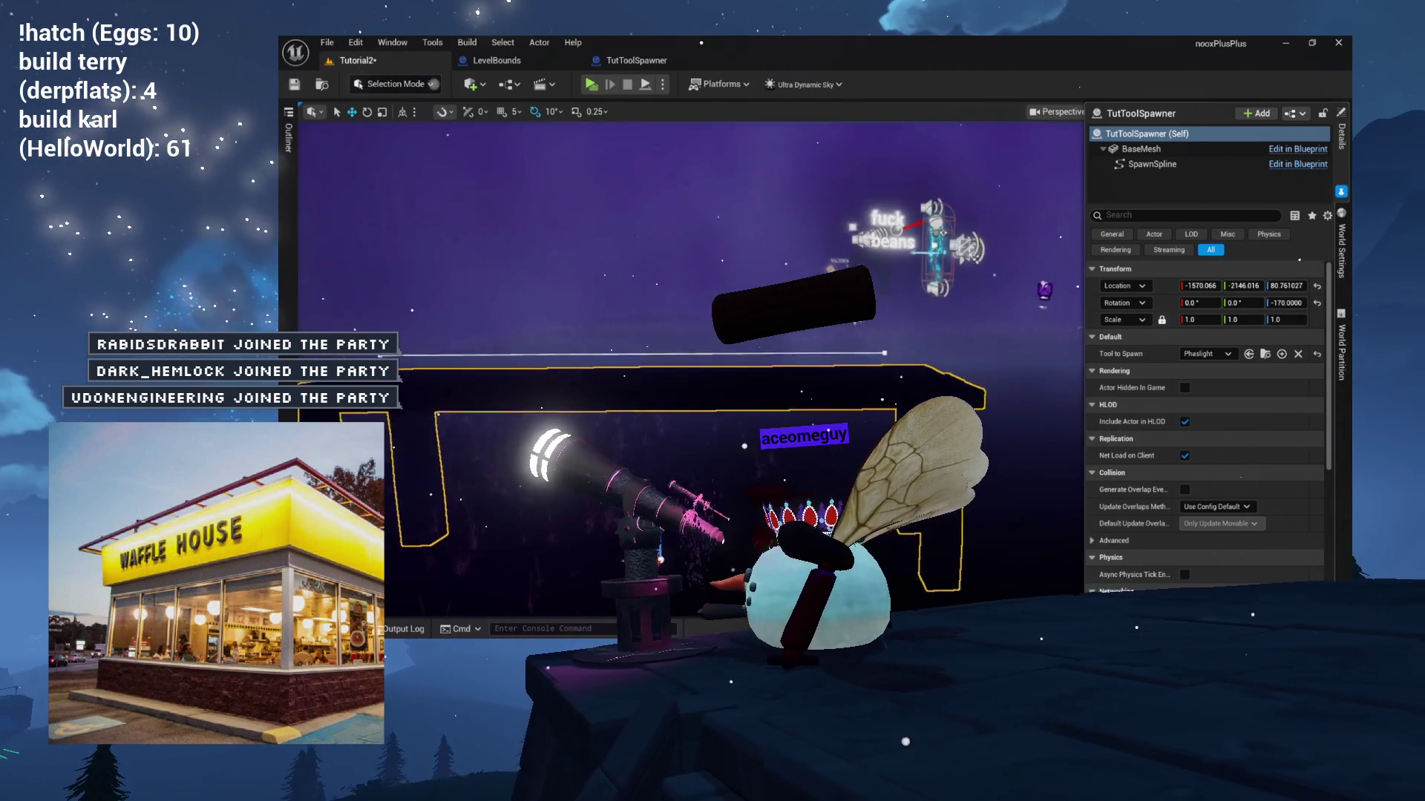
pyautogui.scroll(3, 690, 356)
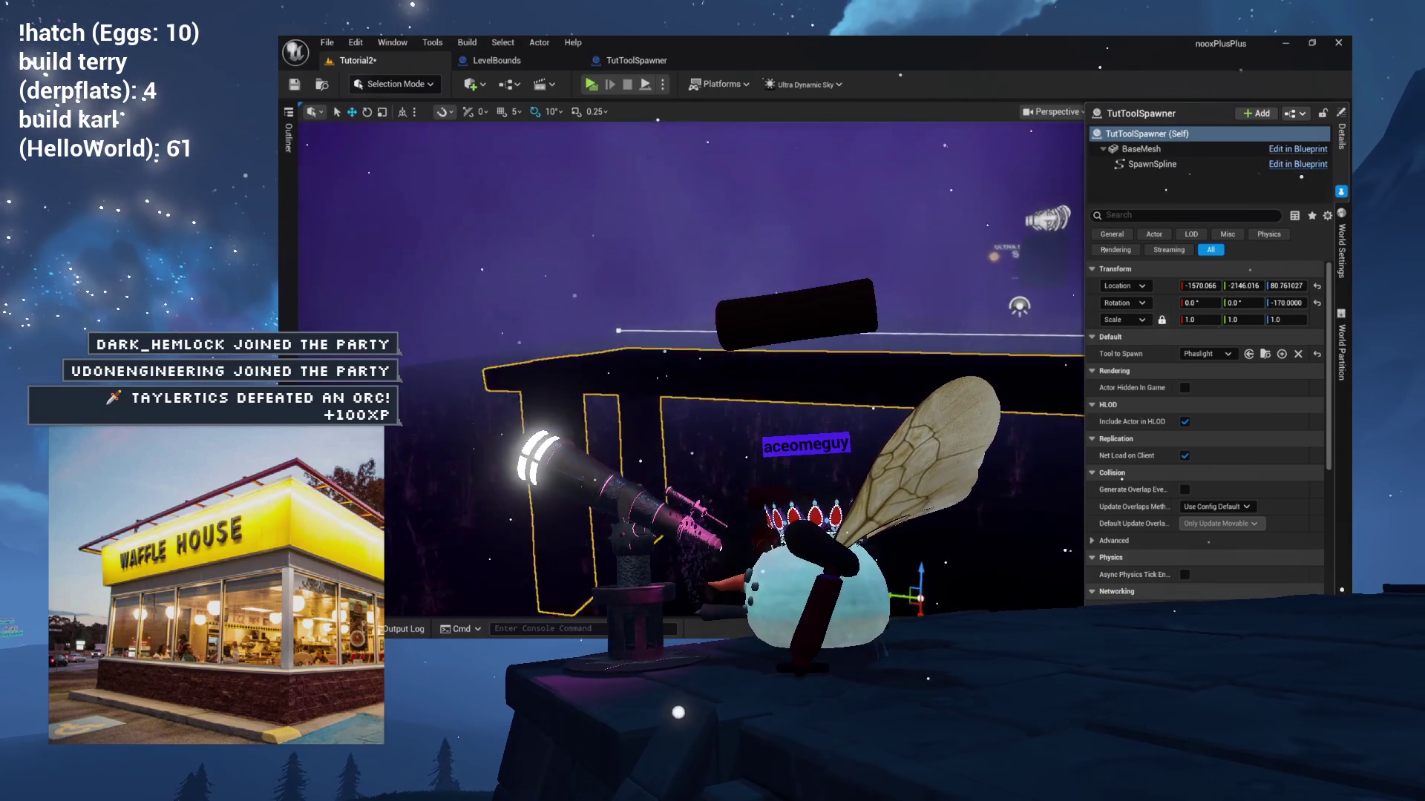
pyautogui.scroll(3, 690, 356)
pyautogui.scroll(2, 564, 411)
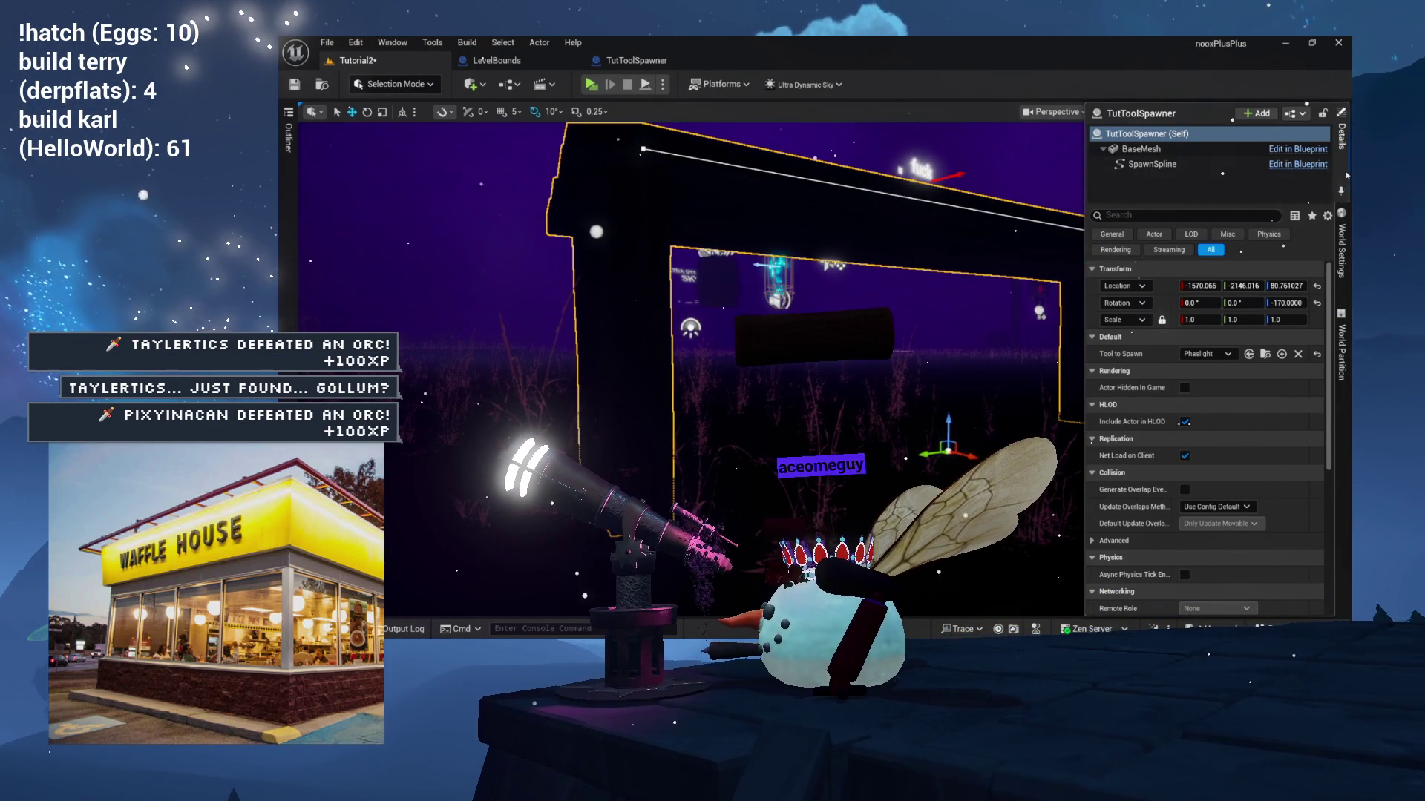
pyautogui.click(1199, 98)
pyautogui.click(1165, 112)
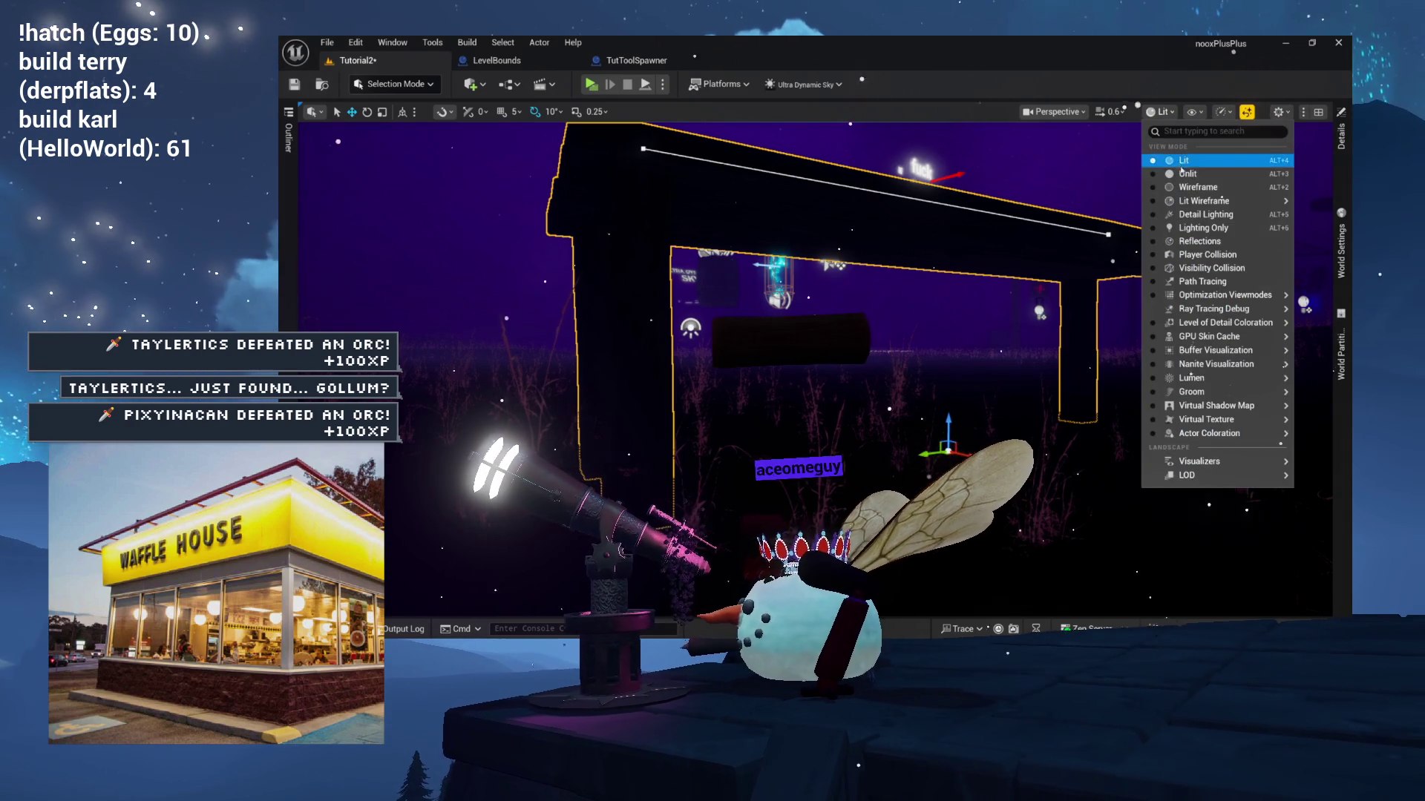
pyautogui.click(1181, 171)
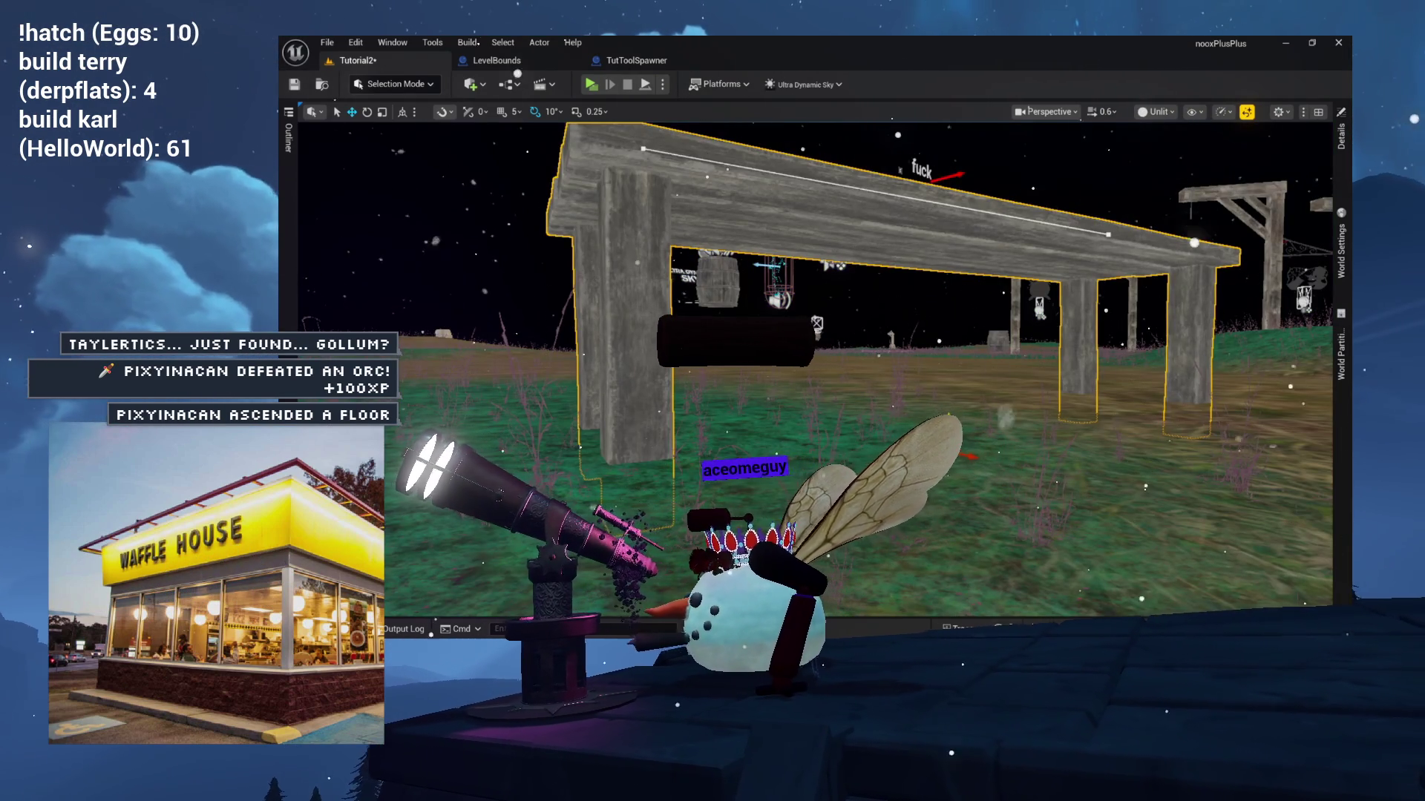
# Return the viewport to Lit rendering and bring up the play options.
pyautogui.scroll(2, 816, 356)
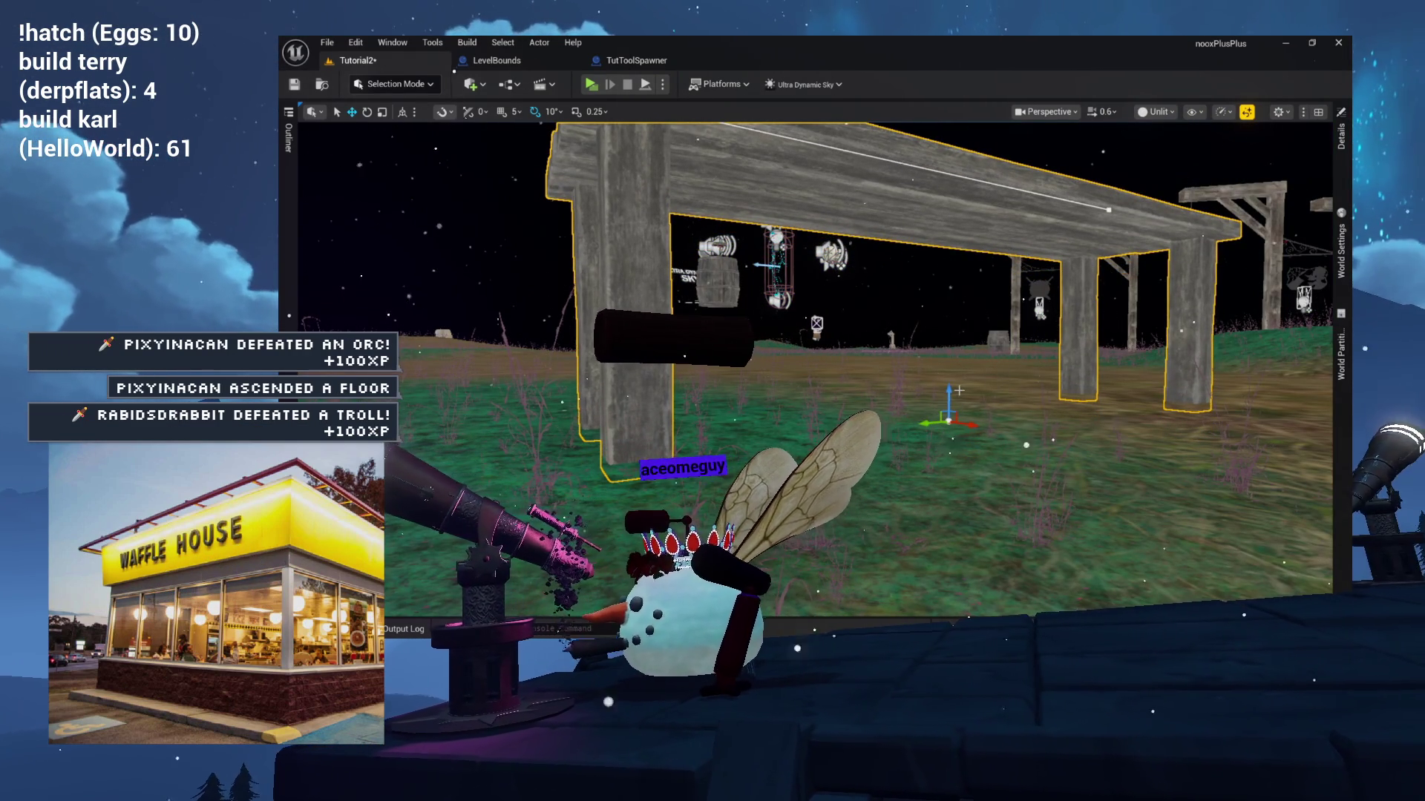
pyautogui.click(1162, 119)
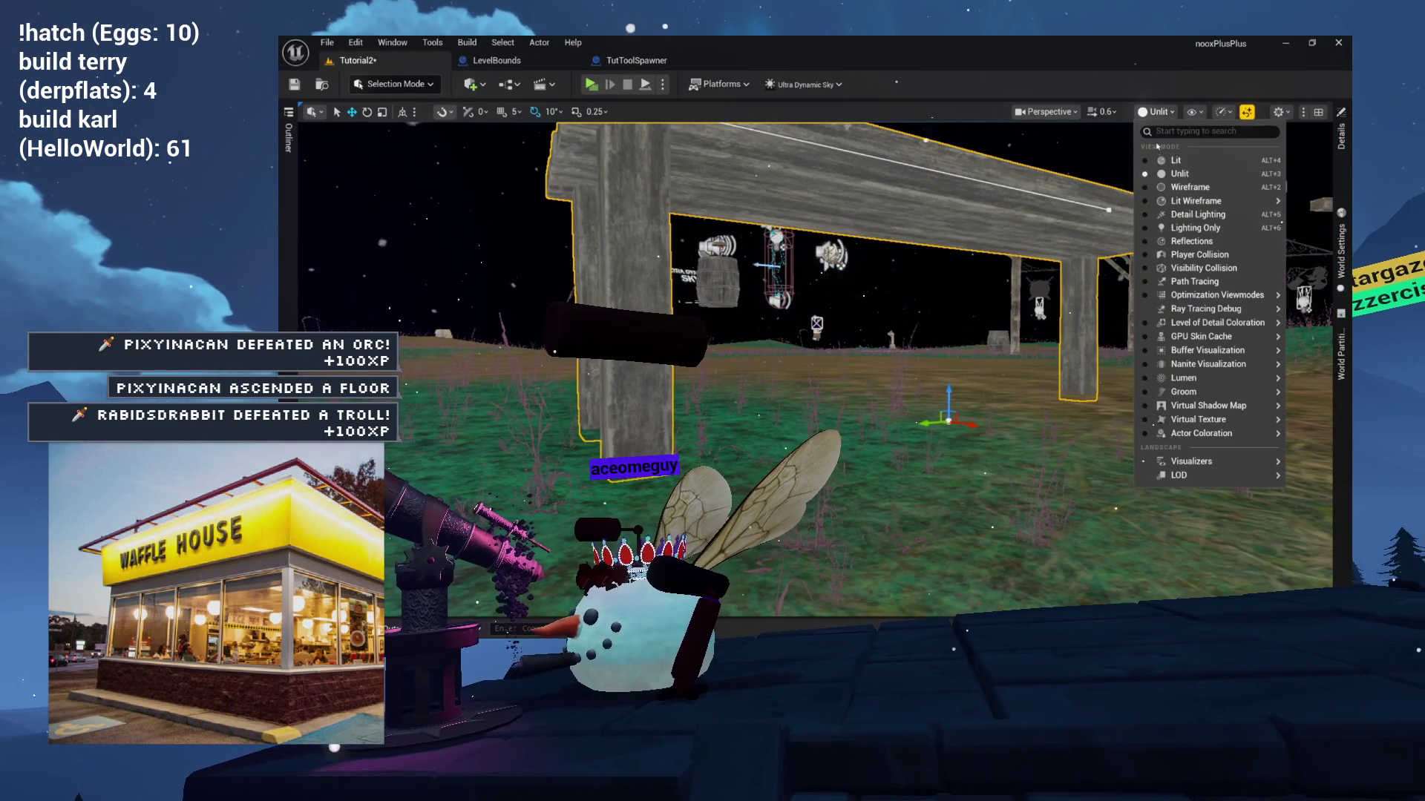
pyautogui.click(1162, 164)
pyautogui.click(1155, 113)
pyautogui.click(1154, 159)
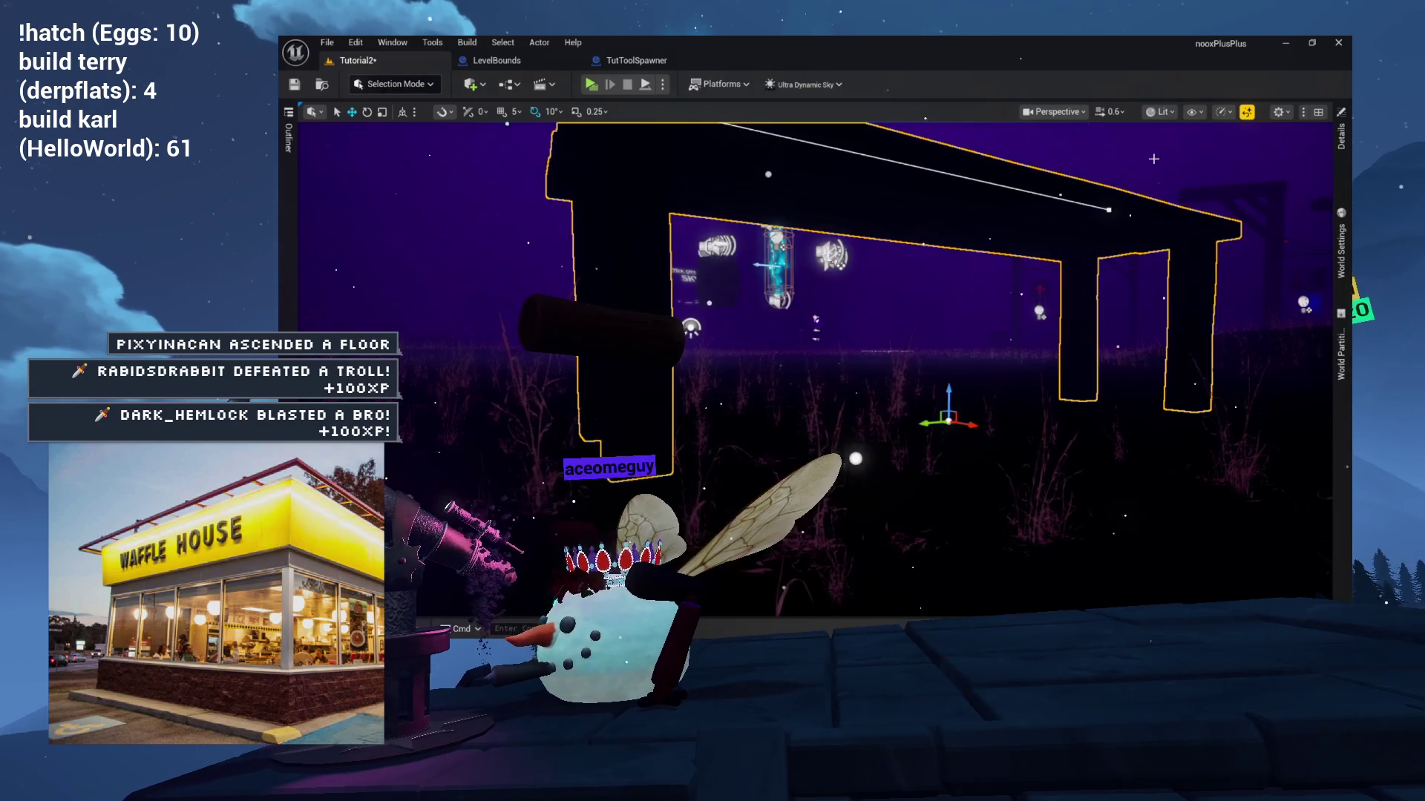
pyautogui.click(661, 86)
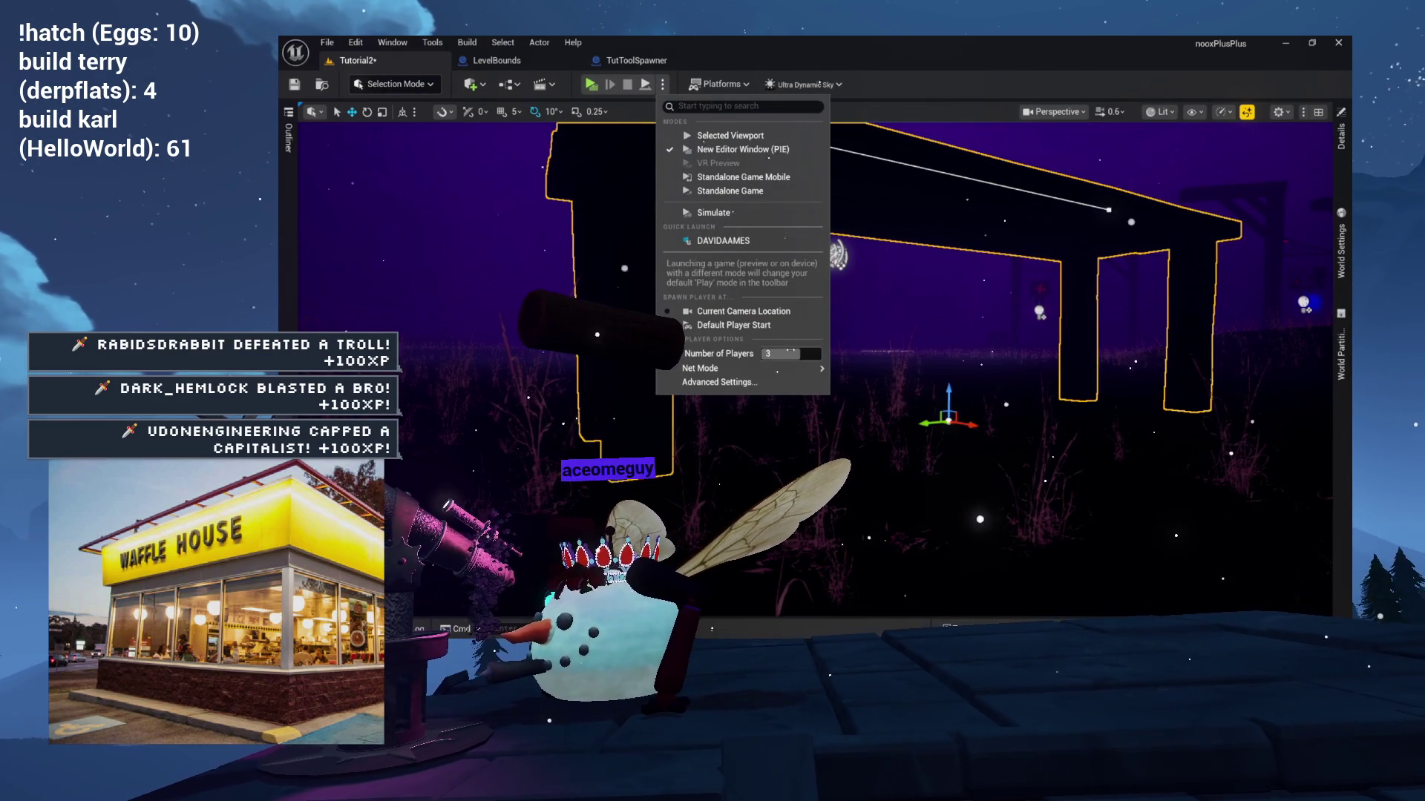
# Switch to Play Standalone and test picking up the skull and lighting it purple.
pyautogui.moveTo(742, 368)
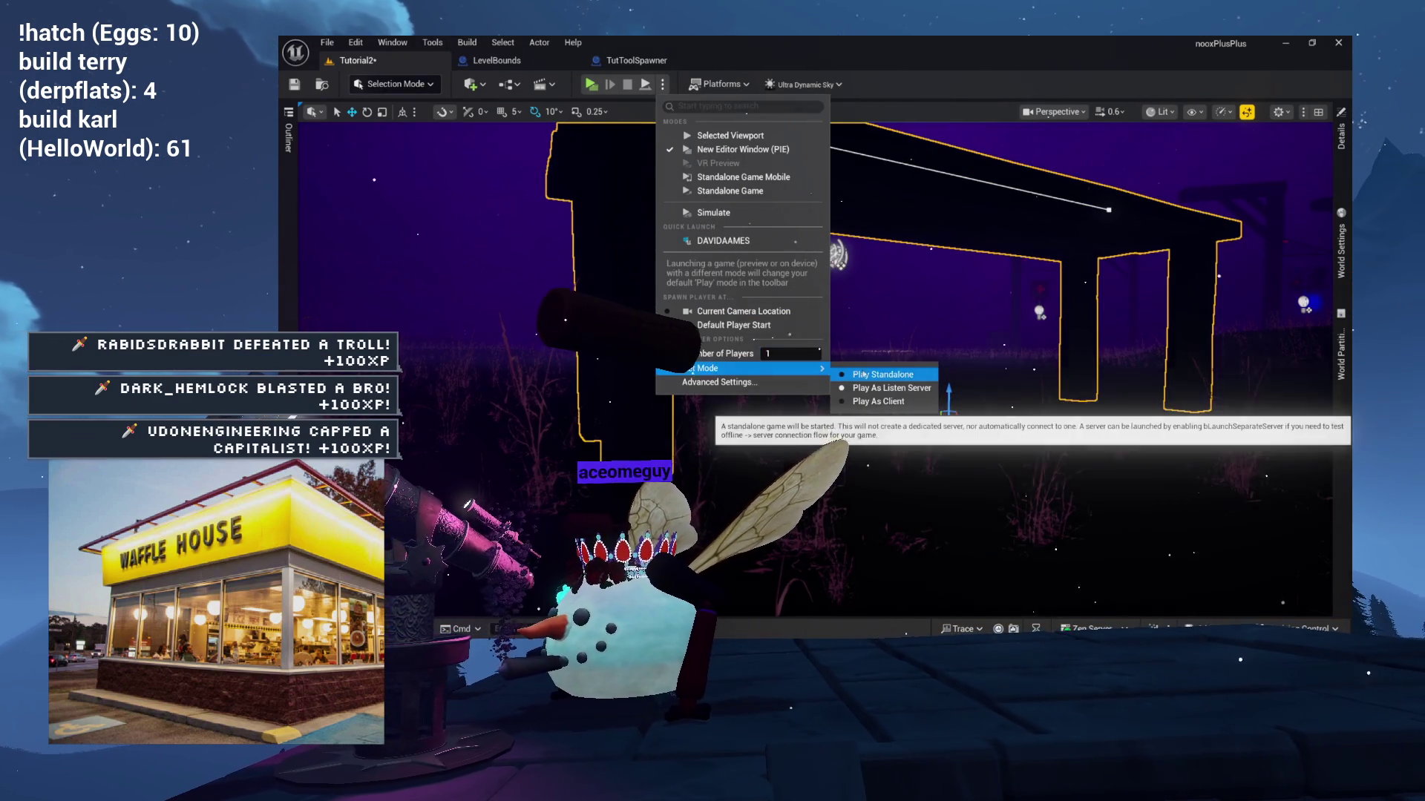
pyautogui.click(953, 372)
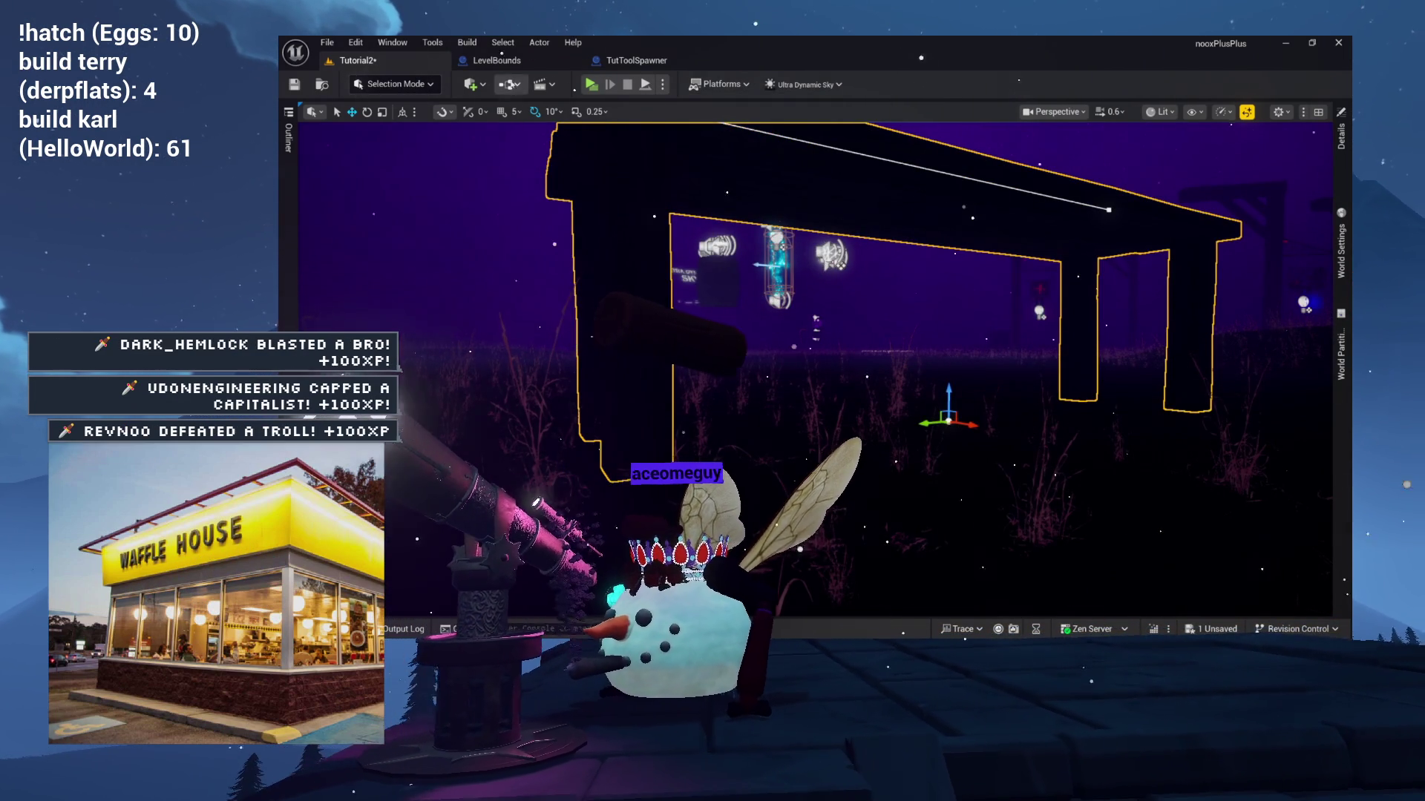
pyautogui.click(592, 85)
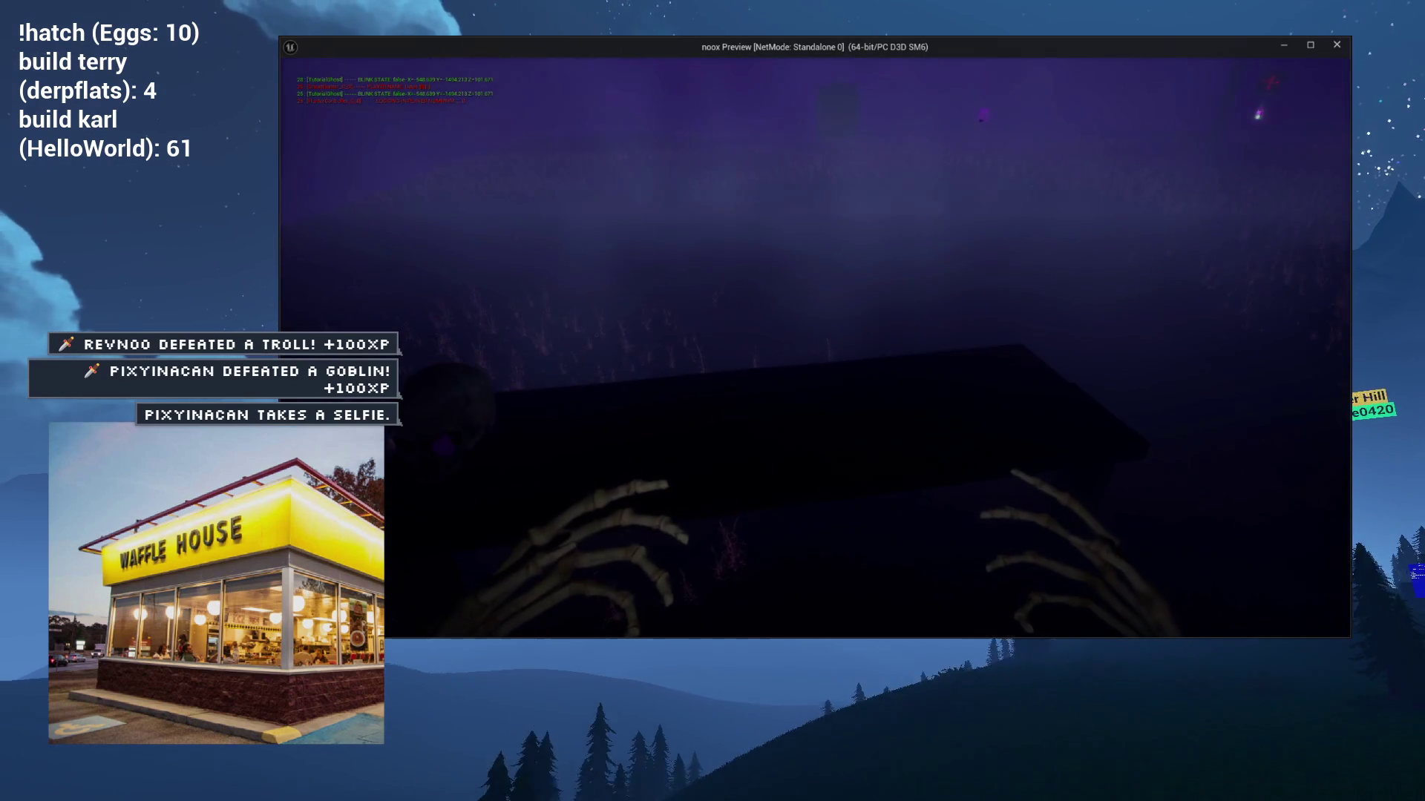
pyautogui.press('e')
pyautogui.click(815, 347)
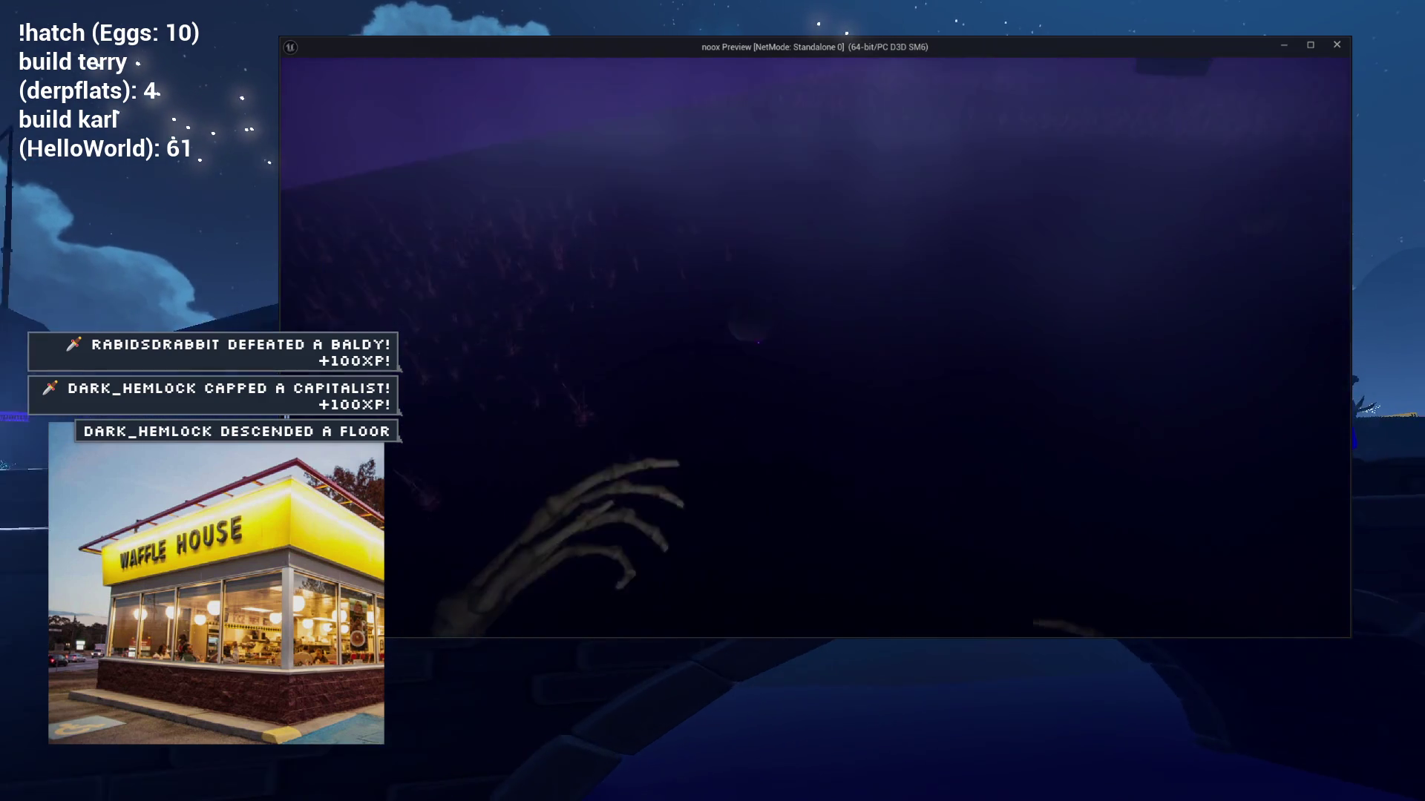
pyautogui.press('Escape')
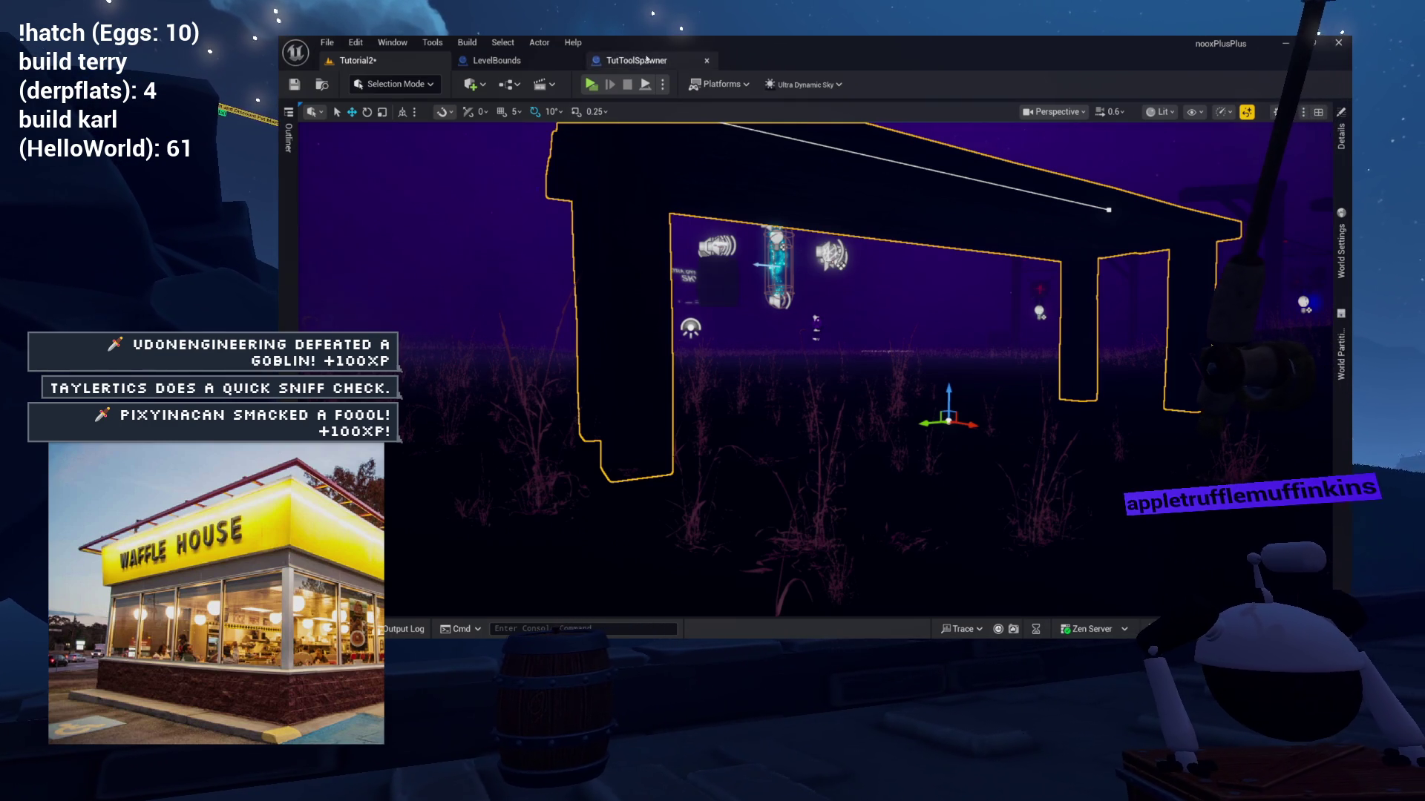
# Open the TutToolSpawner graph and rearrange the Delay and spawn logic nodes.
pyautogui.click(622, 61)
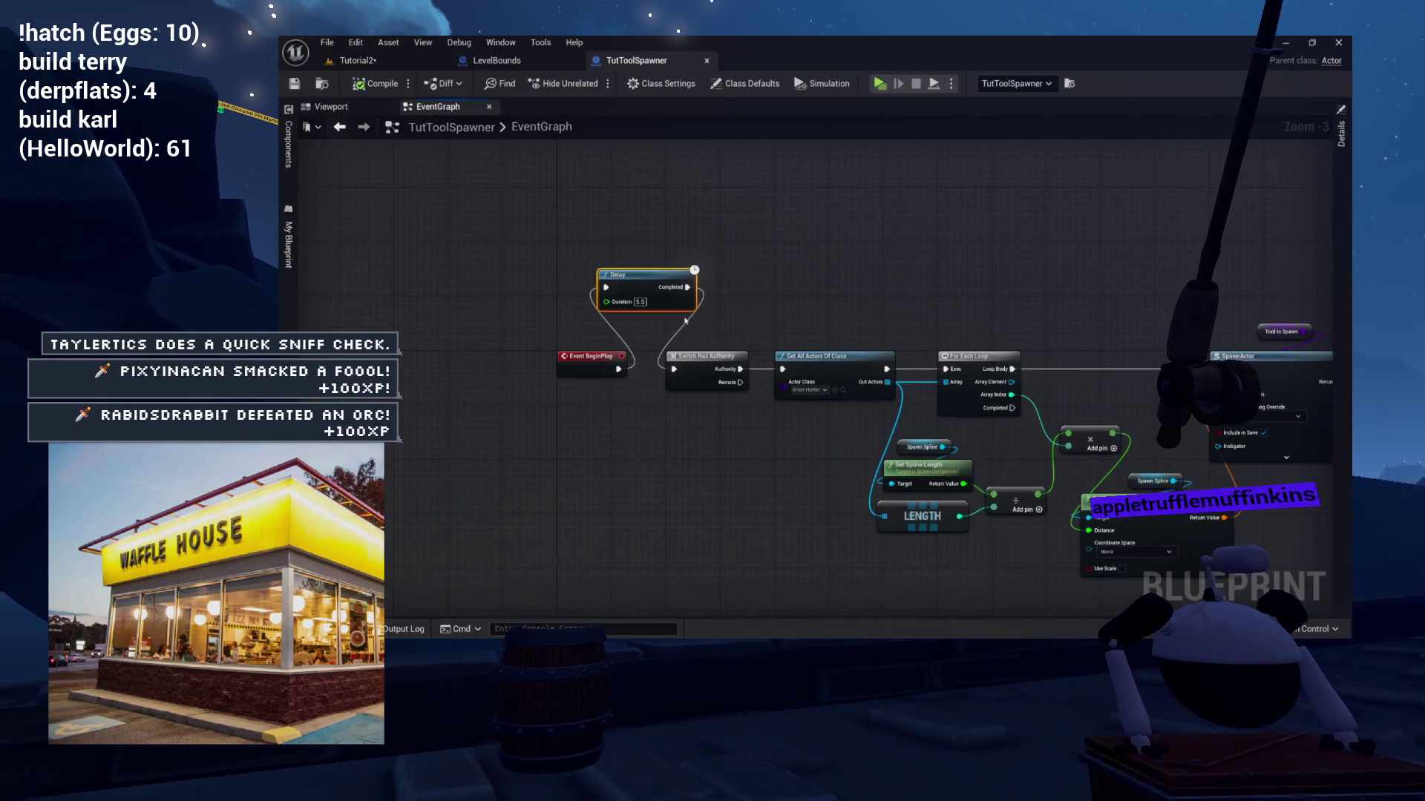
pyautogui.scroll(-3, 781, 316)
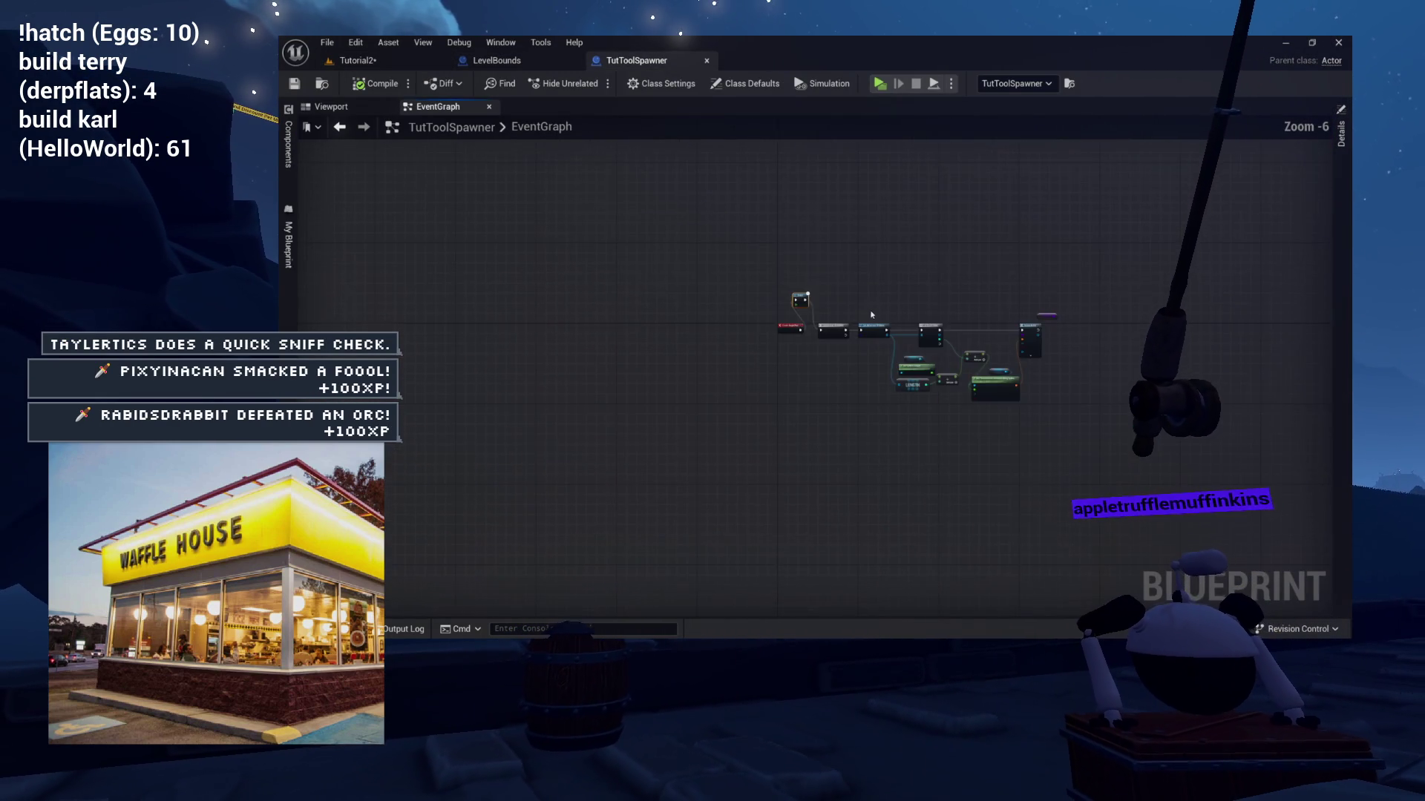
pyautogui.scroll(2, 816, 318)
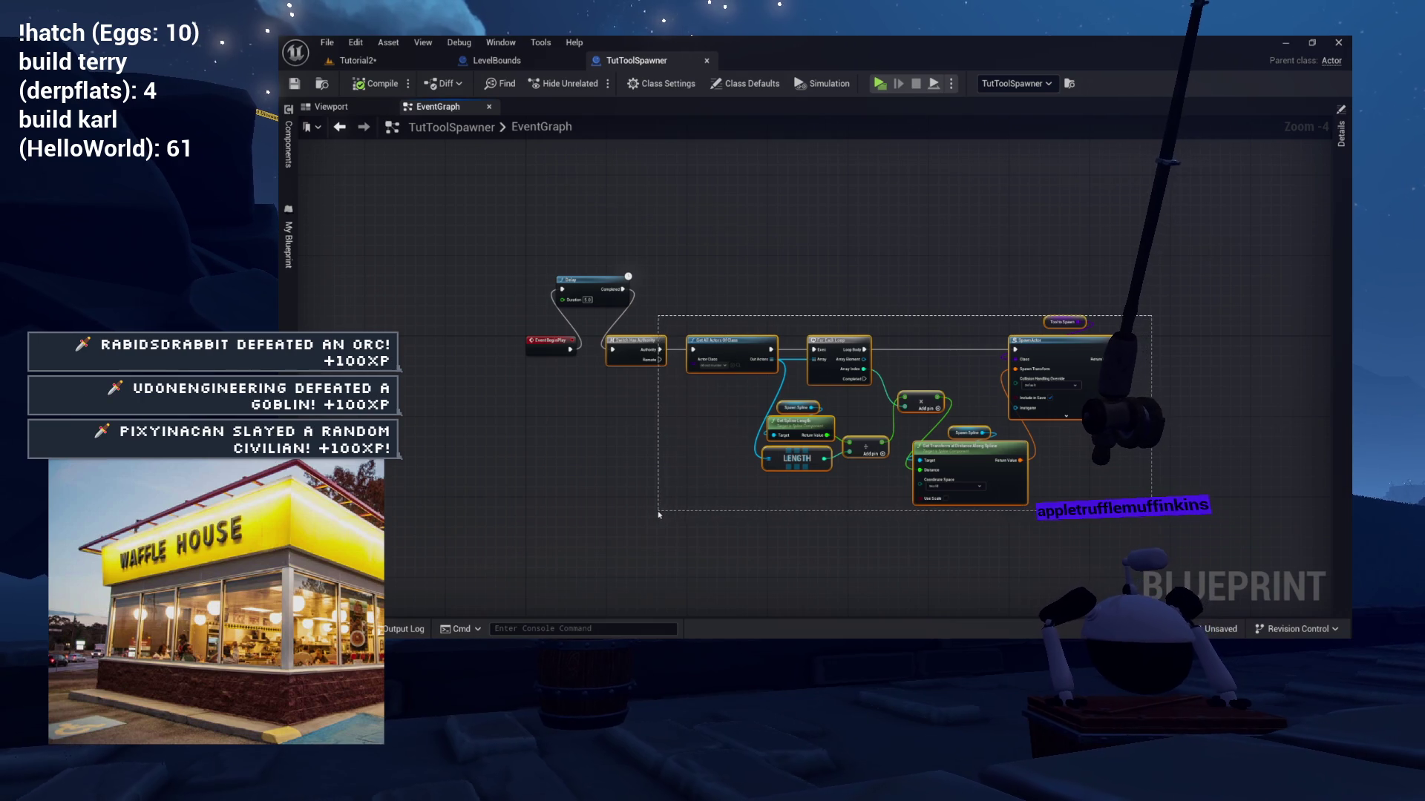
pyautogui.scroll(4, 657, 465)
pyautogui.moveTo(617, 333); pyautogui.dragTo(766, 331)
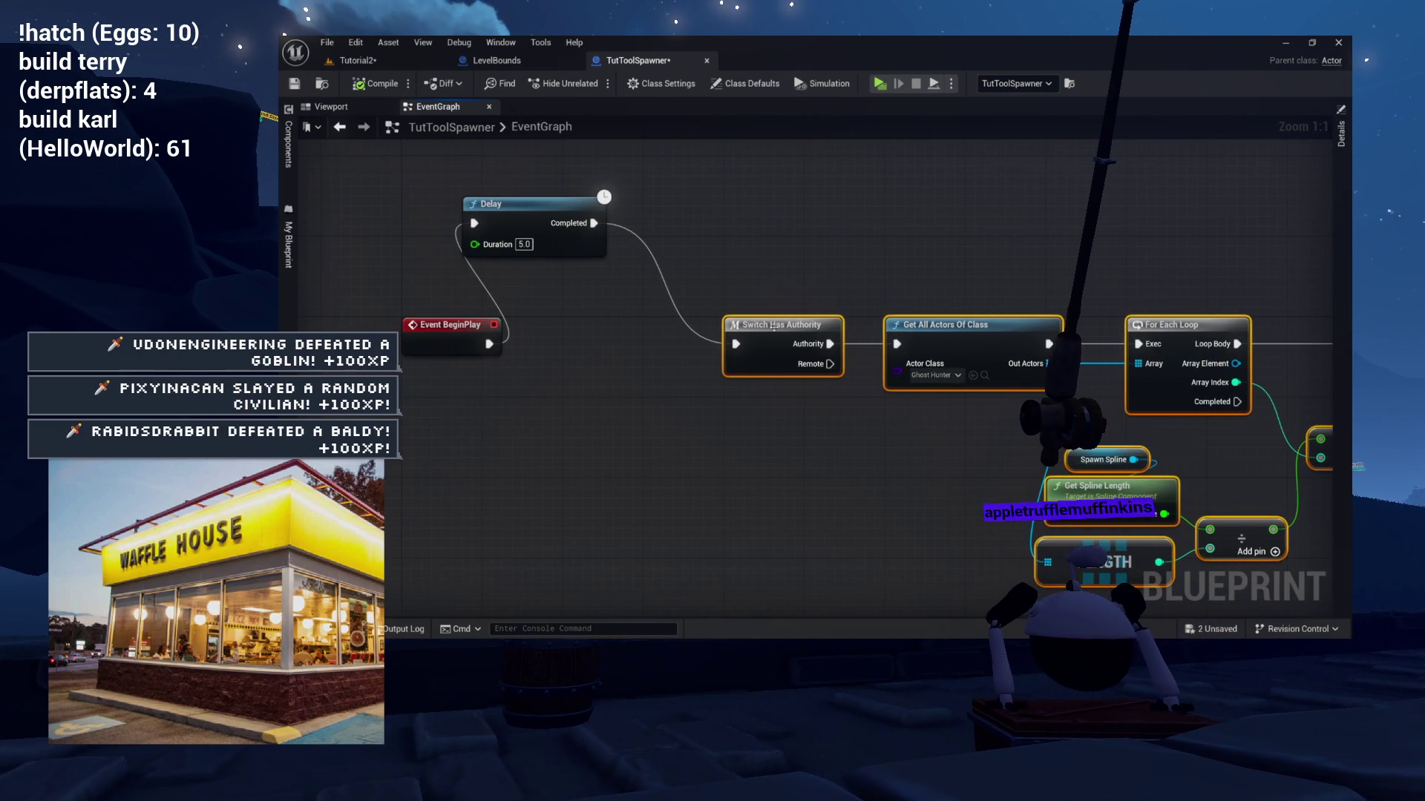
pyautogui.moveTo(529, 205); pyautogui.dragTo(600, 326)
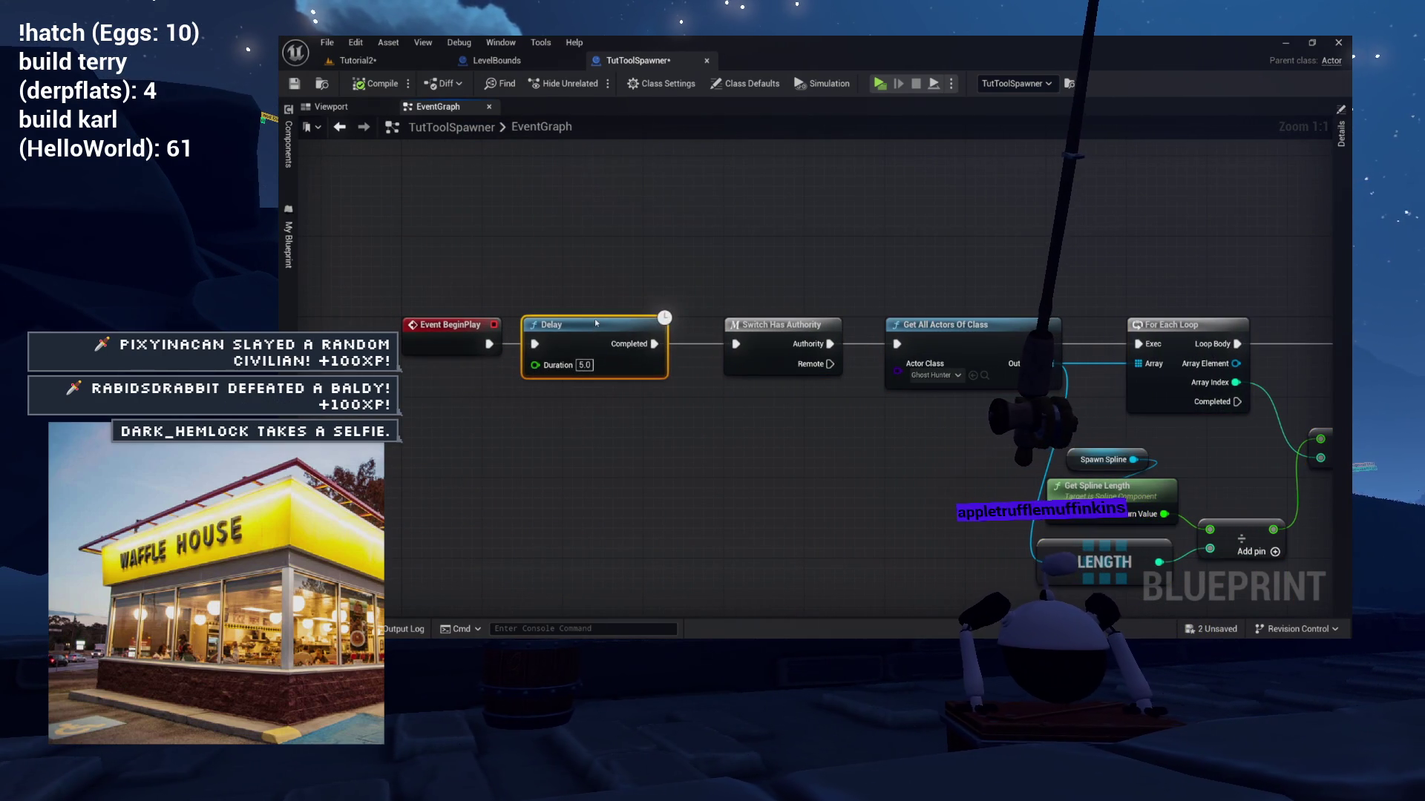
pyautogui.scroll(-3, 607, 319)
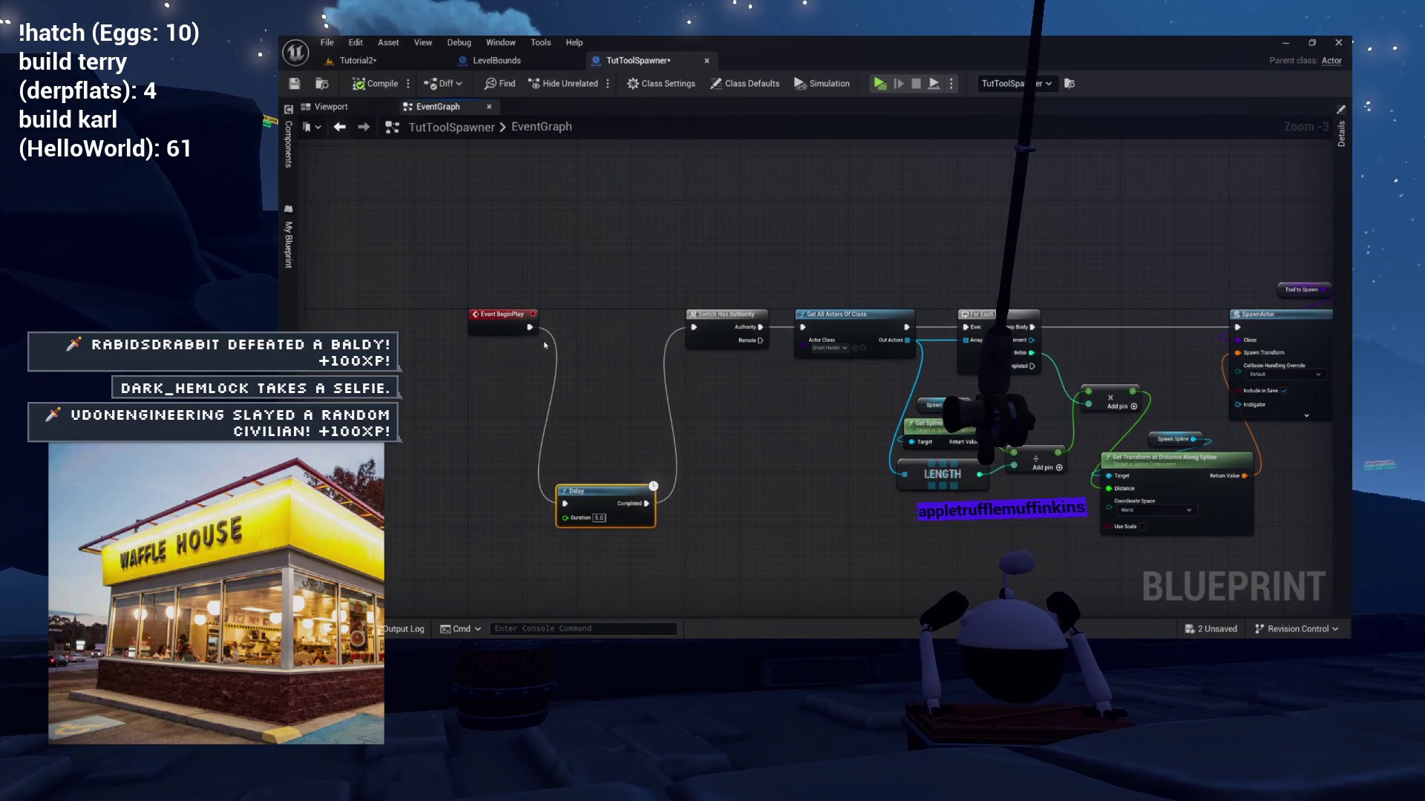
# Wire BeginPlay straight to Switch Has Authority and tidy the graph.
pyautogui.moveTo(630, 331); pyautogui.dragTo(692, 329)
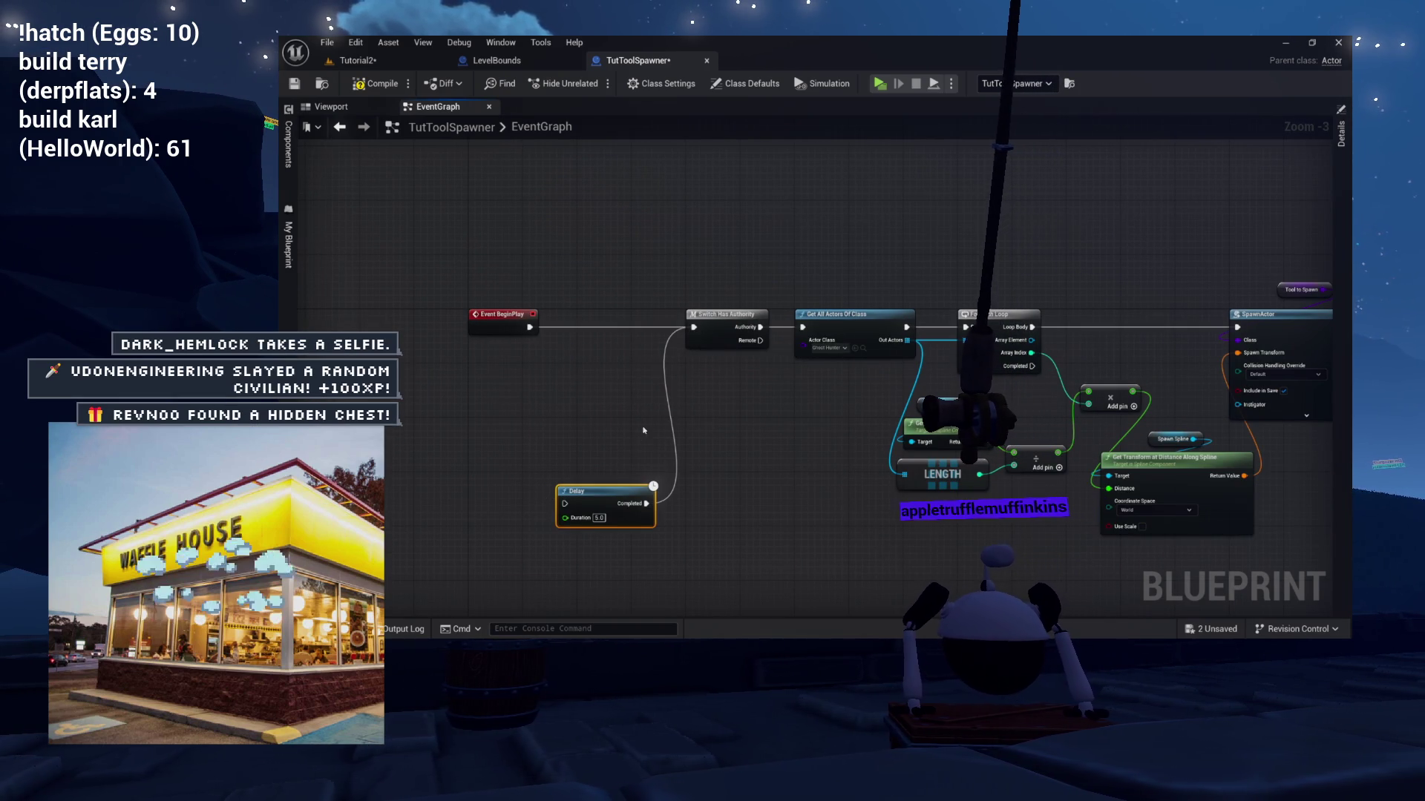
pyautogui.scroll(-3, 712, 486)
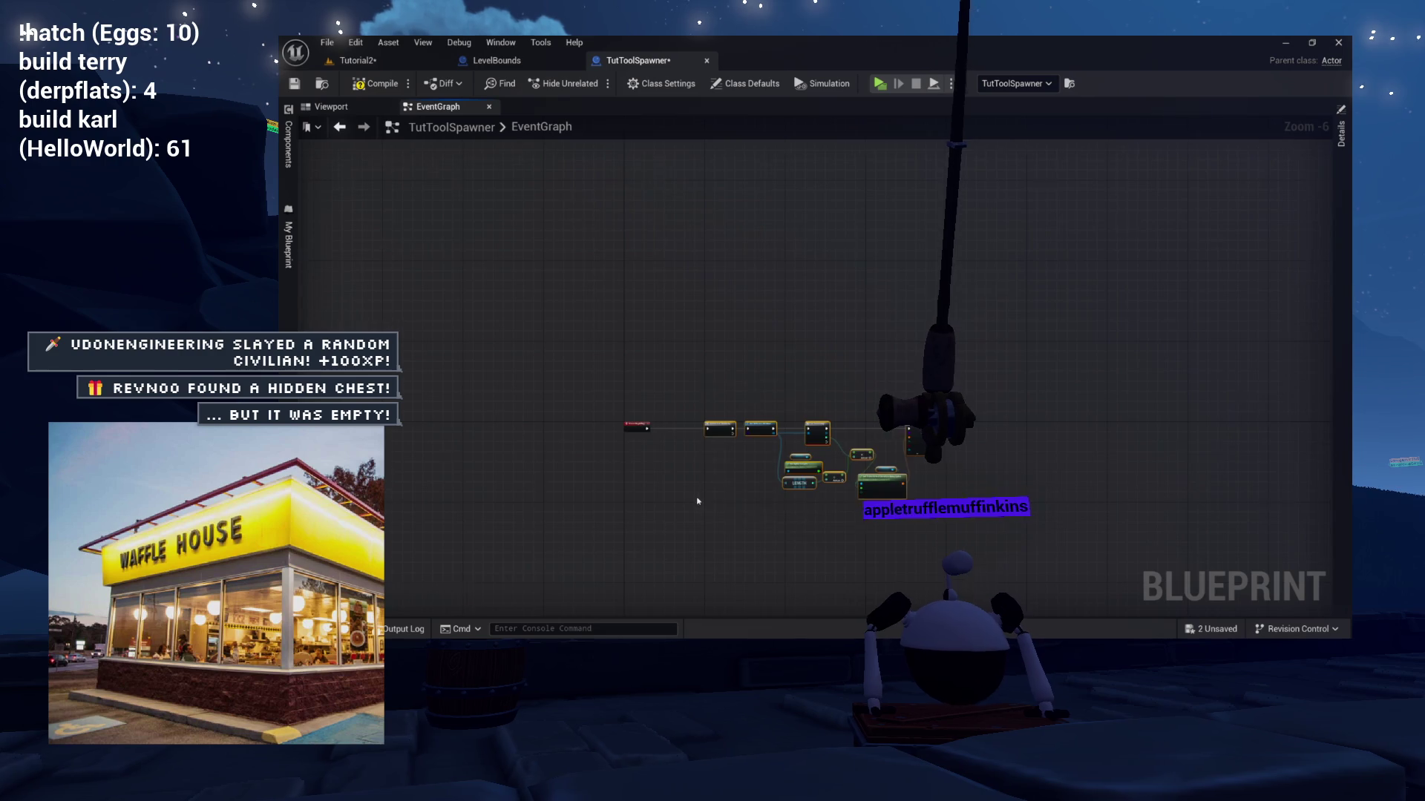
pyautogui.scroll(3, 697, 502)
pyautogui.moveTo(872, 404); pyautogui.dragTo(859, 403)
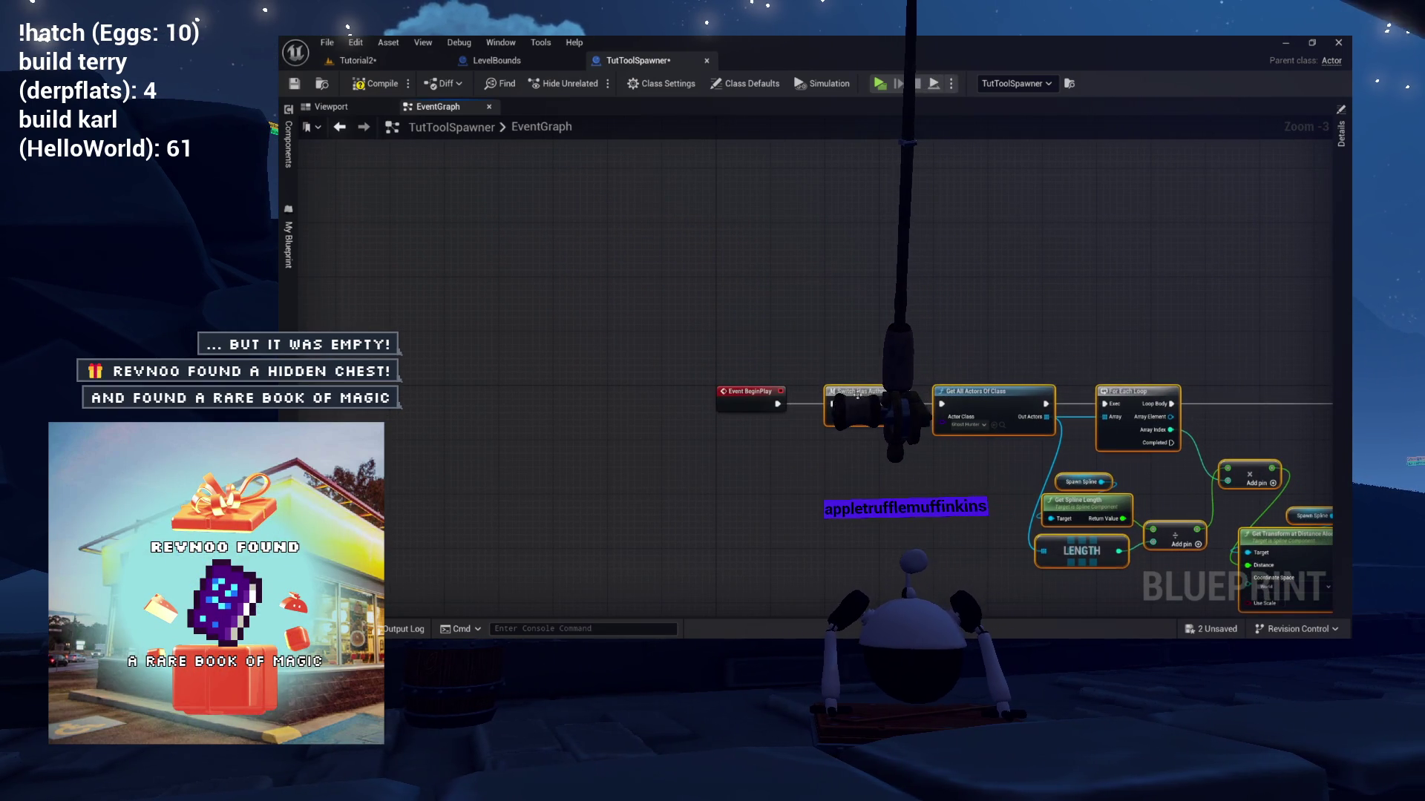
pyautogui.moveTo(983, 346); pyautogui.dragTo(768, 323)
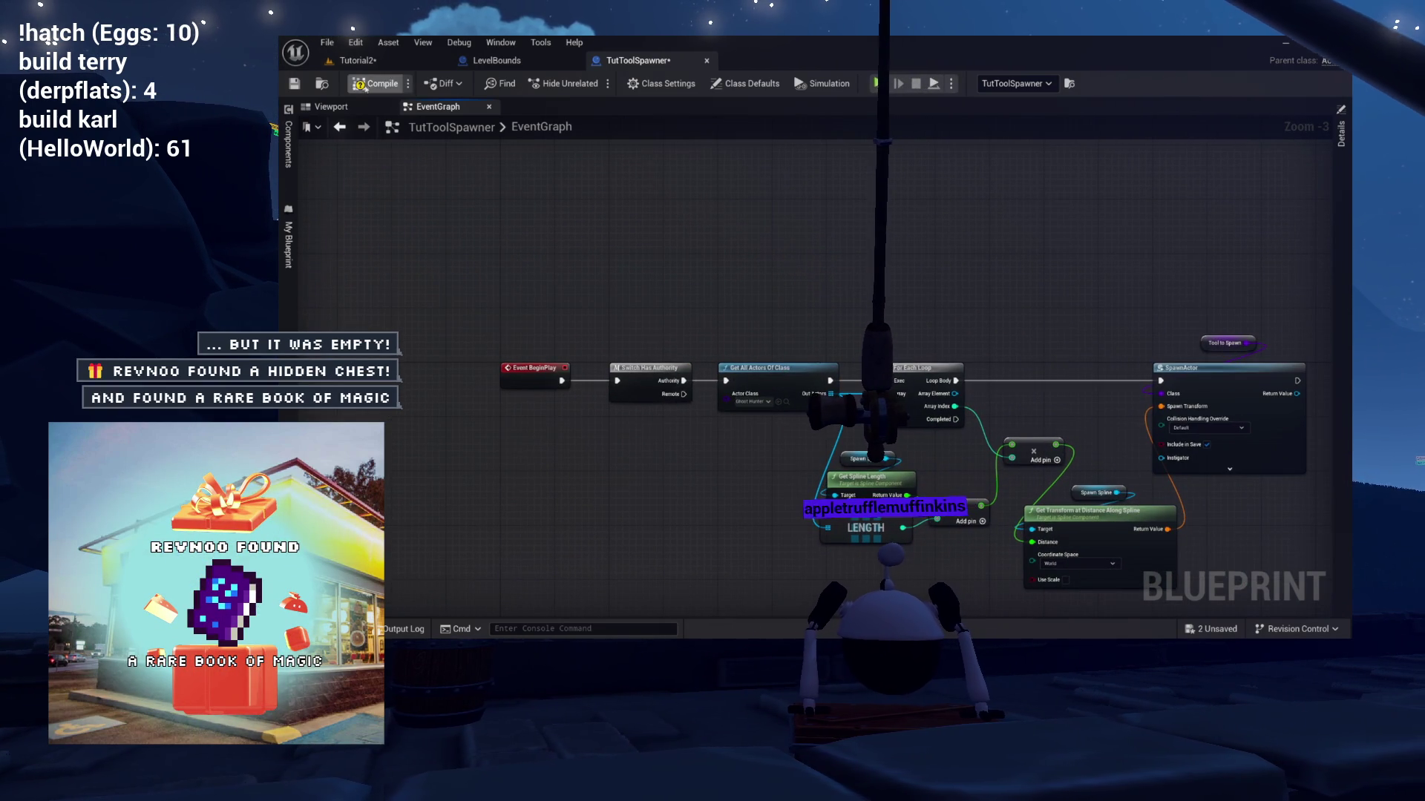
pyautogui.click(358, 60)
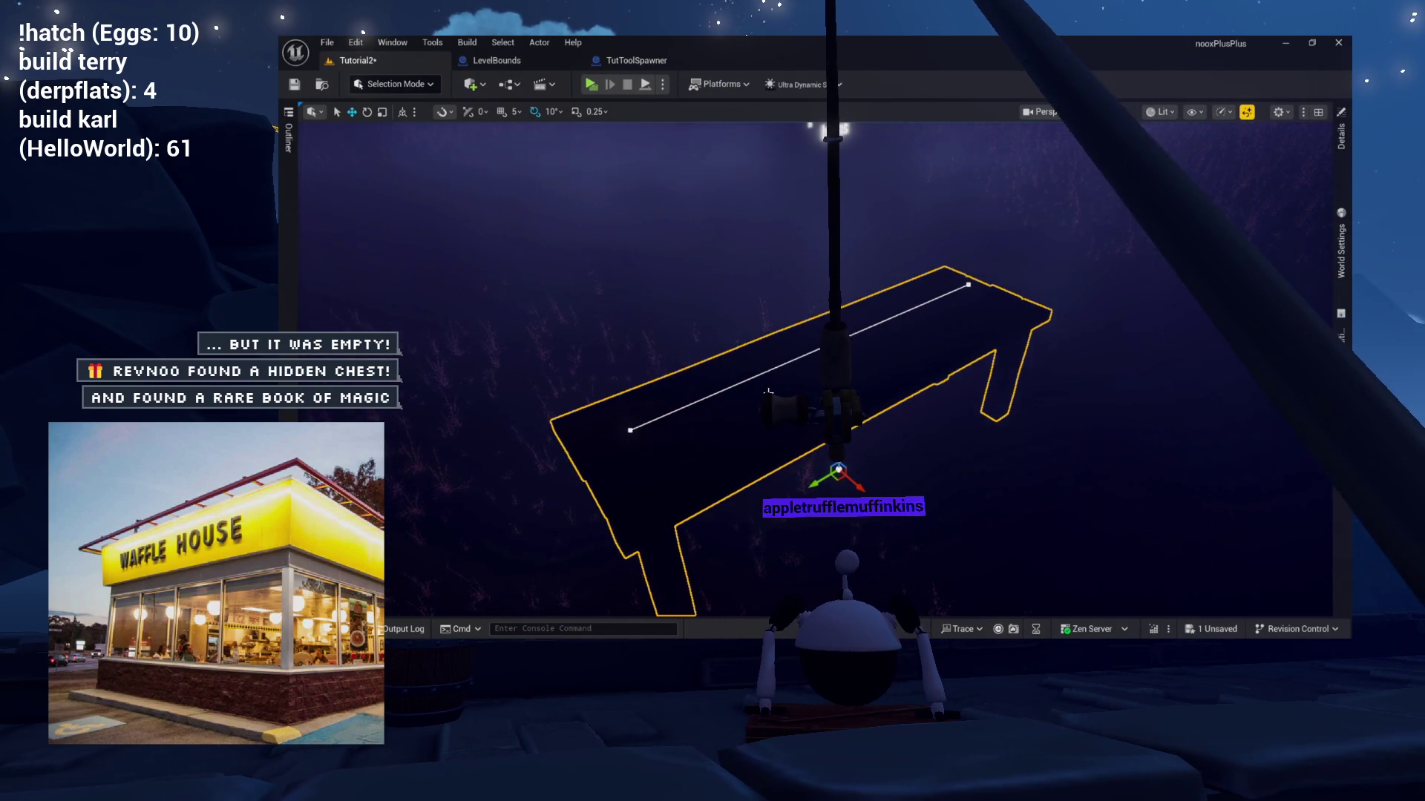
# Delete the table actor, save Tutorial2, and browse the Content Drawer to TutActors.
pyautogui.press('Delete')
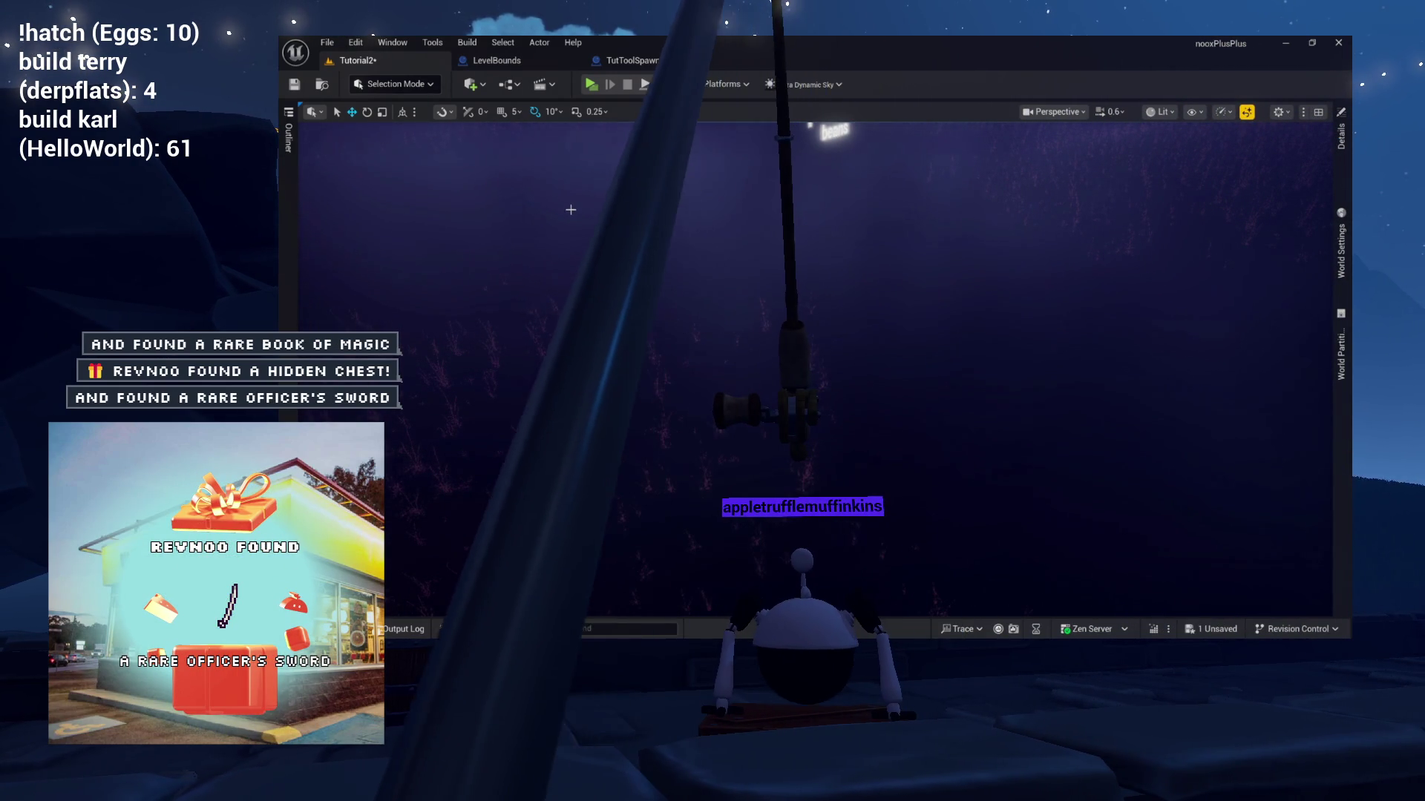
pyautogui.hotkey('ctrl', 's')
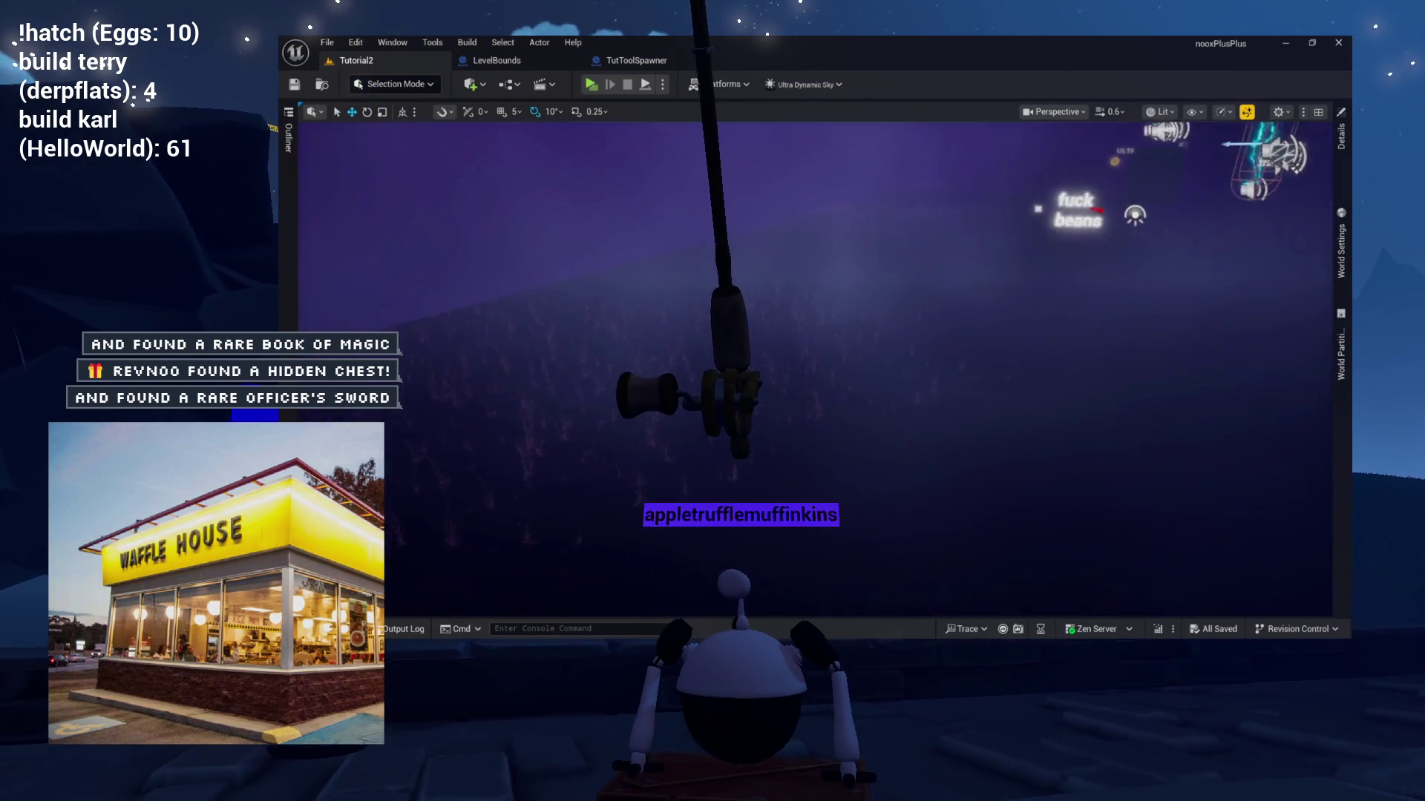
pyautogui.hotkey('ctrl', 'space')
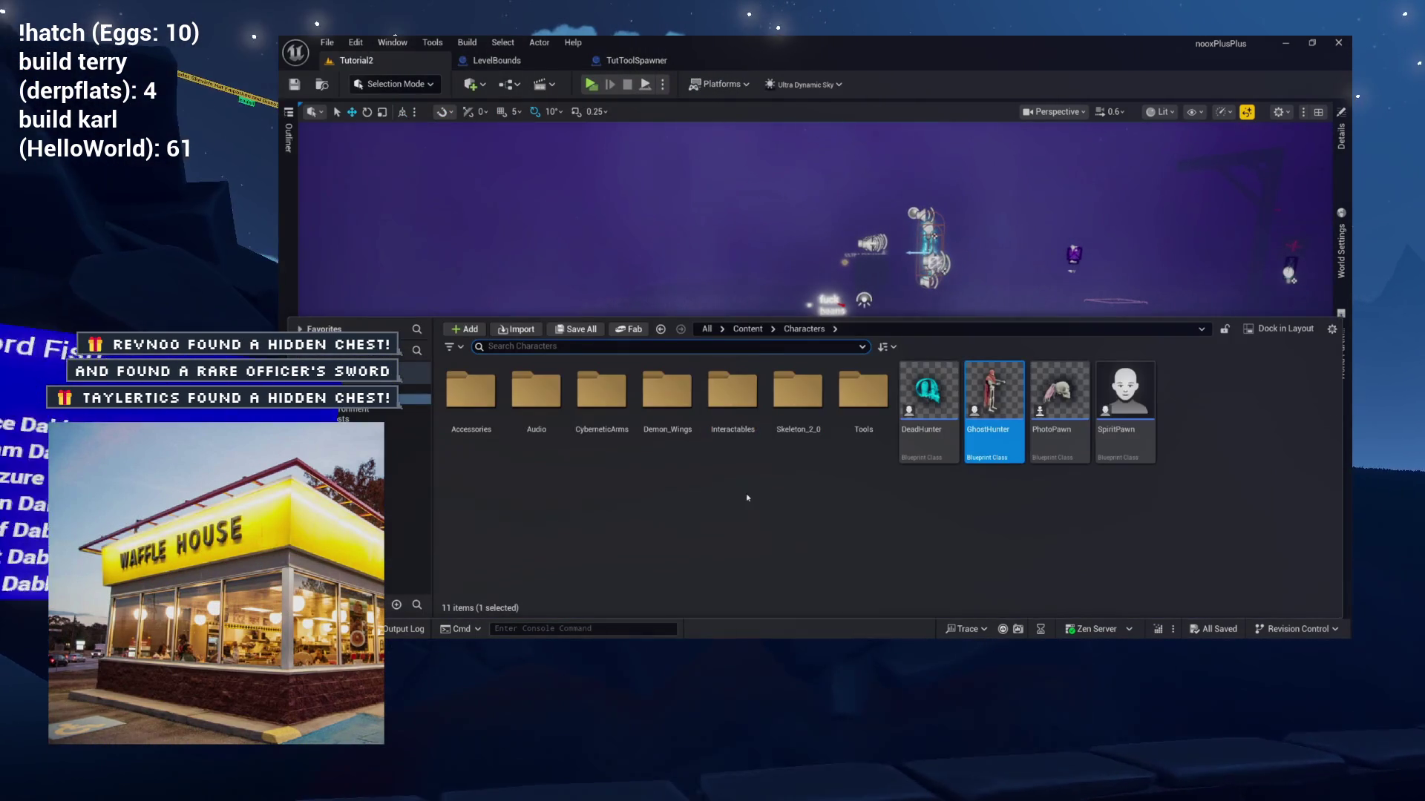
pyautogui.click(350, 410)
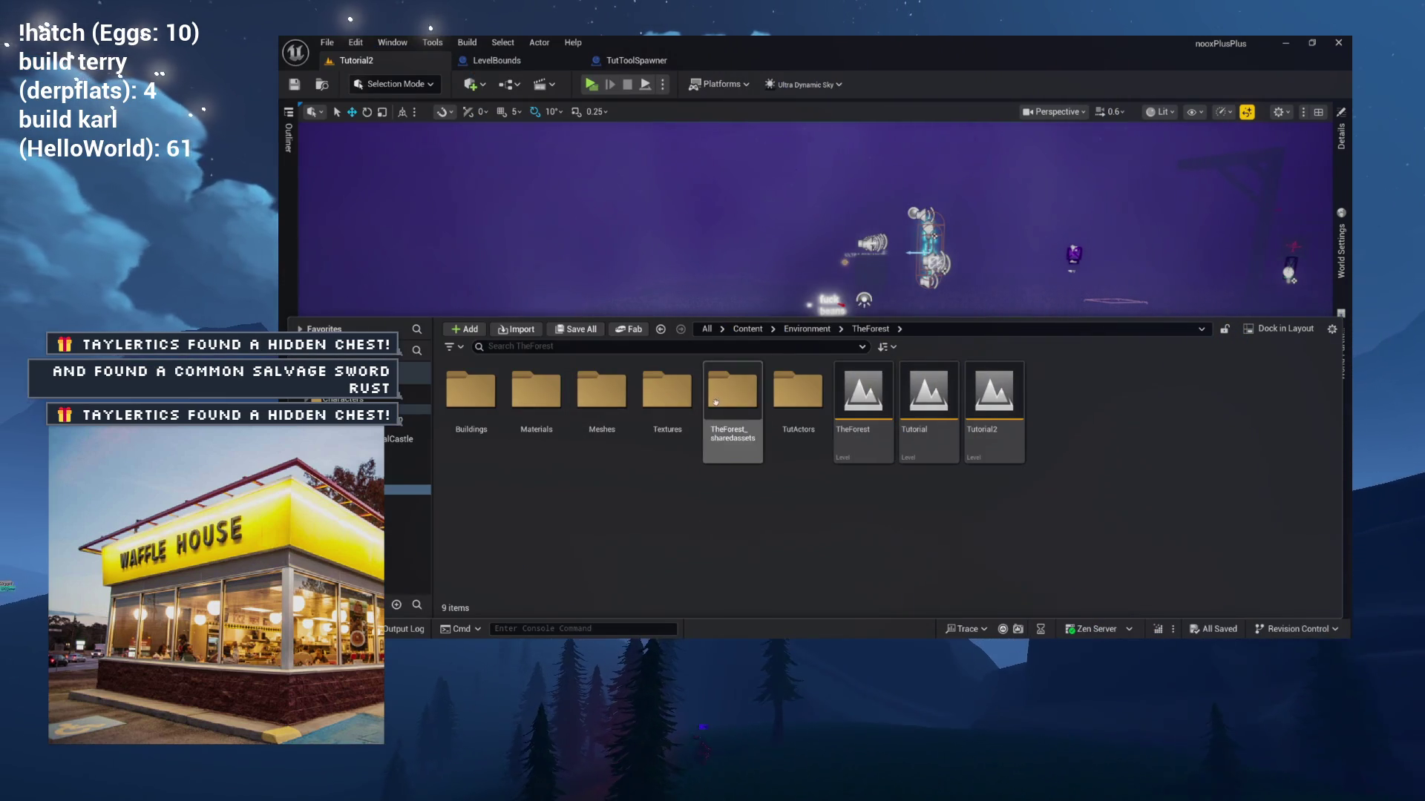
pyautogui.doubleClick(798, 390)
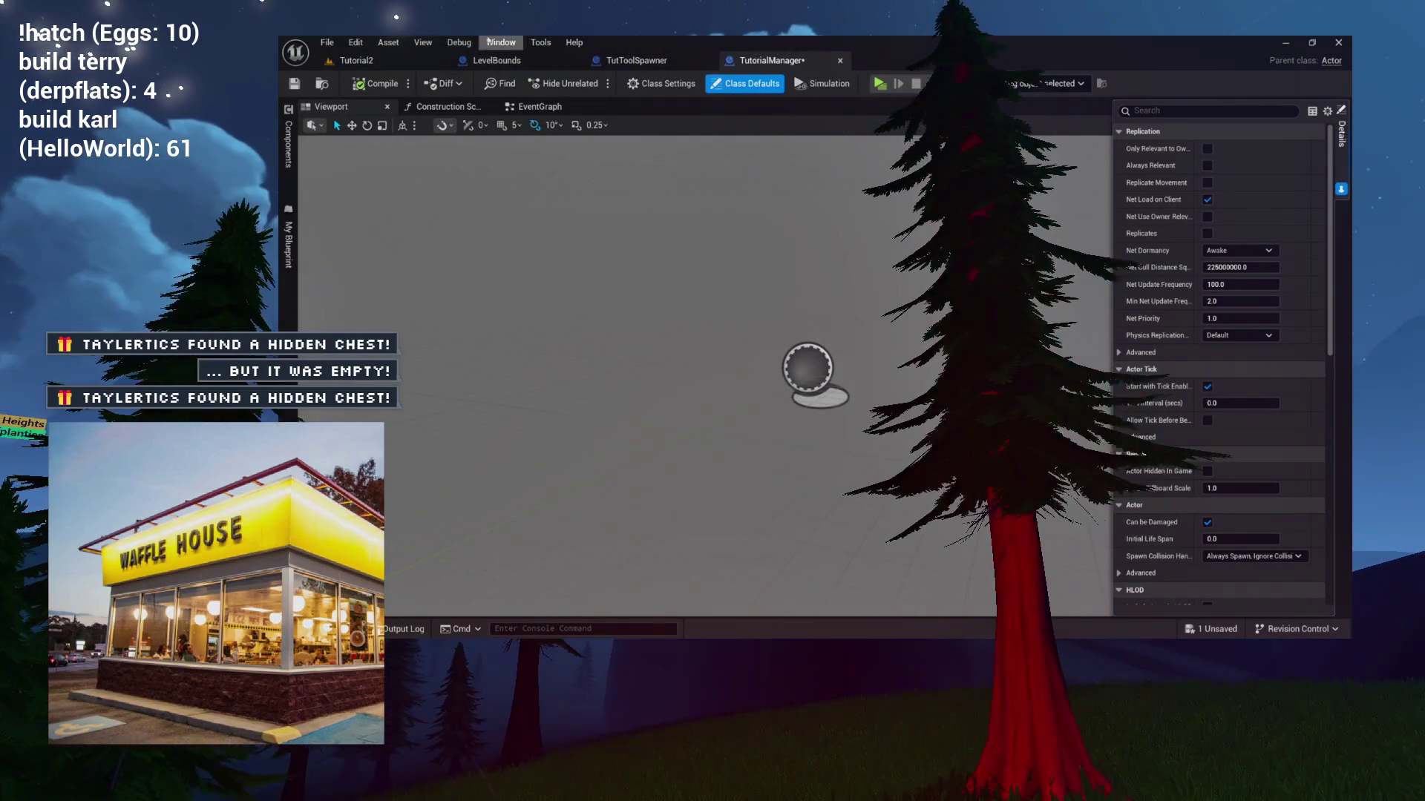
# Open TutorialManager's EventGraph and delete the ActorBeginOverlap and Tick events.
pyautogui.click(483, 108)
pyautogui.click(488, 107)
pyautogui.click(478, 107)
pyautogui.moveTo(933, 490); pyautogui.dragTo(935, 494)
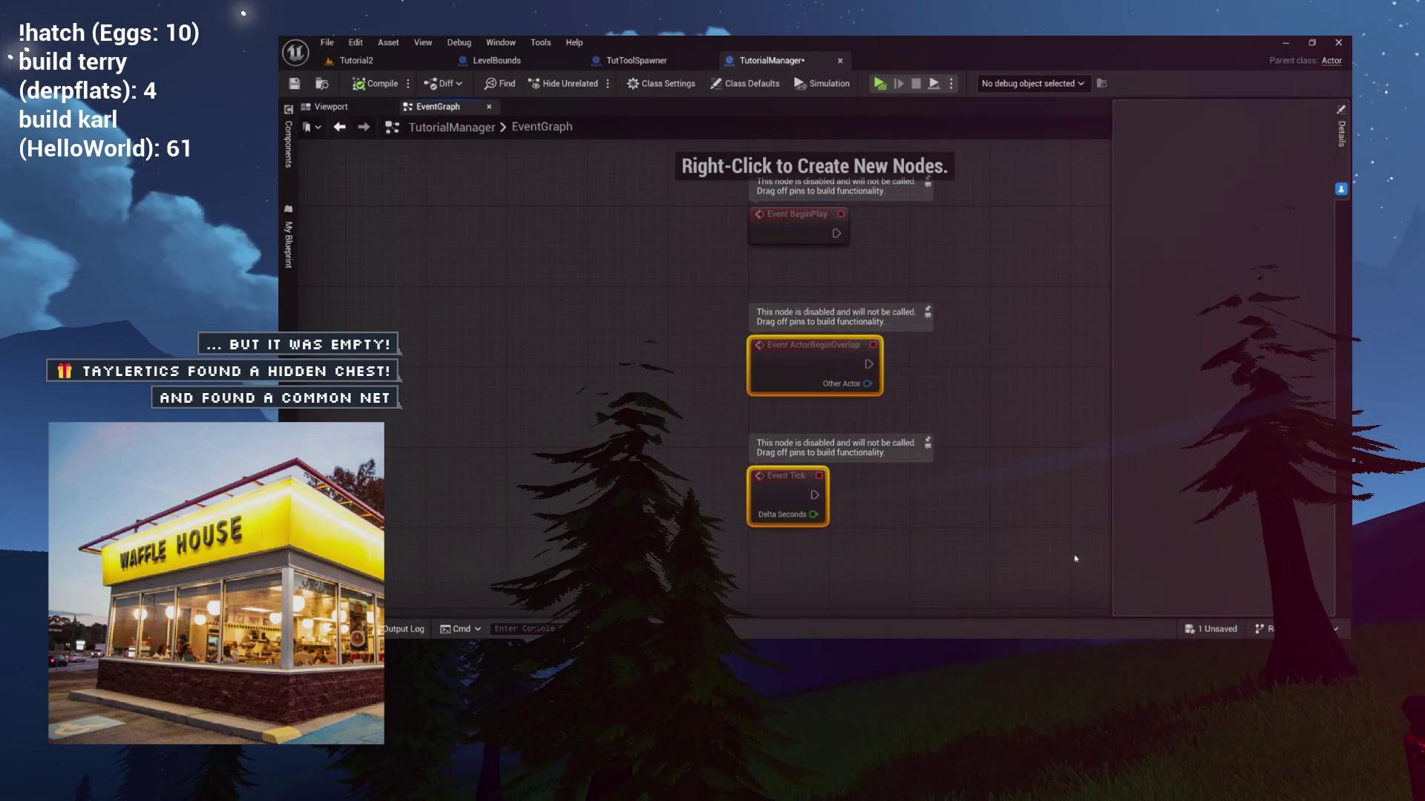
pyautogui.press('Delete')
# Chain BeginPlay into a 5-second Delay followed by Get All Actors Of Class.
pyautogui.moveTo(1037, 379); pyautogui.dragTo(934, 434)
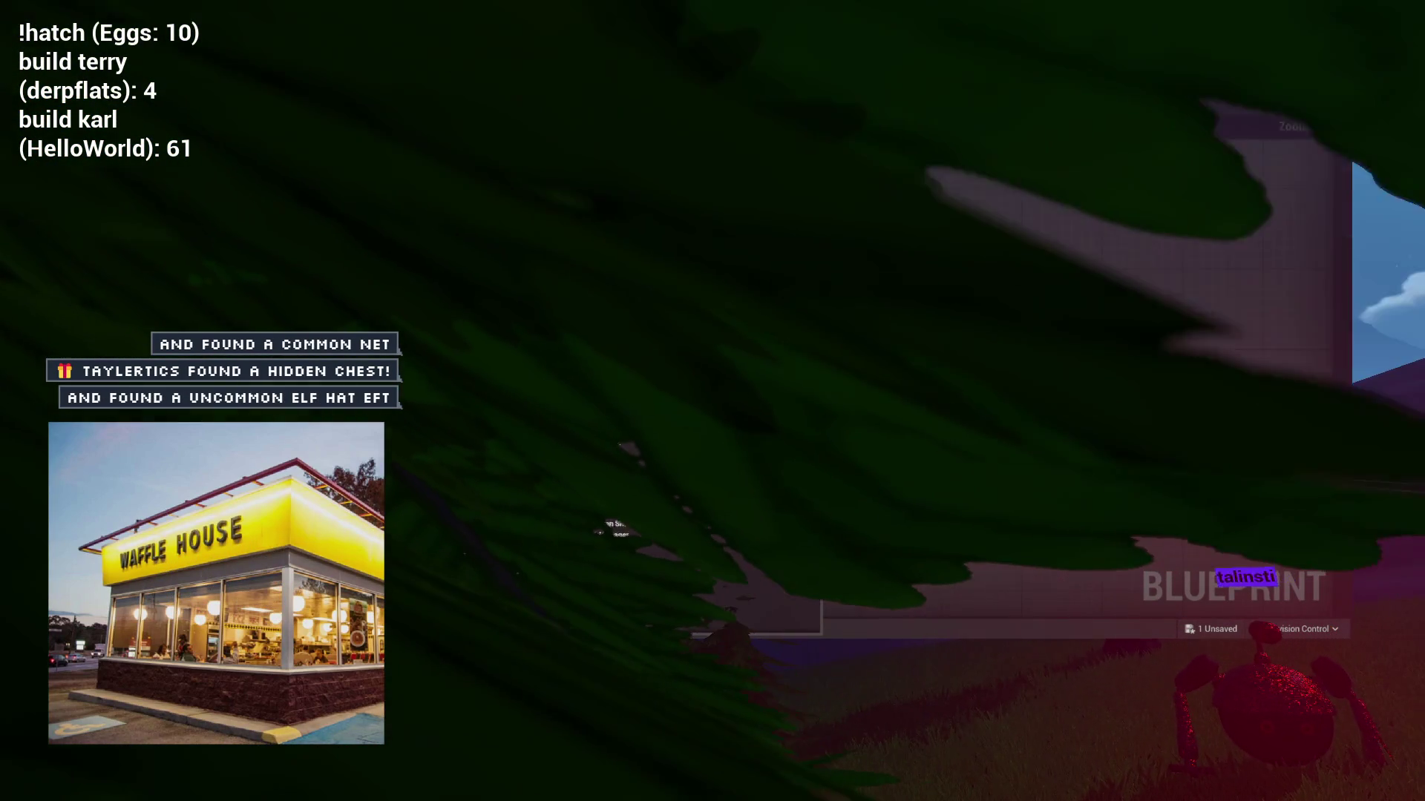
pyautogui.moveTo(601, 377); pyautogui.dragTo(673, 362)
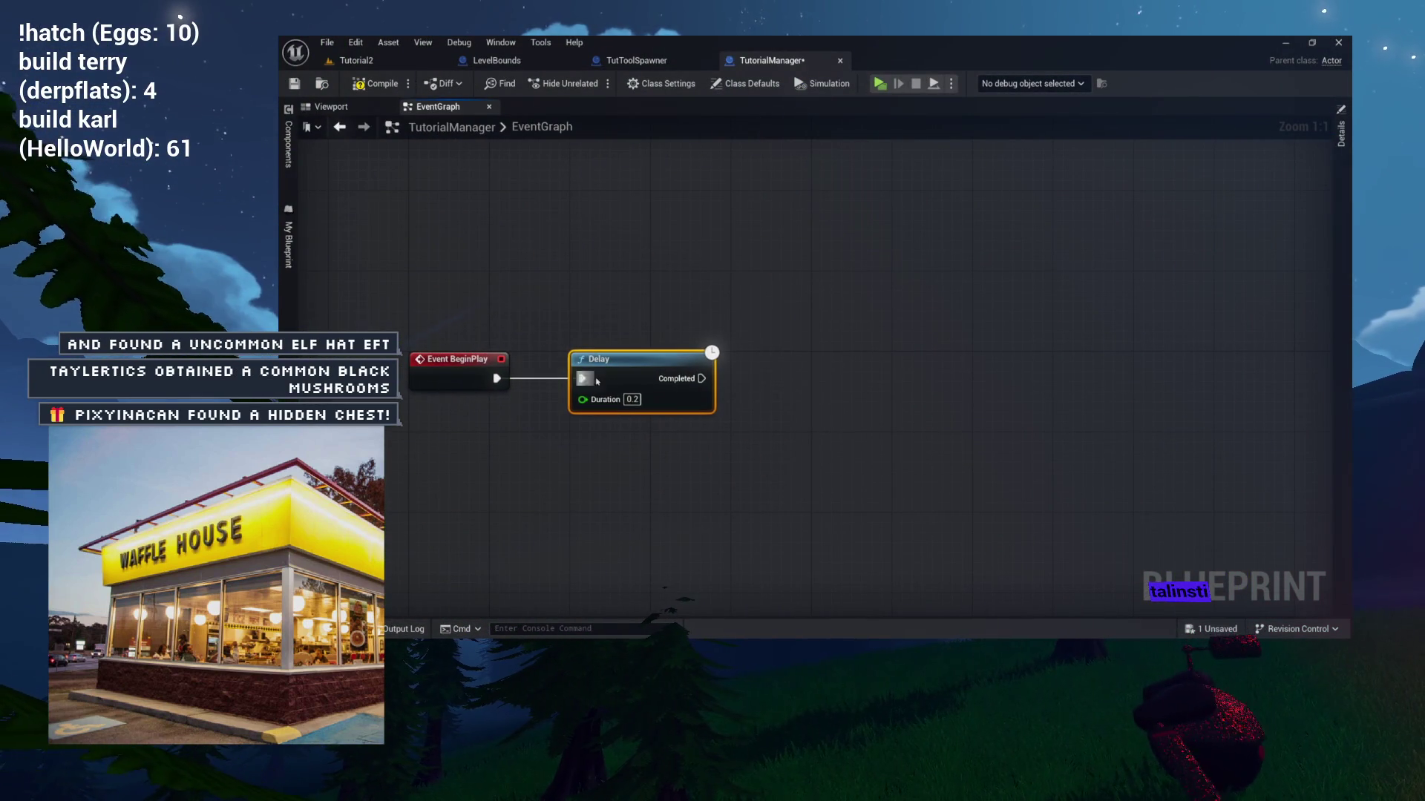
pyautogui.write('5')
pyautogui.press('Return')
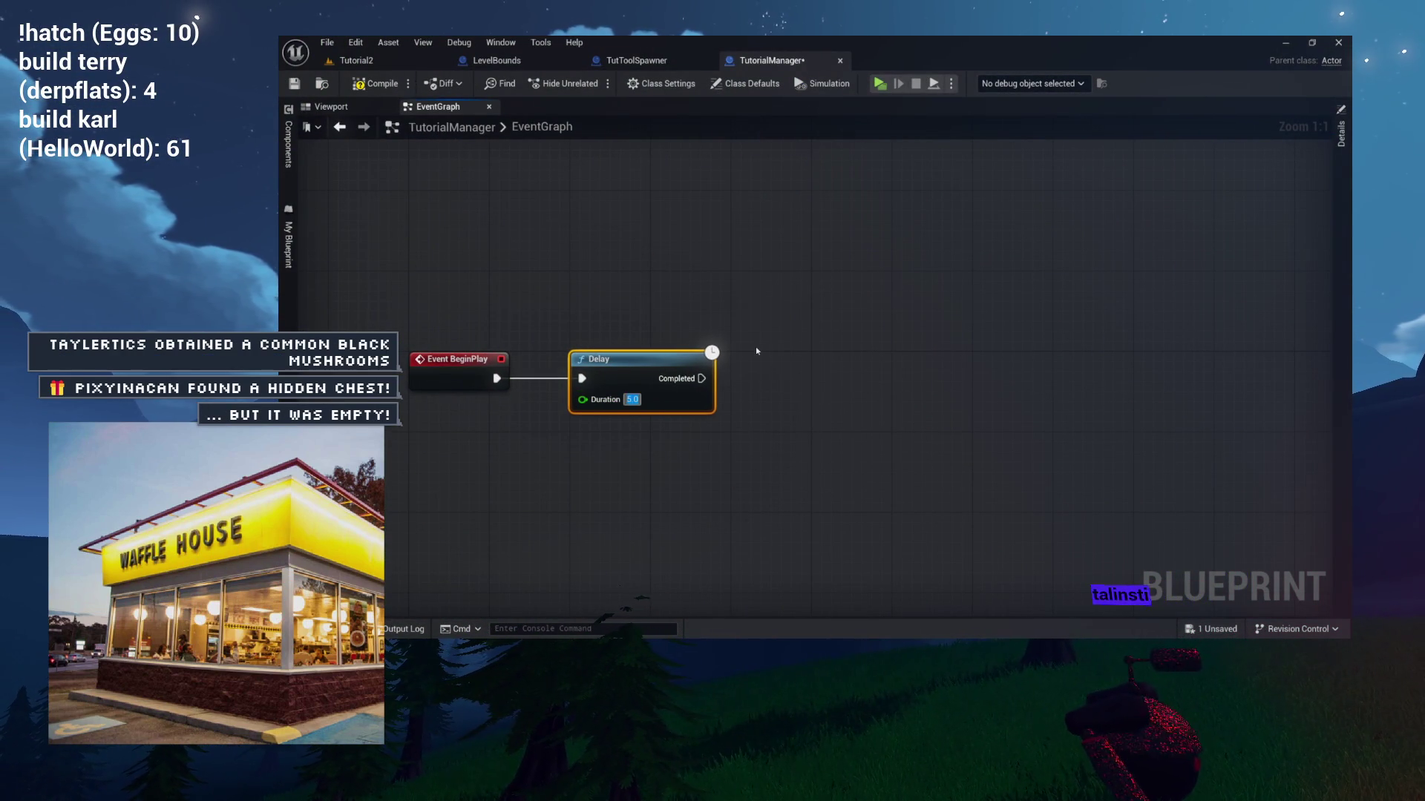
pyautogui.moveTo(770, 380); pyautogui.dragTo(769, 380)
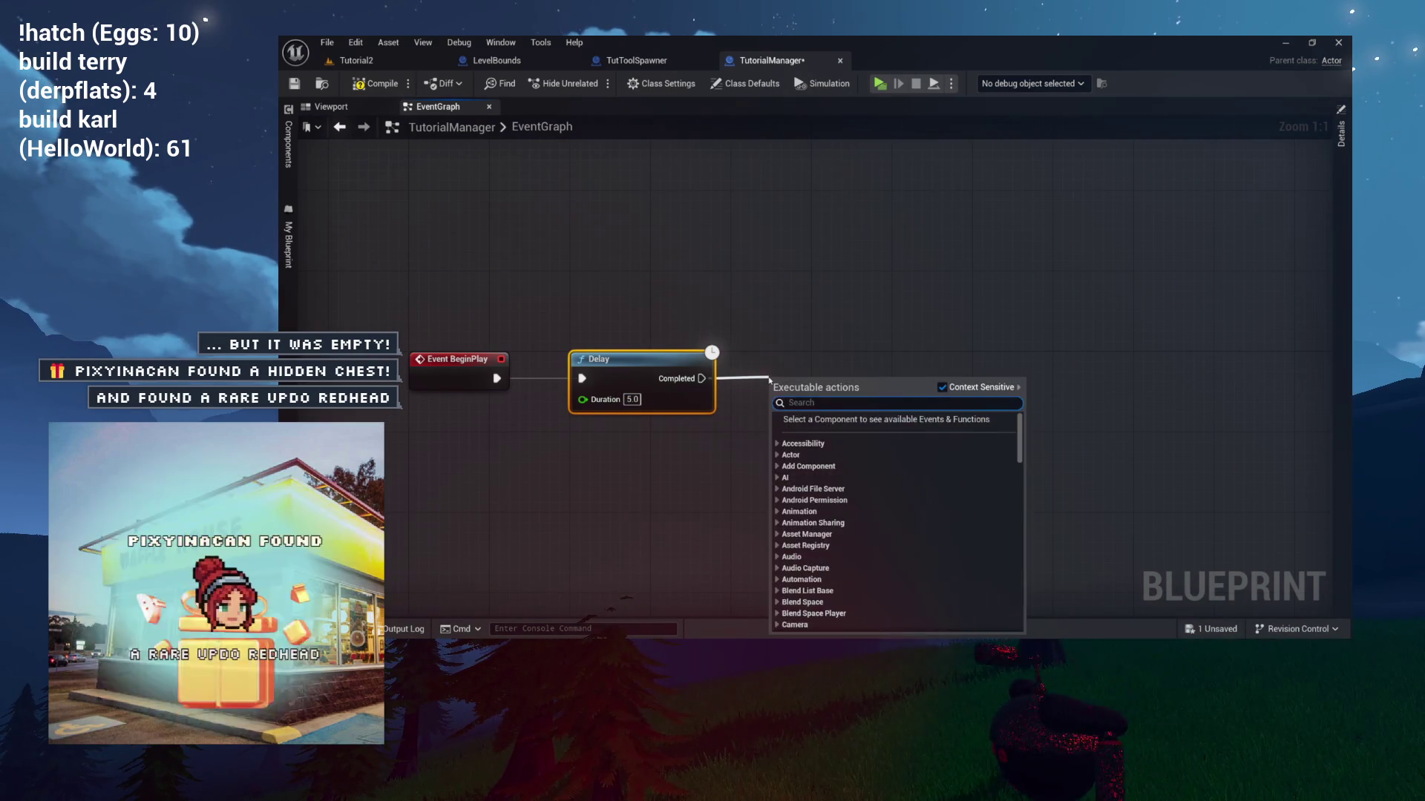
pyautogui.write('get all')
pyautogui.press('Return')
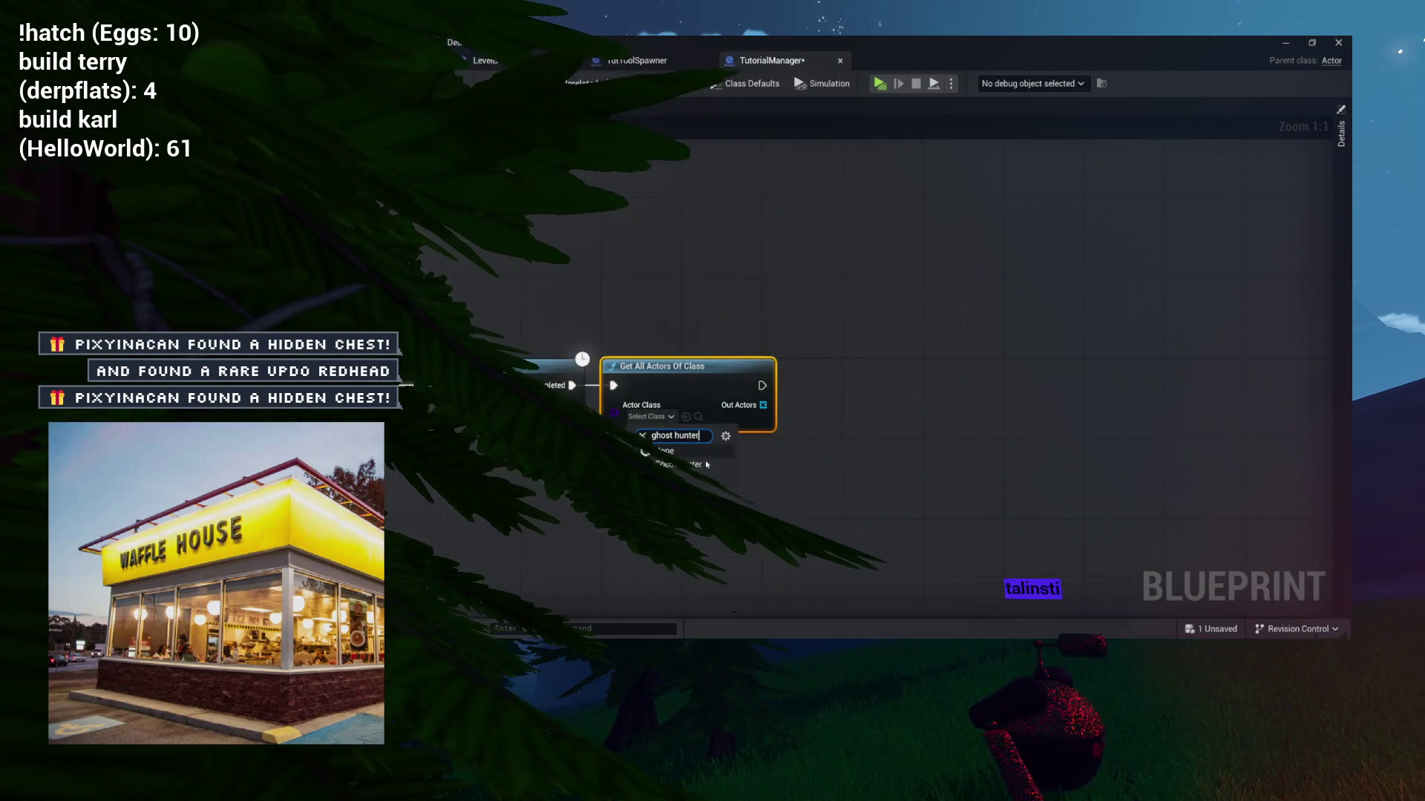
# Promote Get All Actors' Ghost Hunter Out Actors to an AllPlayers variable and frame the chain.
pyautogui.moveTo(766, 414)
pyautogui.mouseDown()
pyautogui.moveTo(696, 421)
pyautogui.moveTo(787, 396)
pyautogui.mouseUp()
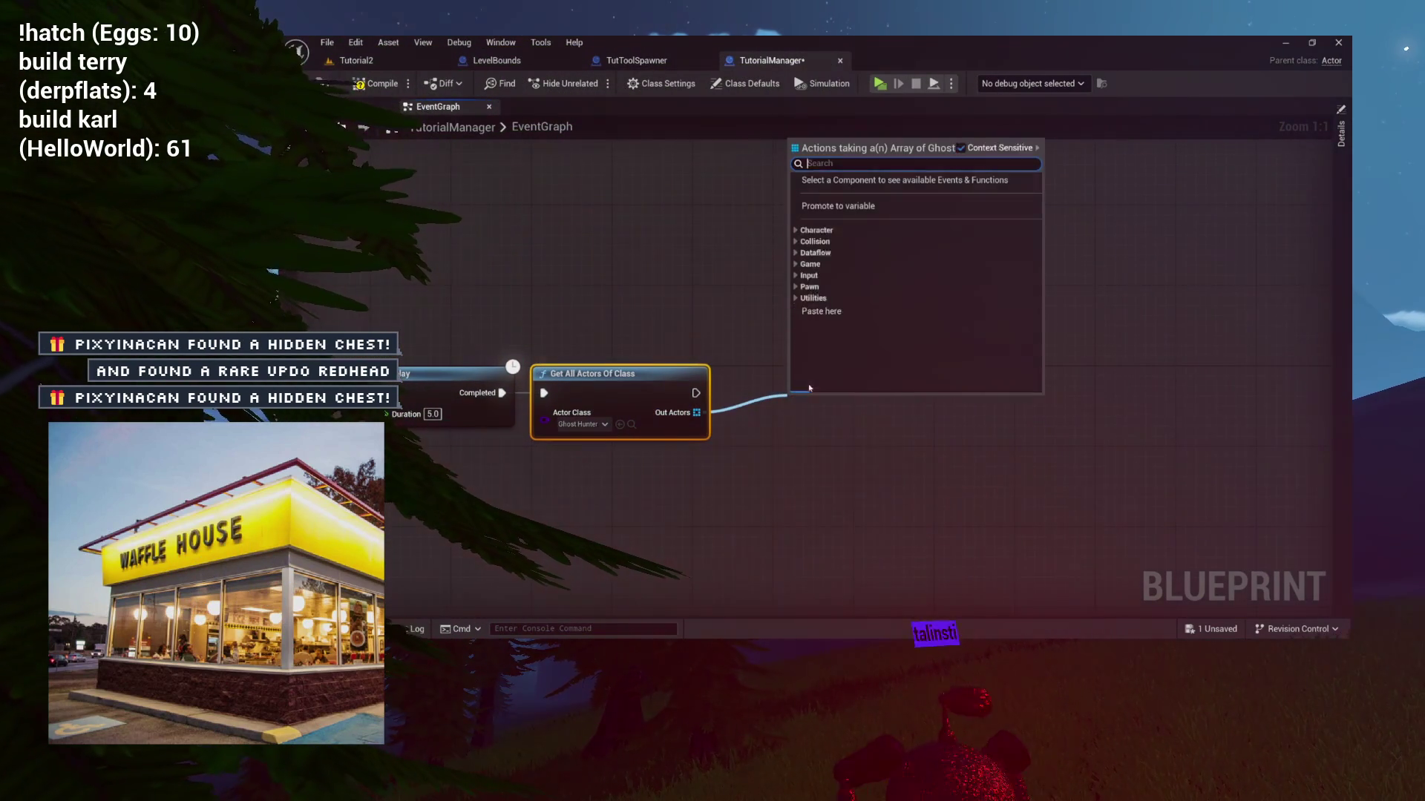
pyautogui.click(858, 217)
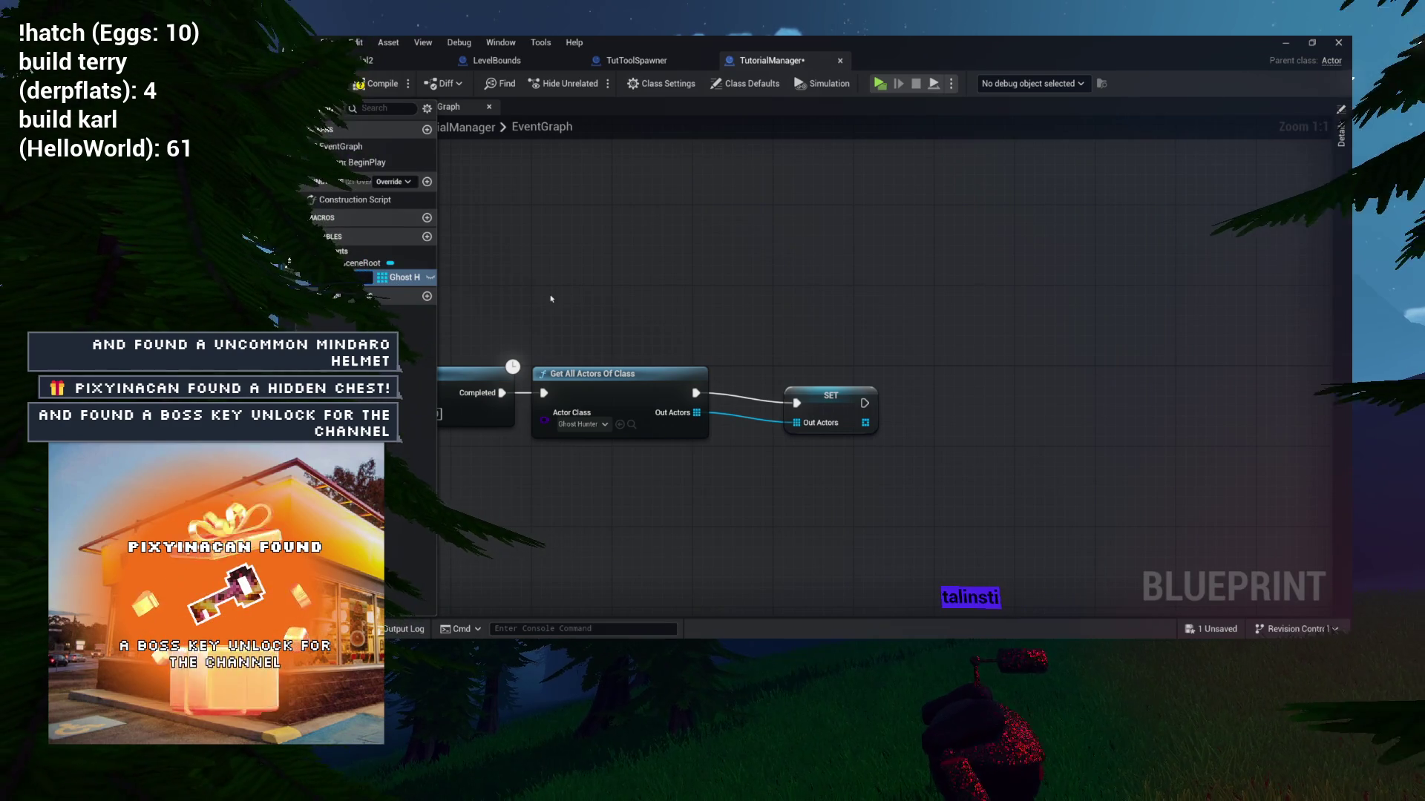
pyautogui.write('AllPlayers')
pyautogui.press('Return')
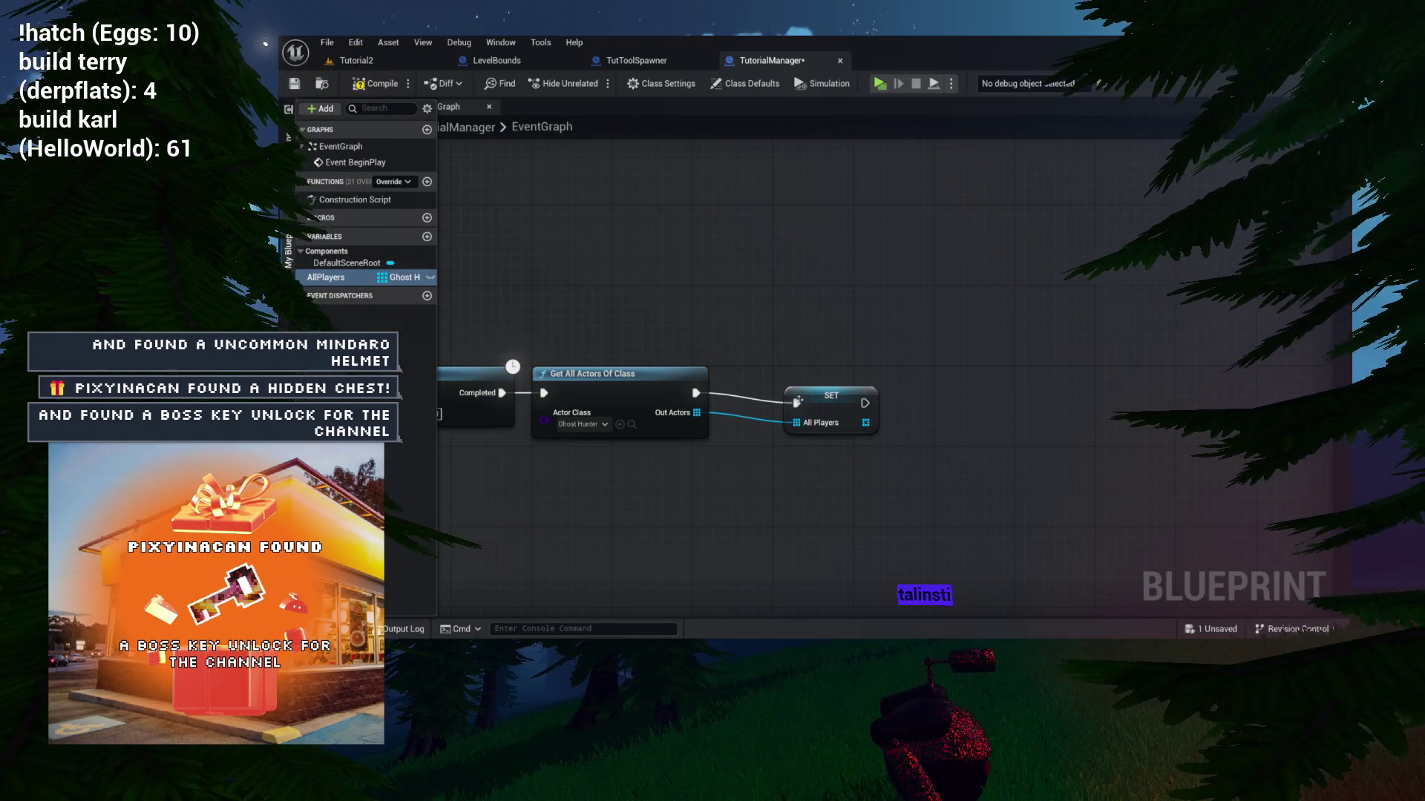
pyautogui.click(824, 406)
pyautogui.press('Home')
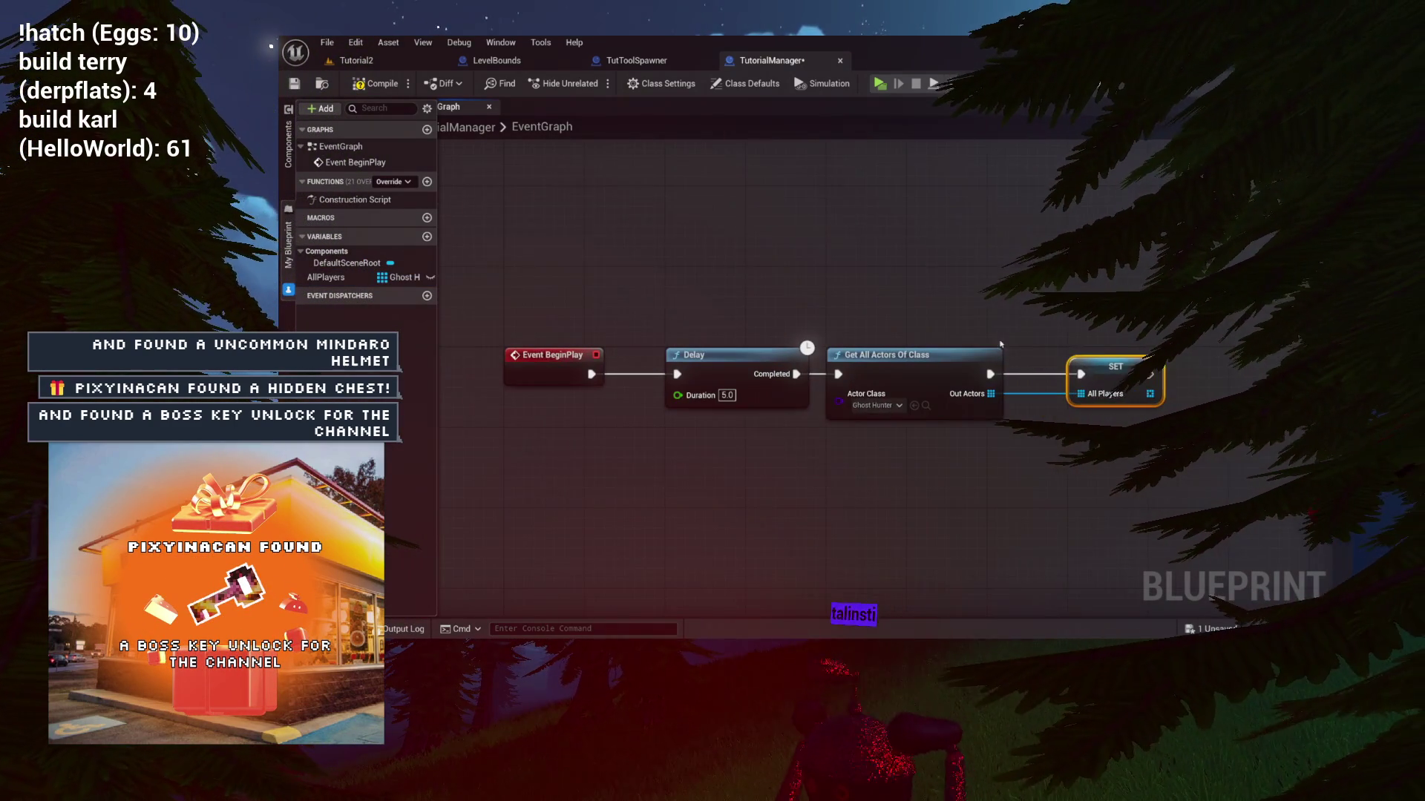
pyautogui.click(840, 267)
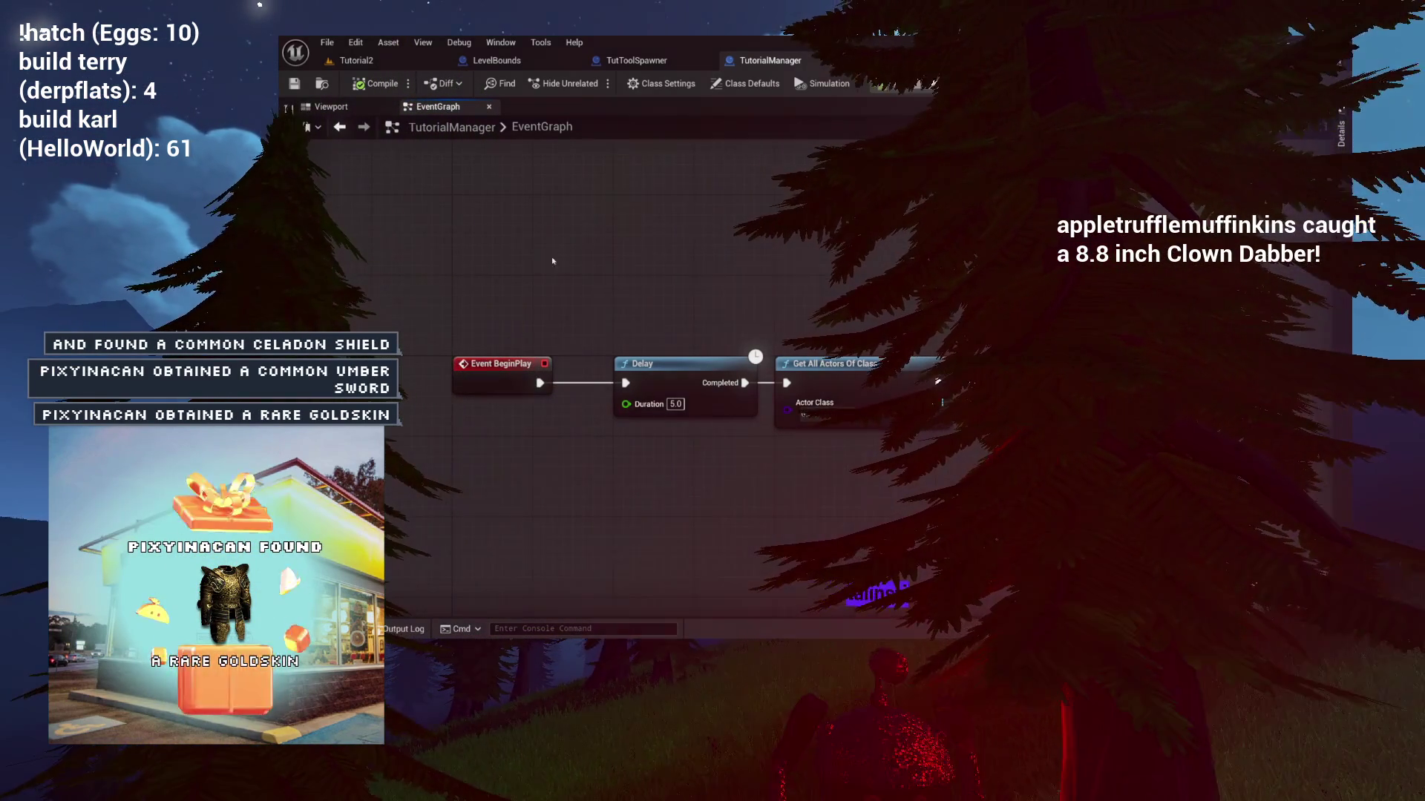
pyautogui.moveTo(442, 264); pyautogui.dragTo(820, 401)
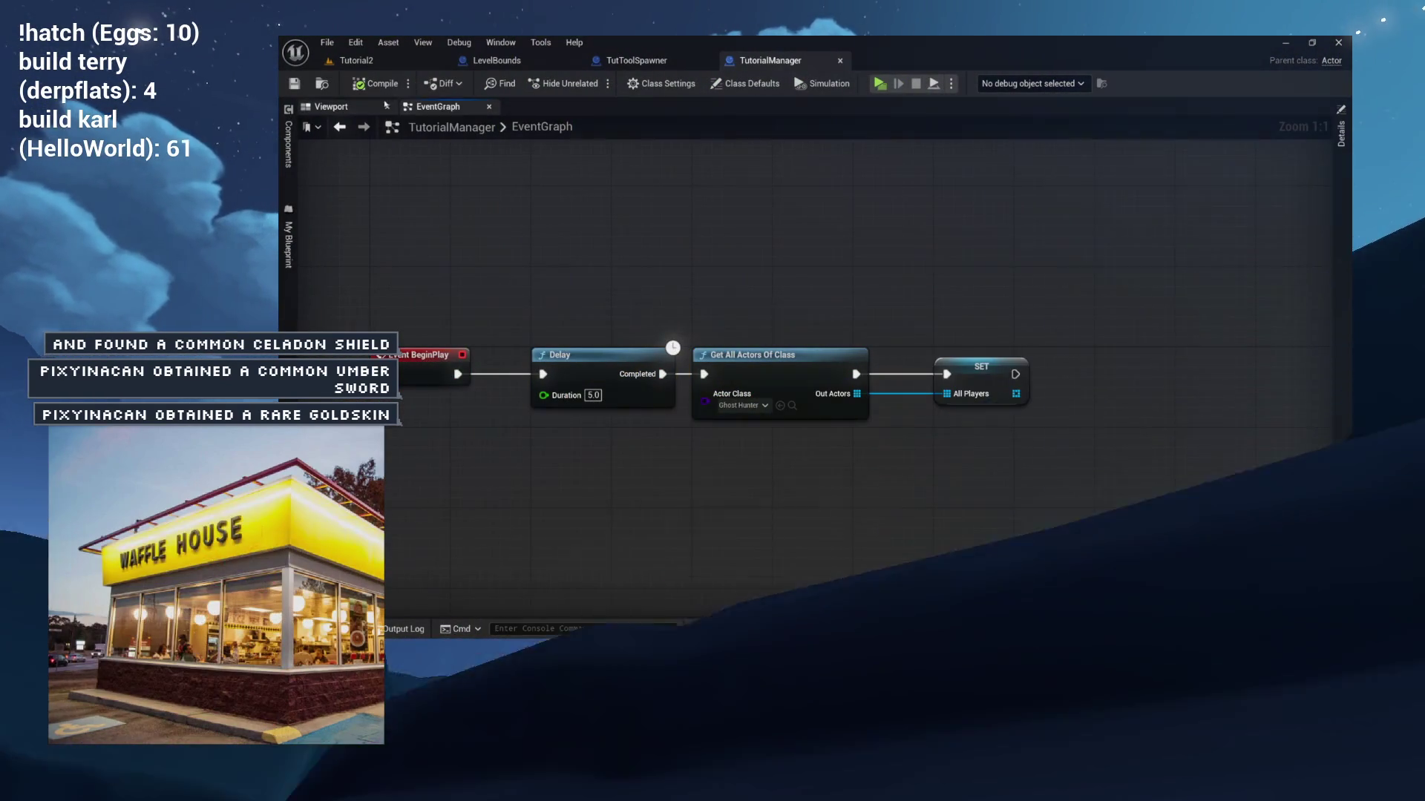
pyautogui.click(331, 107)
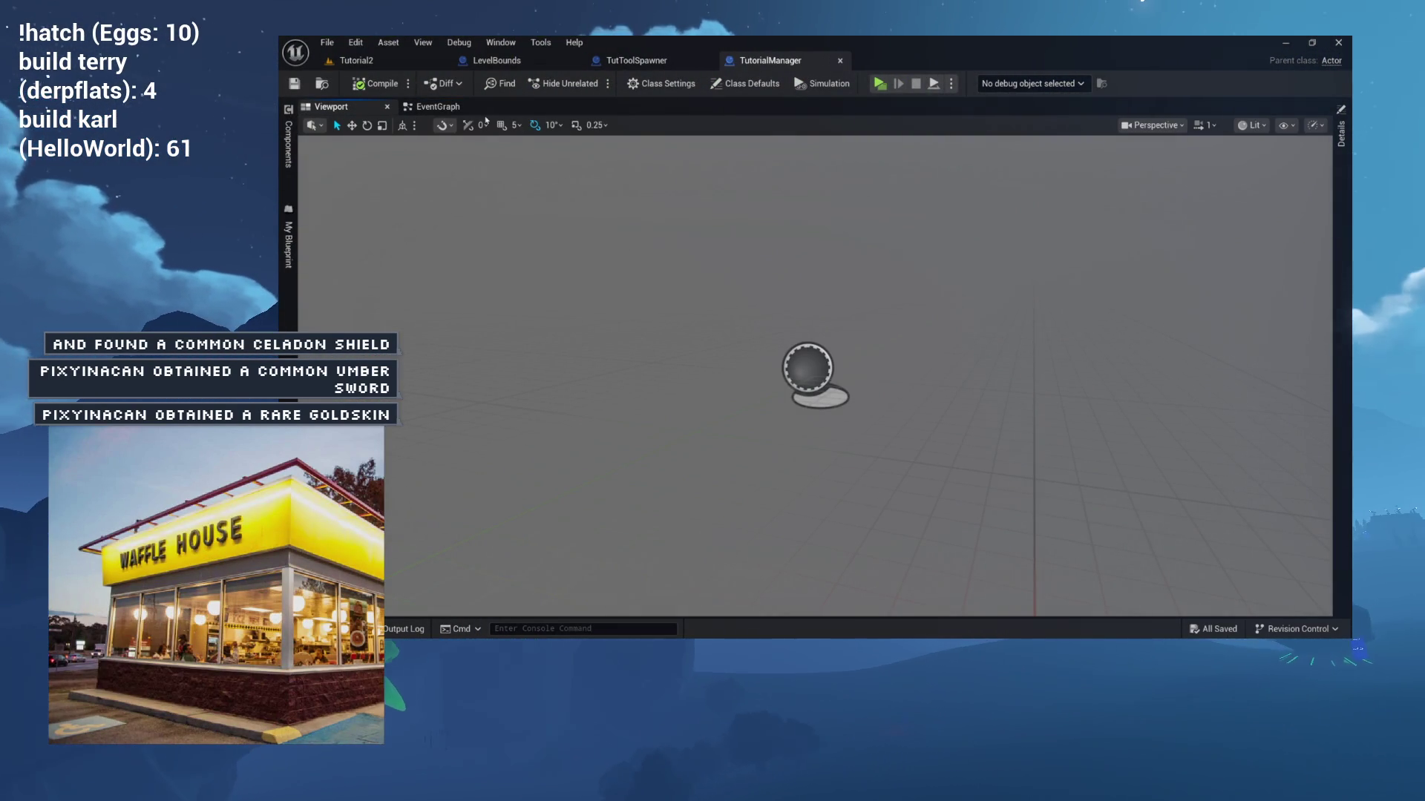
pyautogui.click(289, 146)
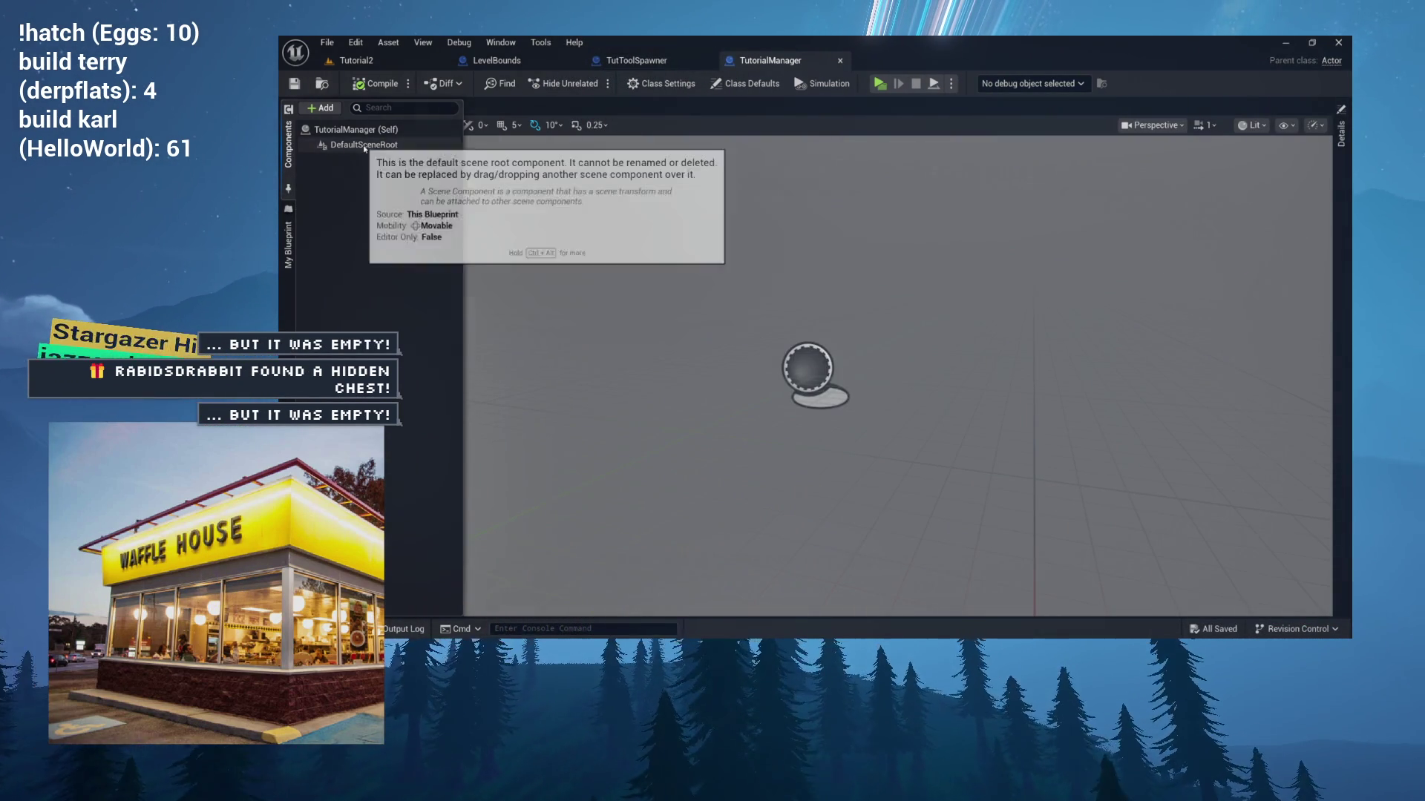
pyautogui.click(363, 145)
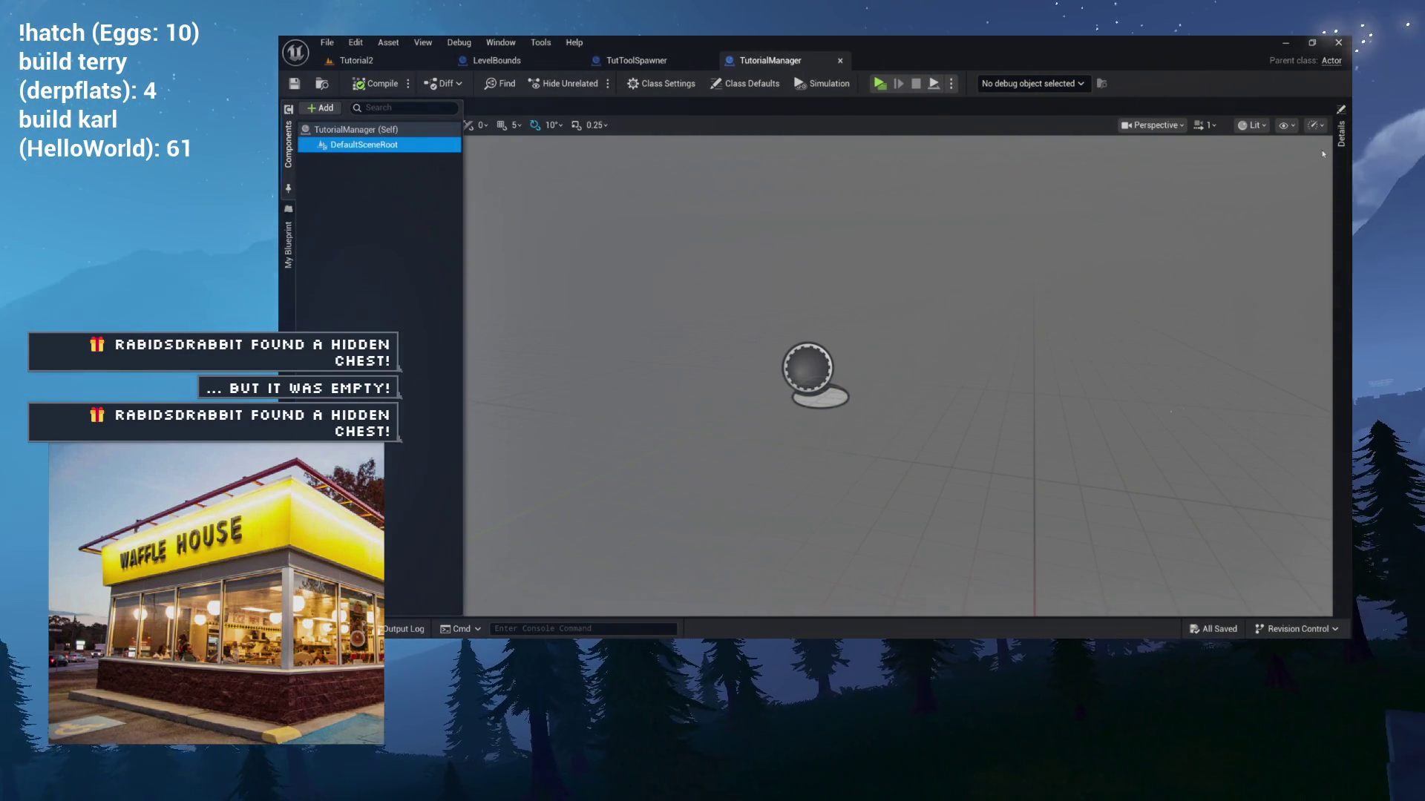
pyautogui.click(1341, 134)
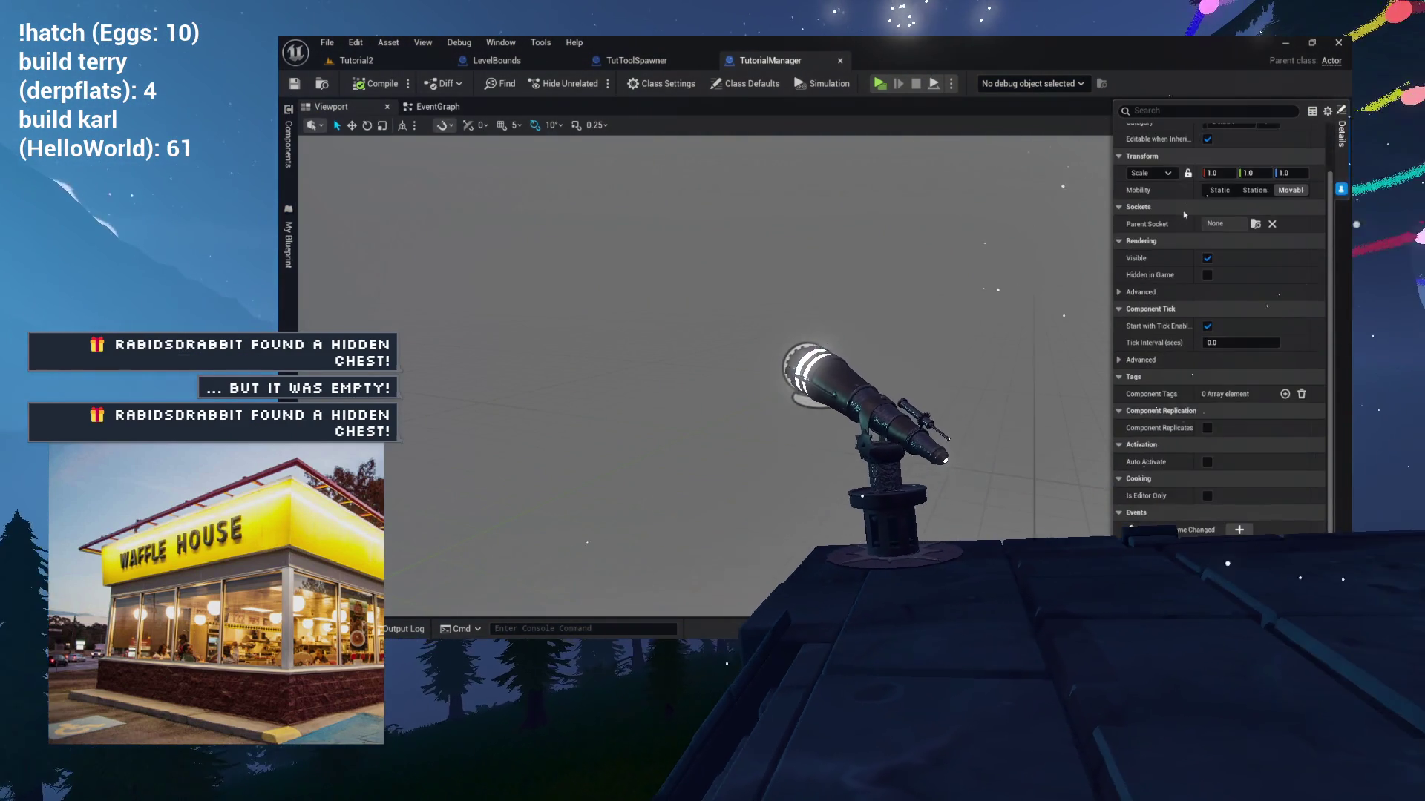
pyautogui.scroll(-2, 1157, 238)
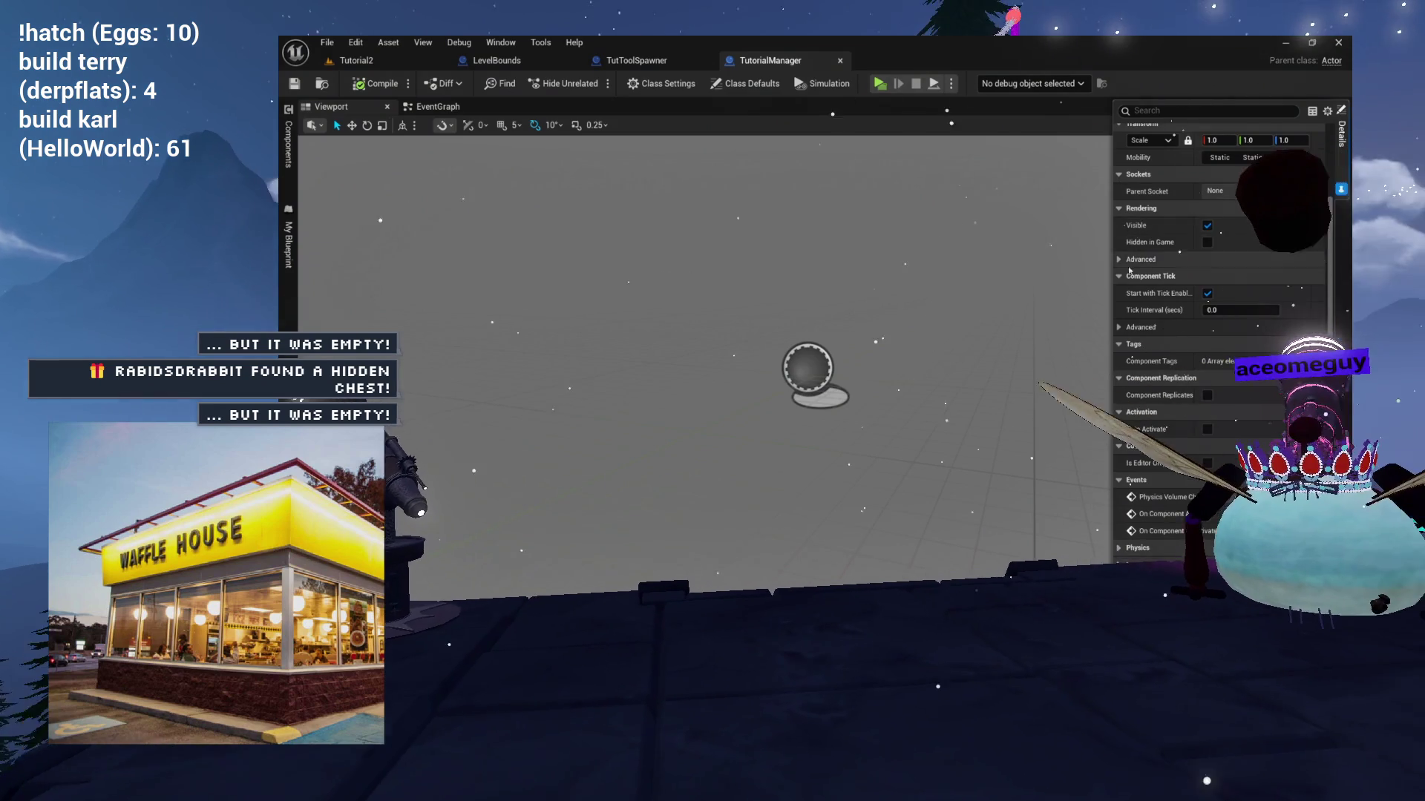
pyautogui.scroll(3, 1132, 261)
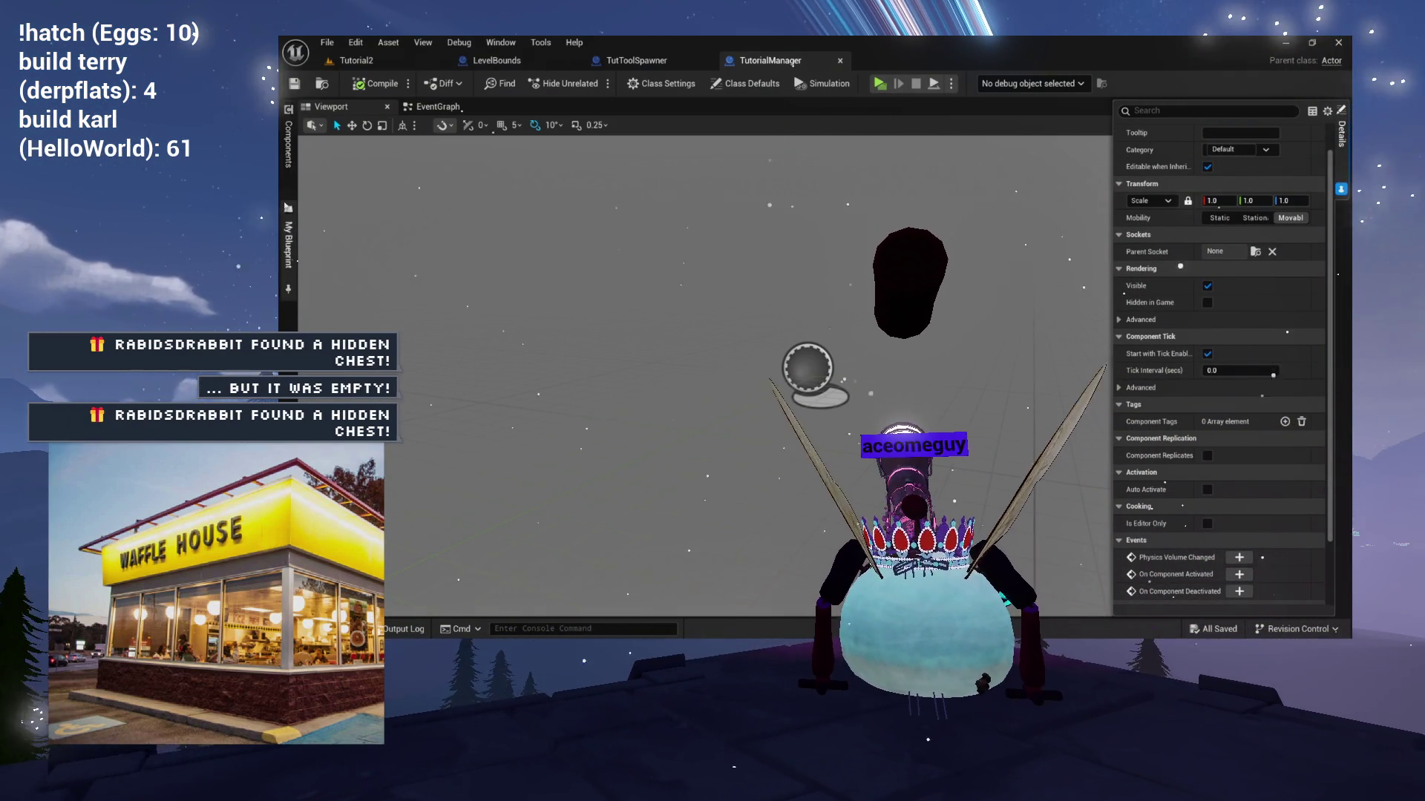
pyautogui.click(288, 145)
# Add a Billboard component named Pivot and drag it onto DefaultSceneRoot as the root.
pyautogui.click(321, 108)
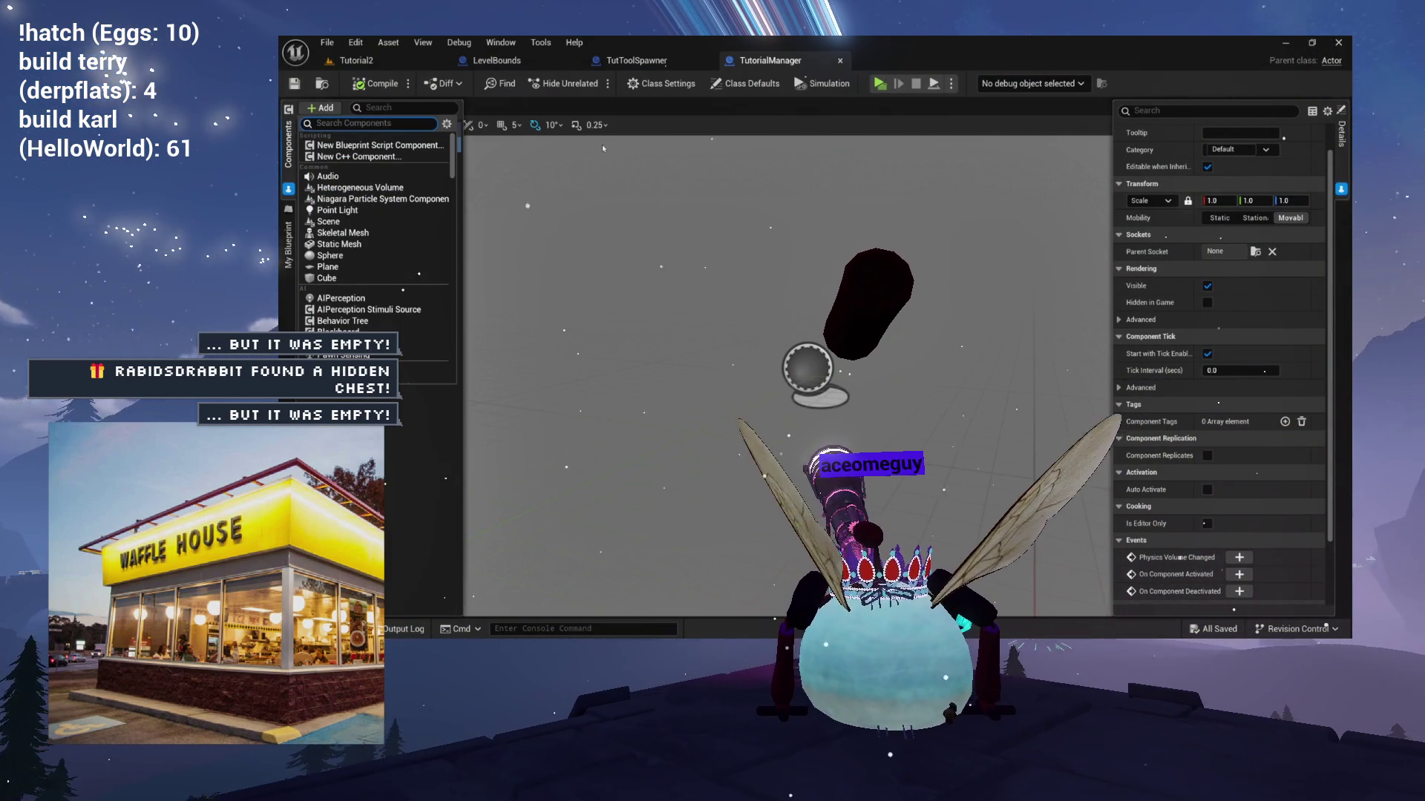
pyautogui.write('billboard')
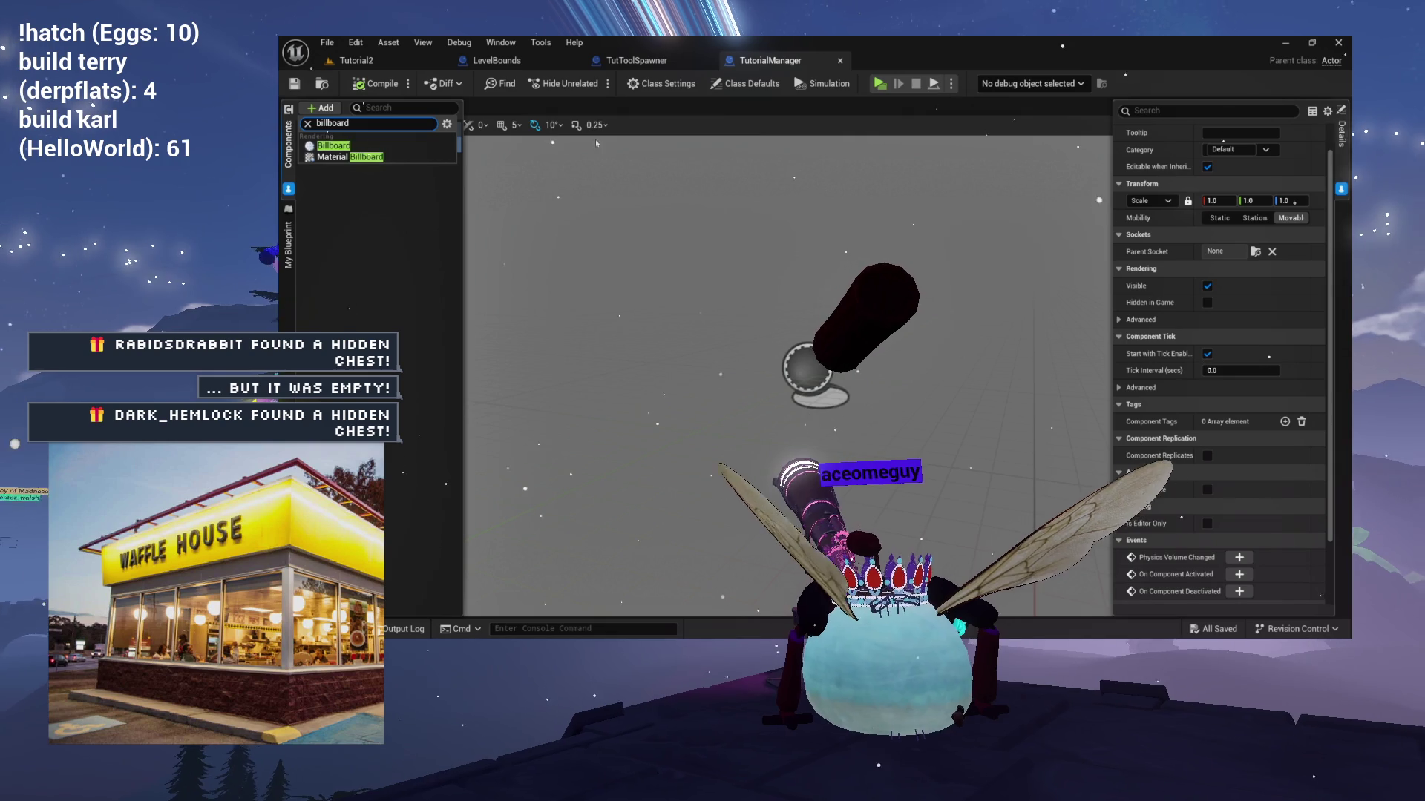
pyautogui.press('Return')
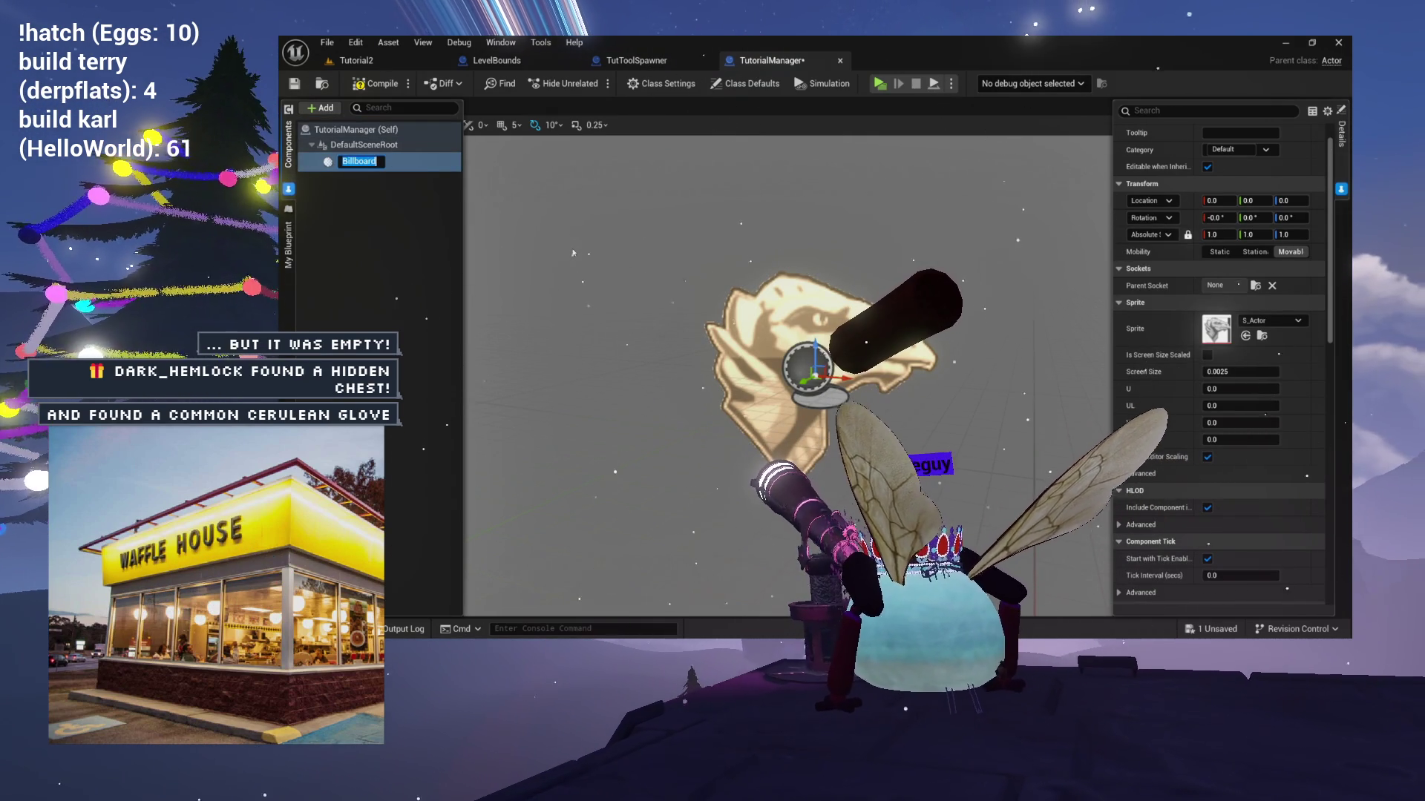
pyautogui.write('Pivot')
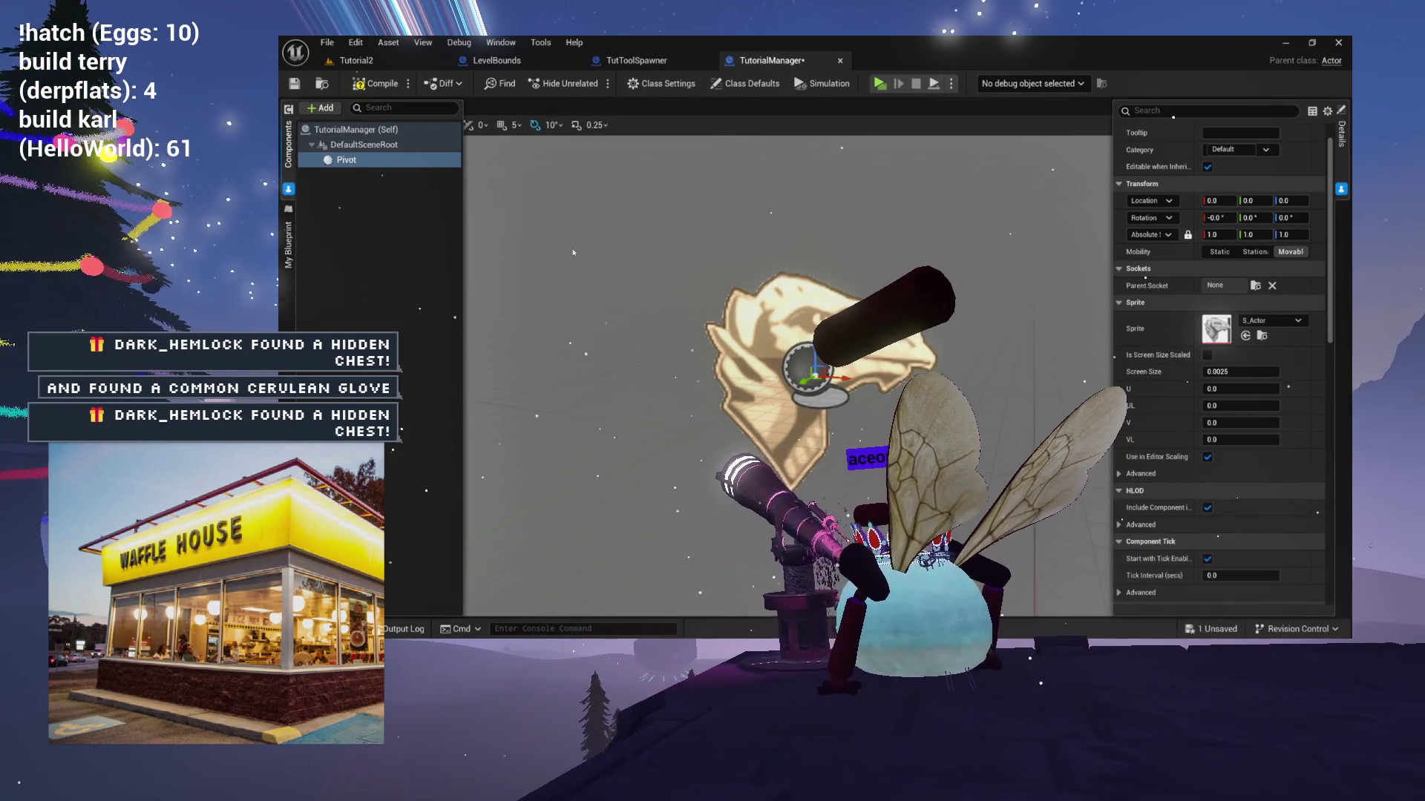
pyautogui.press('Return')
pyautogui.moveTo(350, 183); pyautogui.dragTo(363, 145)
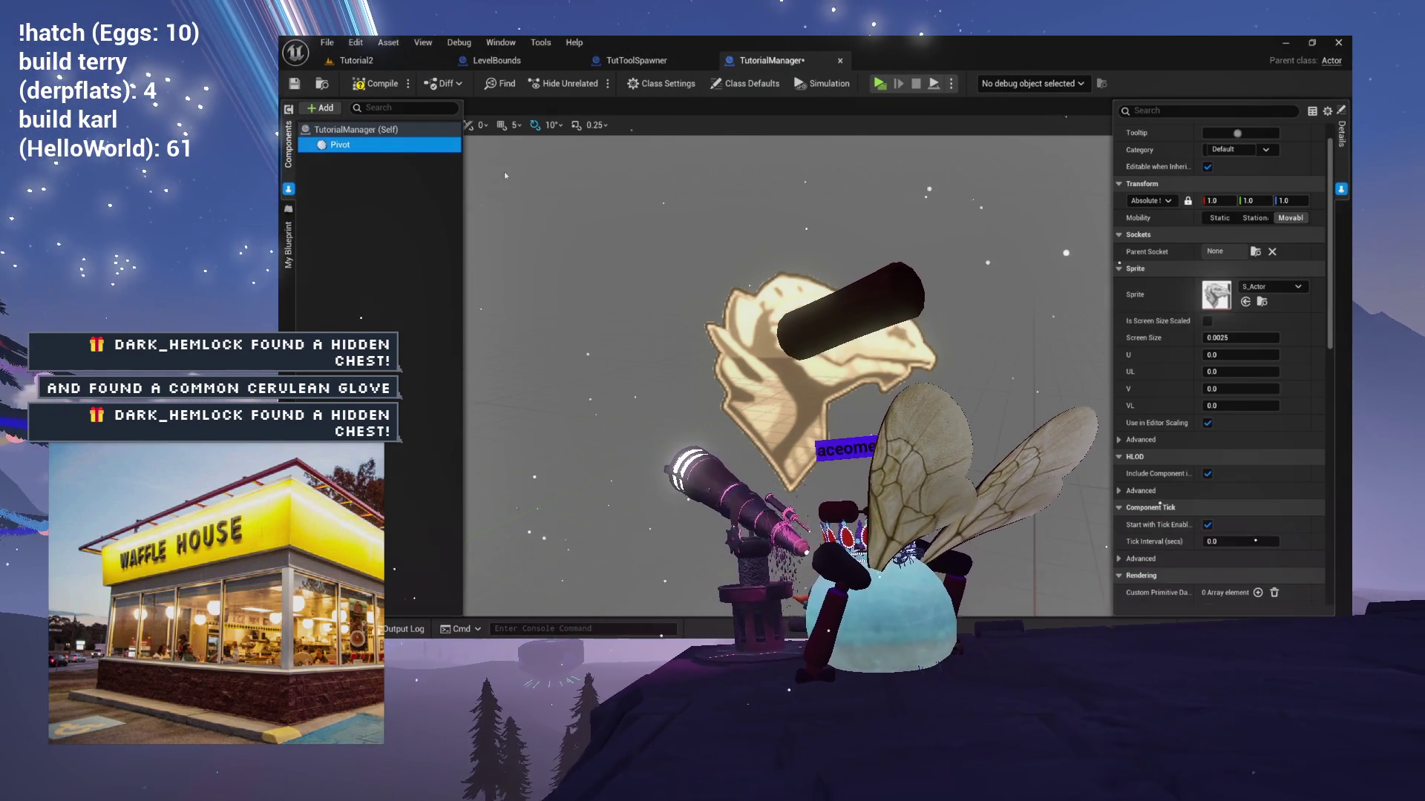
# Set the Pivot billboard's sprite to Foggy, after trying Blizzard first.
pyautogui.click(1280, 289)
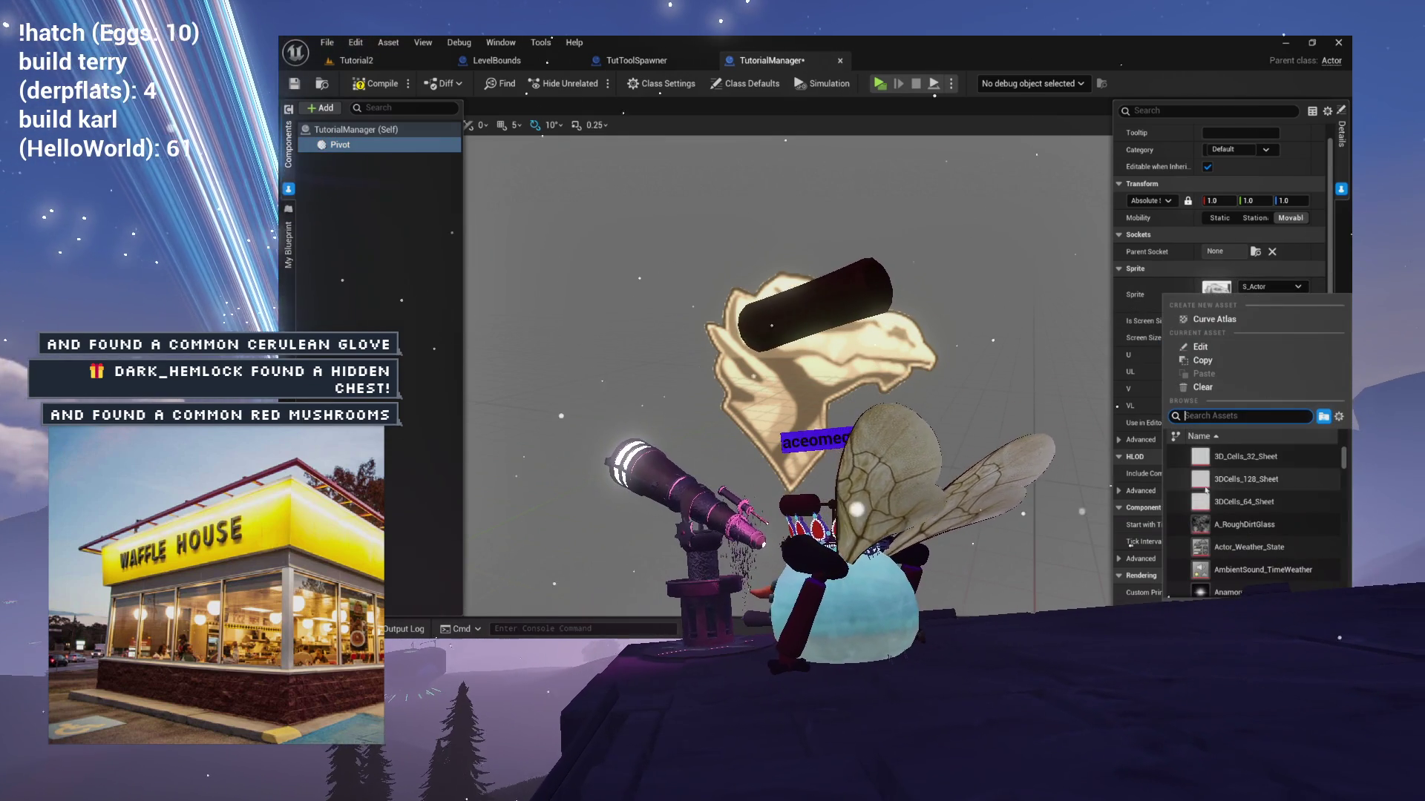
pyautogui.scroll(-10, 1316, 477)
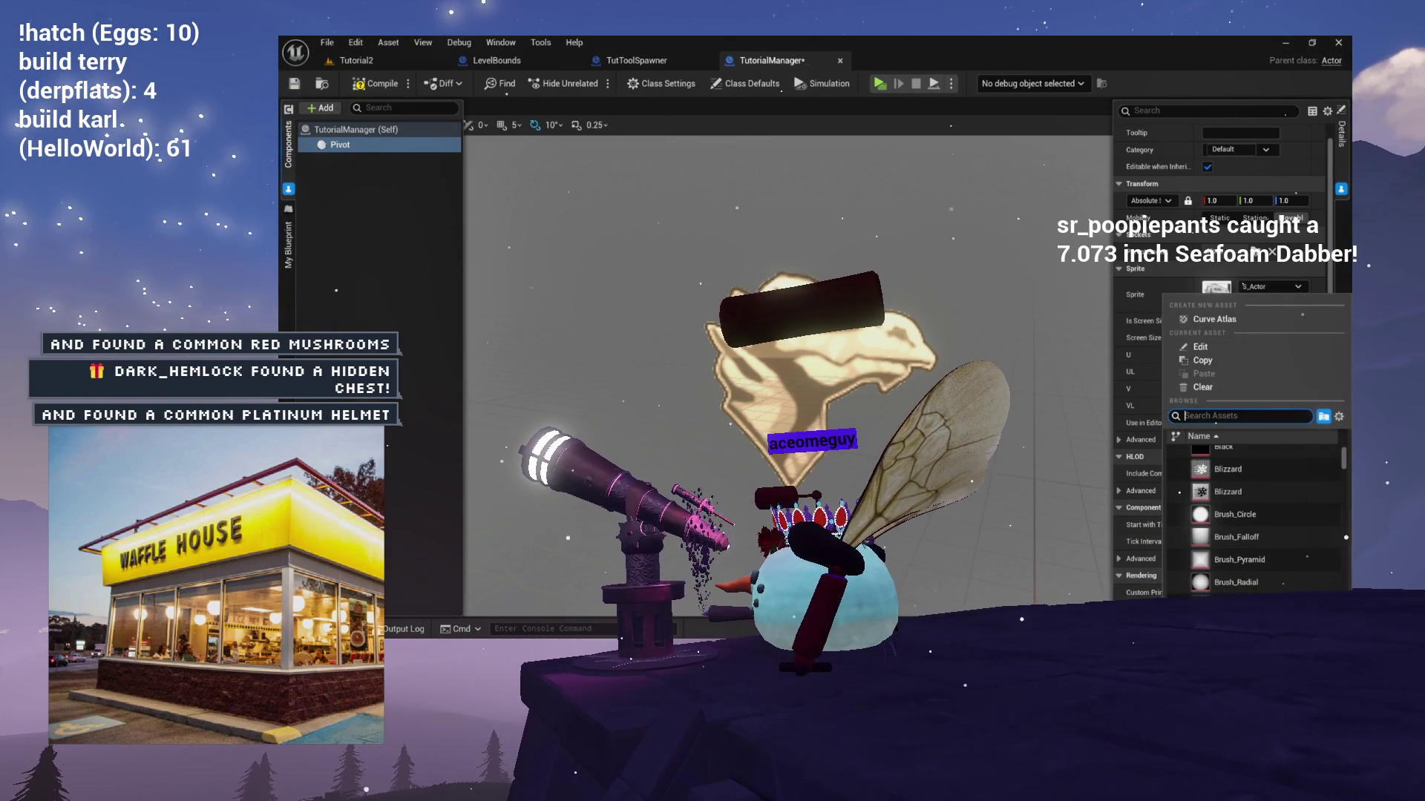
pyautogui.click(1173, 466)
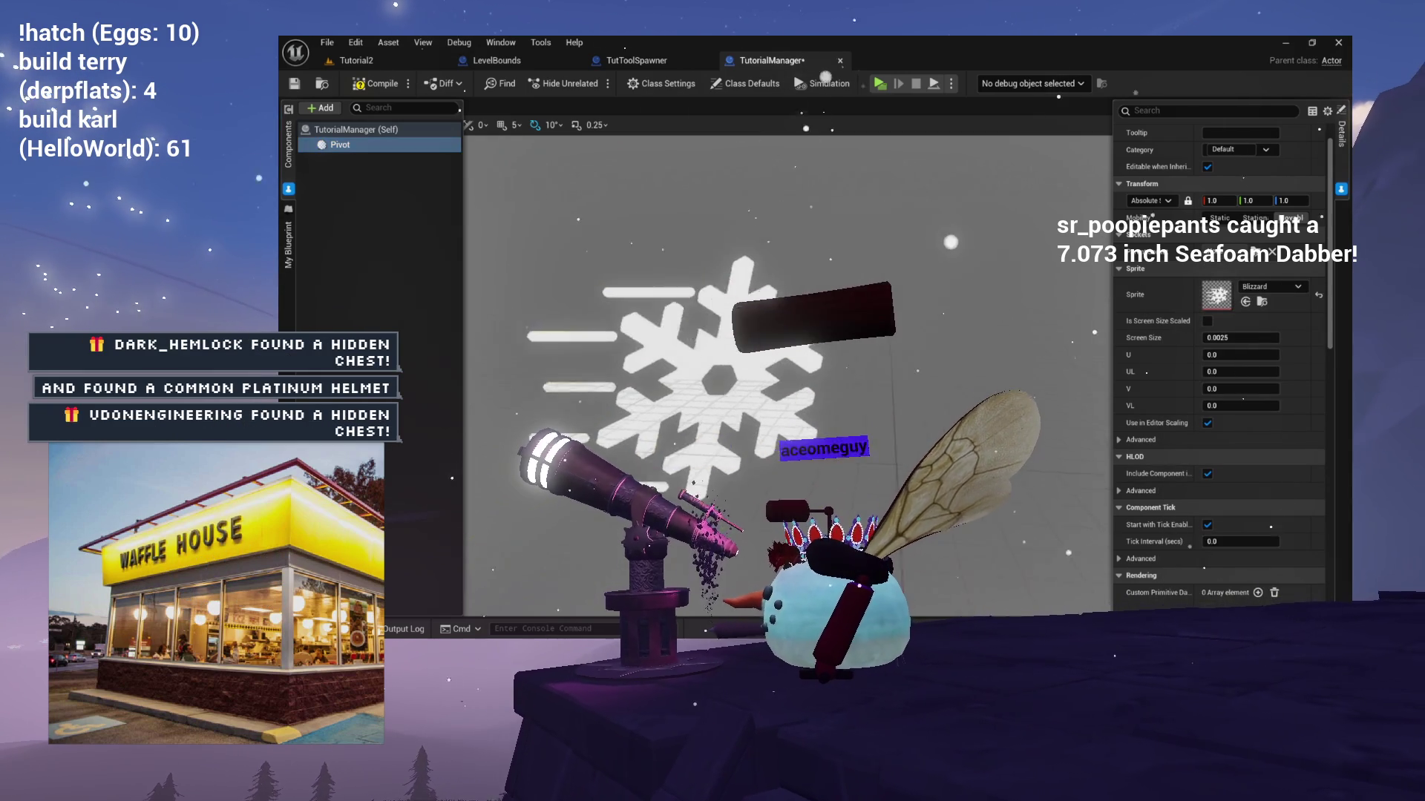
pyautogui.press('f')
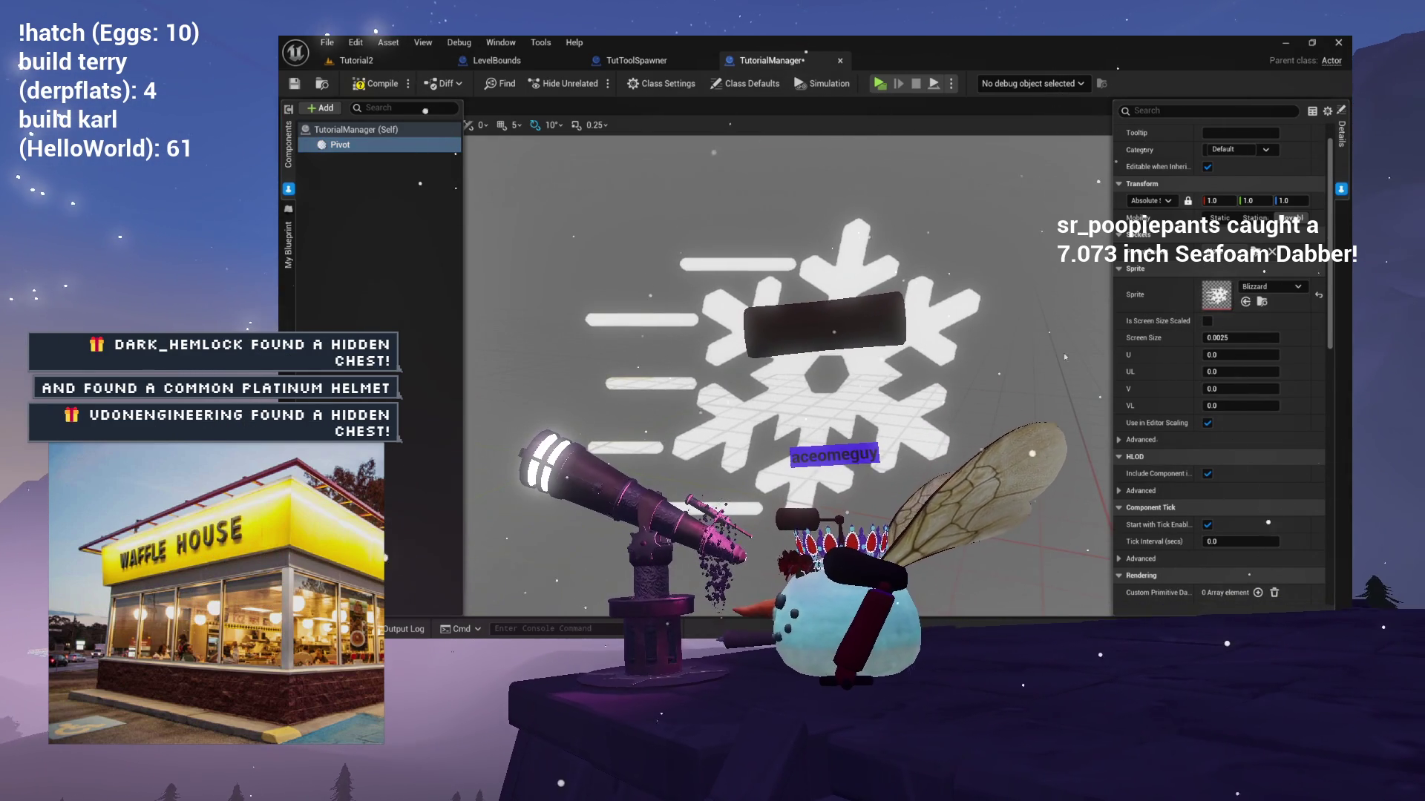
pyautogui.click(1265, 290)
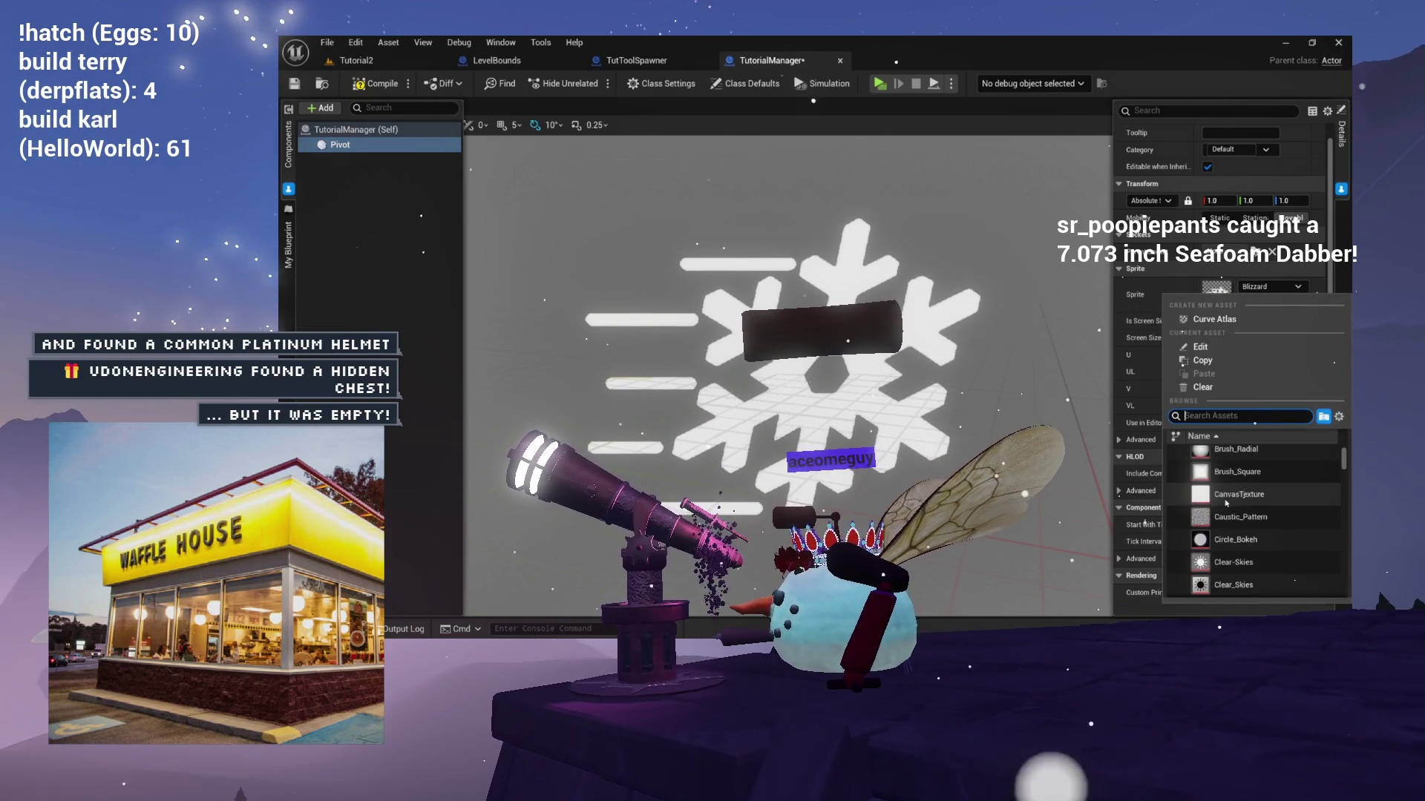
pyautogui.scroll(-1, 1226, 502)
pyautogui.scroll(-2, 1226, 502)
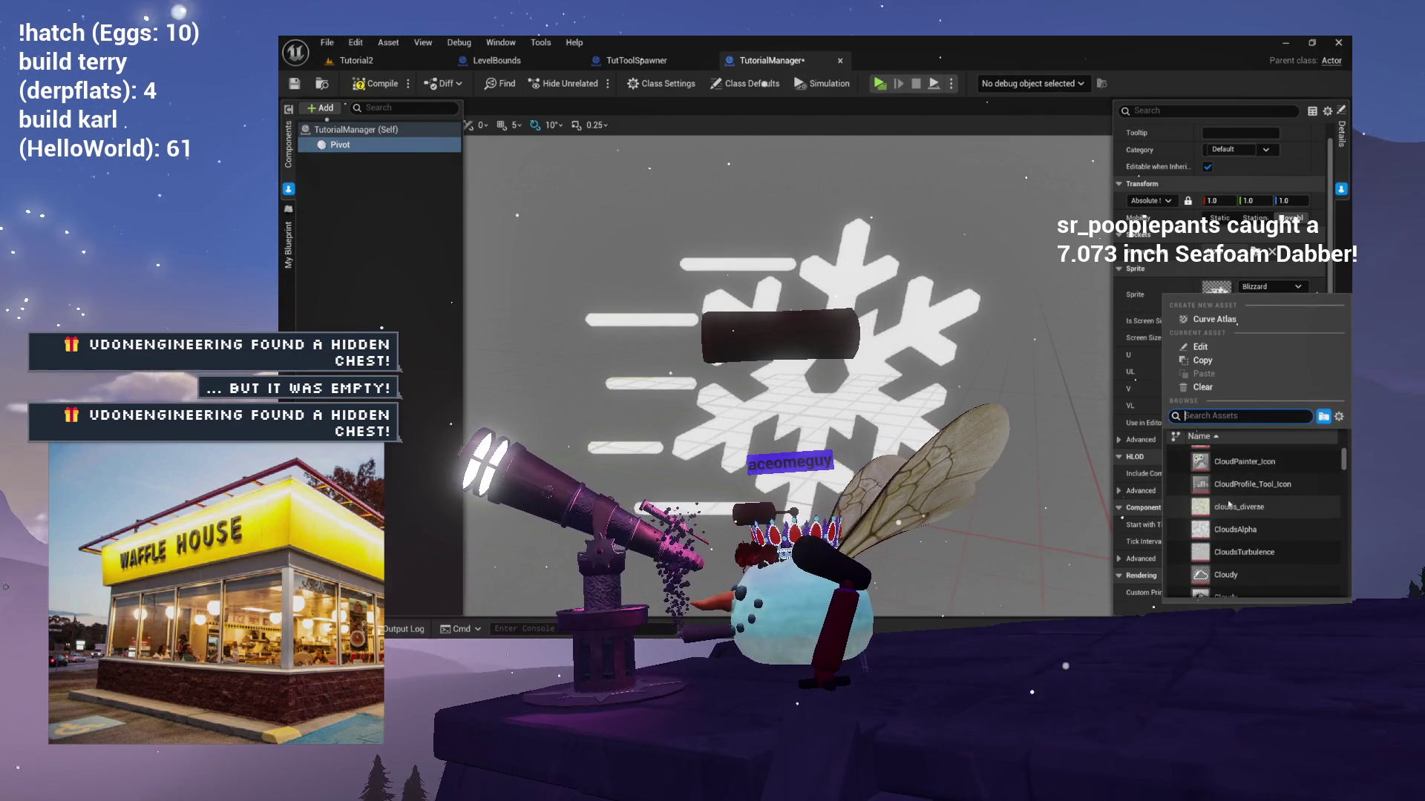
pyautogui.scroll(-2, 1228, 504)
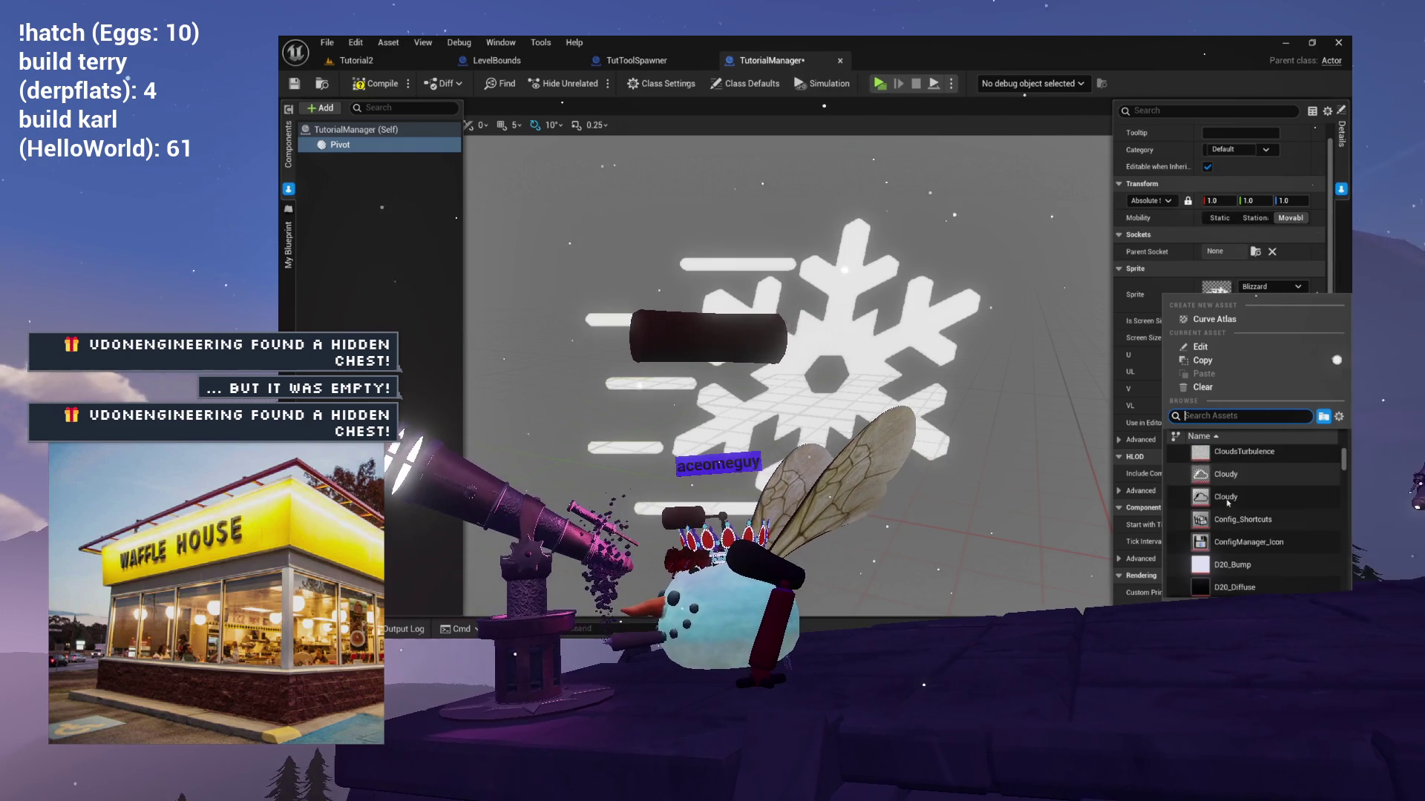
pyautogui.scroll(-4, 1228, 504)
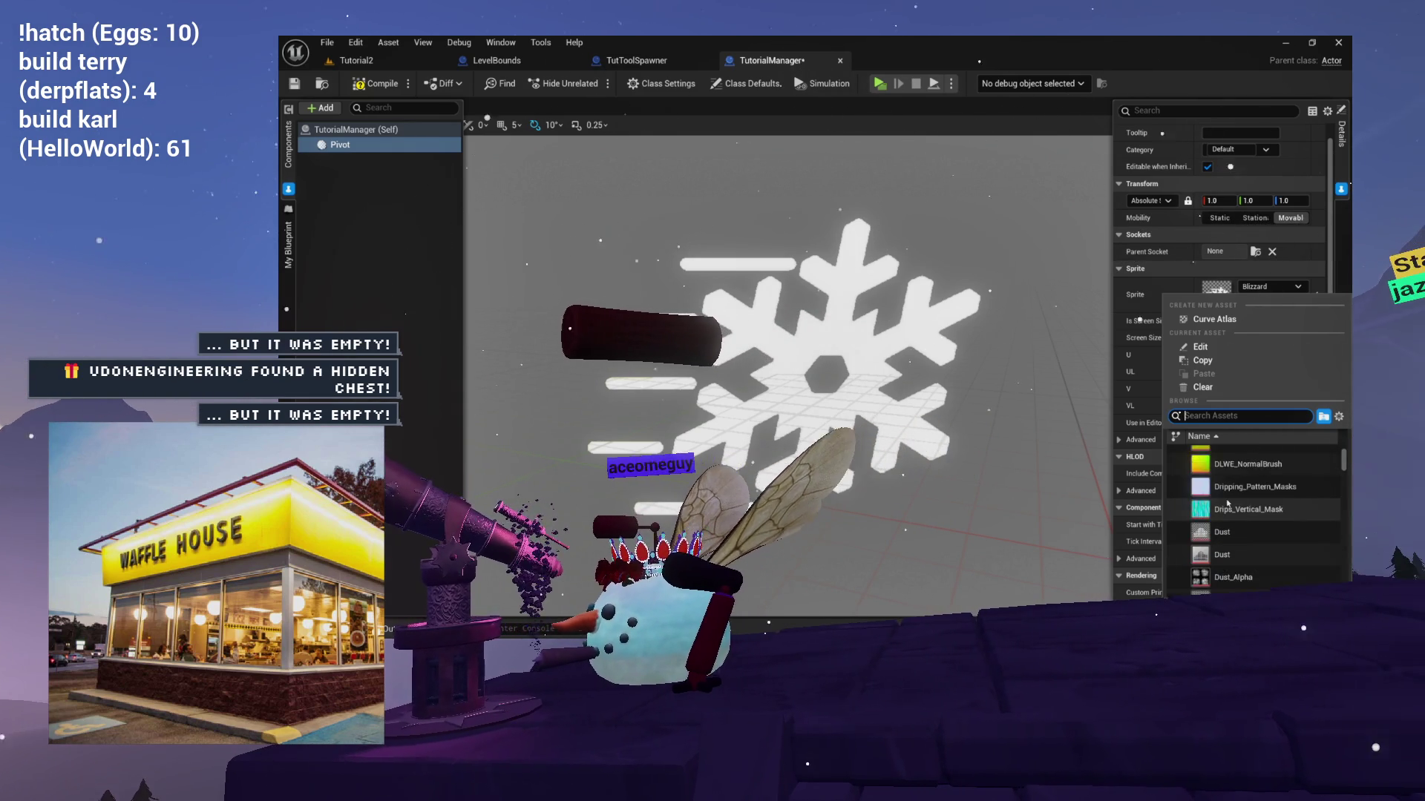
pyautogui.scroll(-1, 1229, 504)
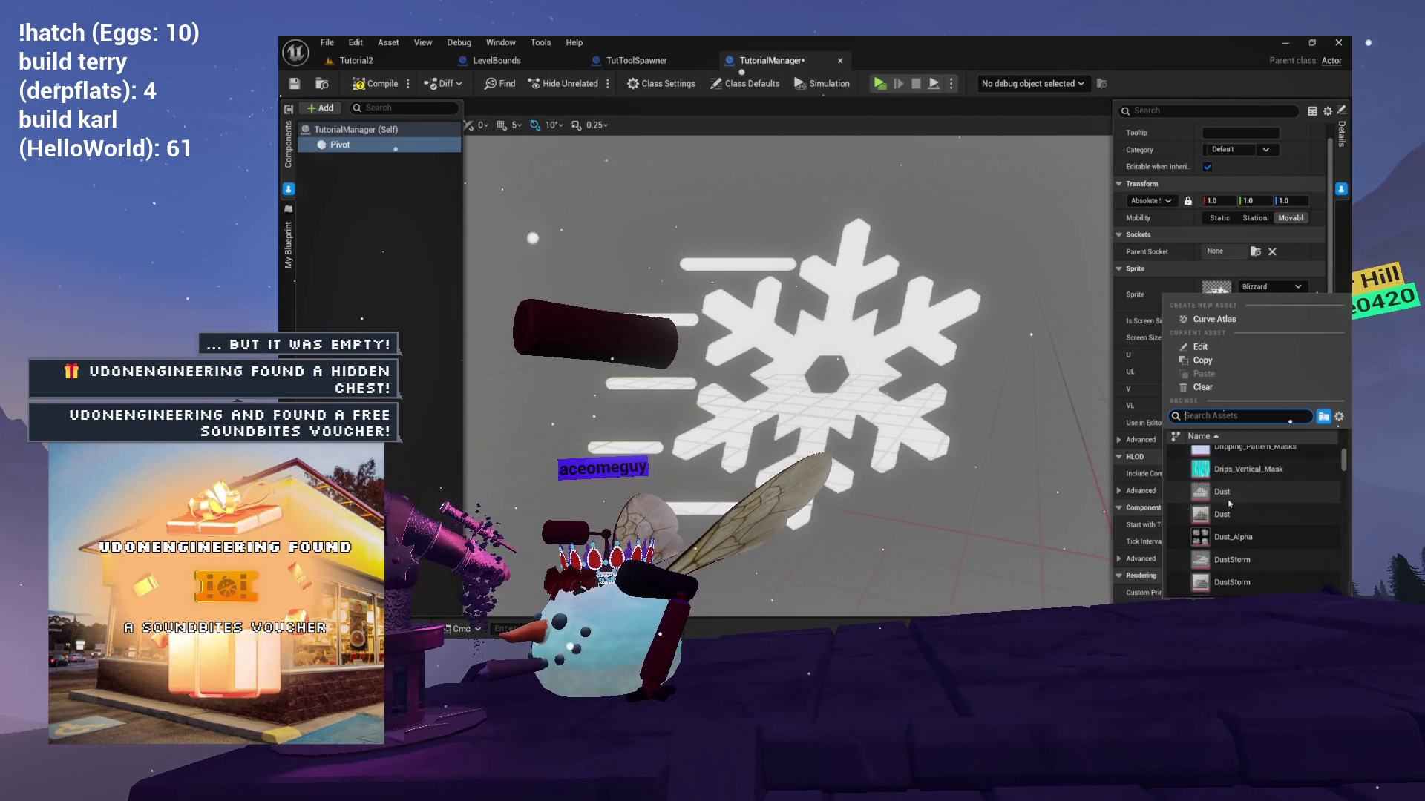
pyautogui.scroll(-1, 1240, 502)
pyautogui.scroll(-1, 1247, 502)
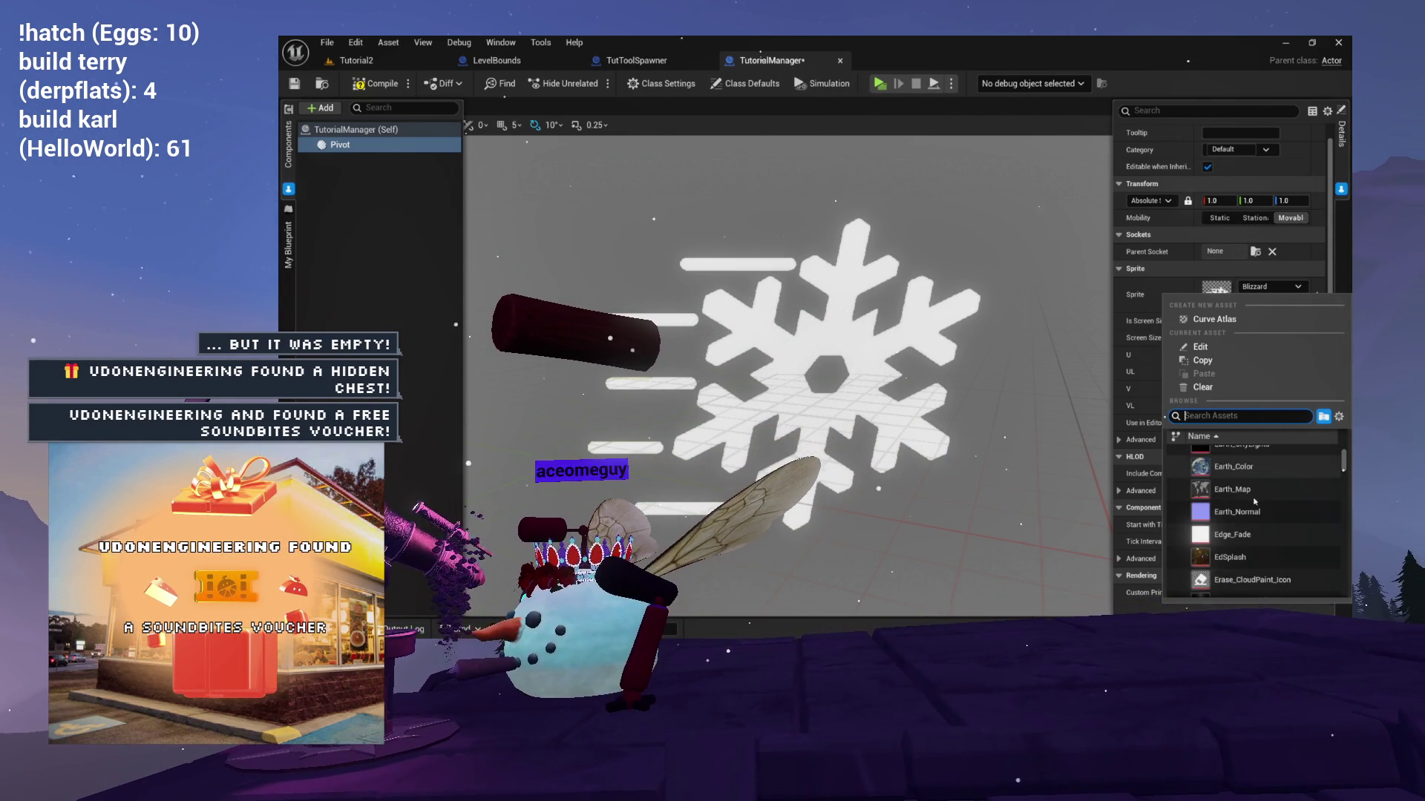
pyautogui.scroll(-1, 1254, 502)
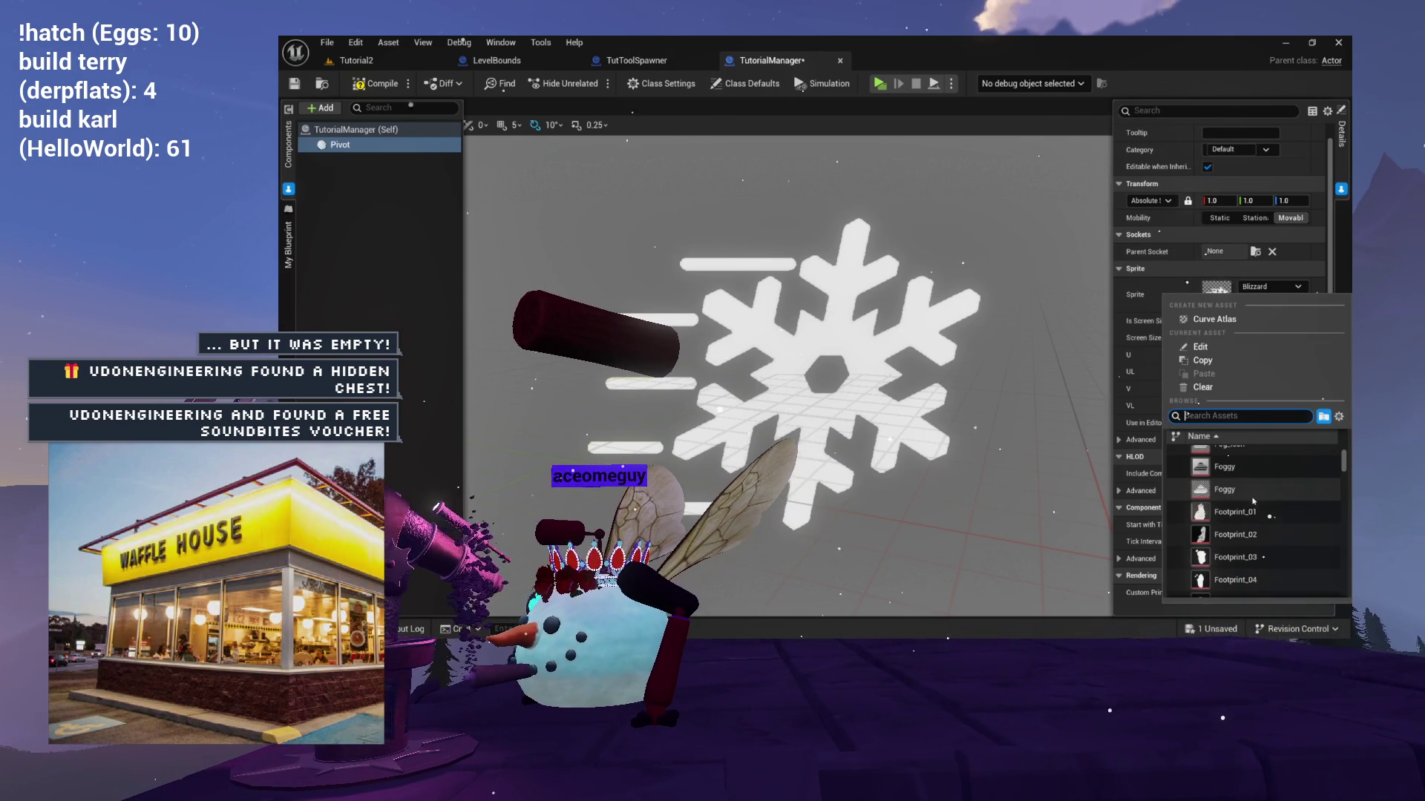
pyautogui.click(1252, 496)
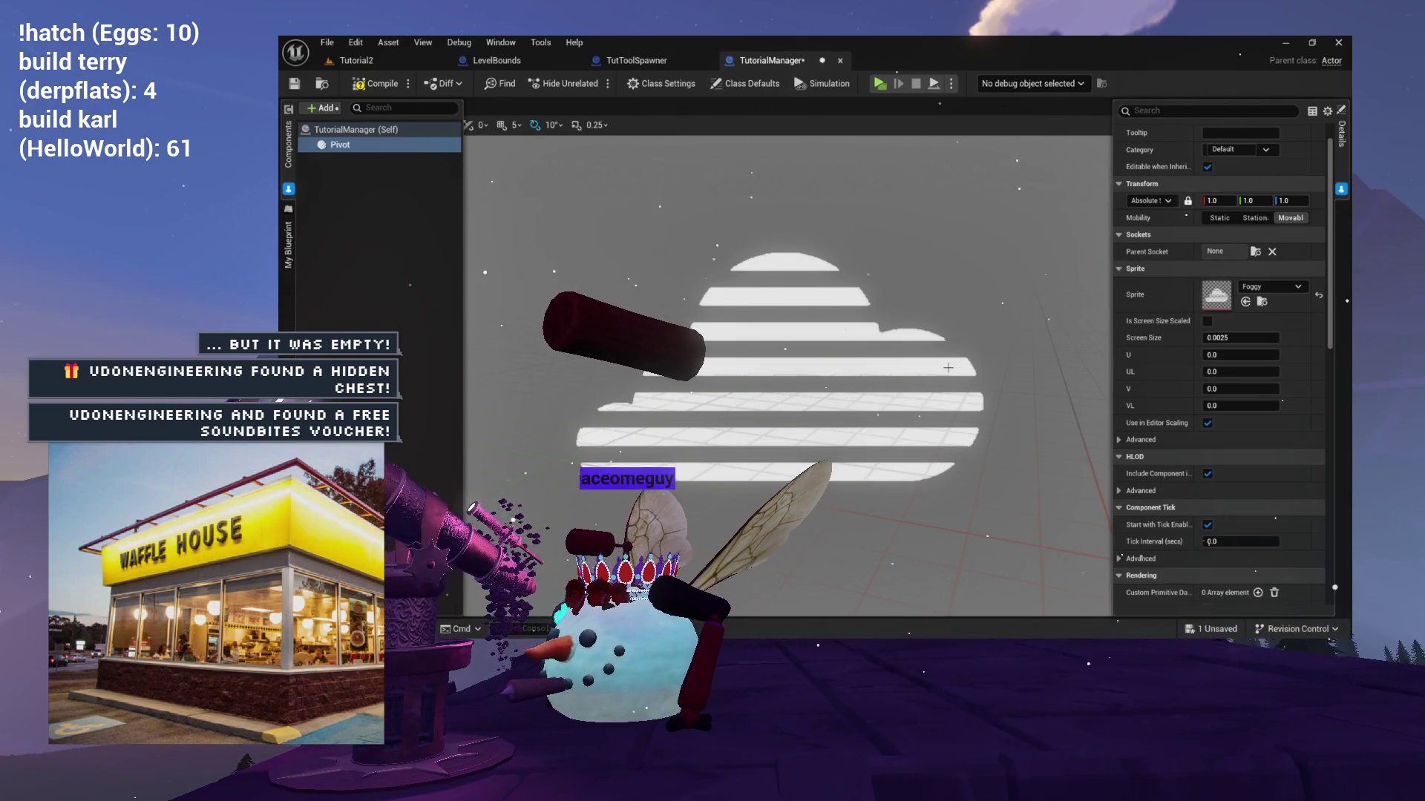
# Compile and save the TutorialManager blueprint.
pyautogui.scroll(-5, 817, 312)
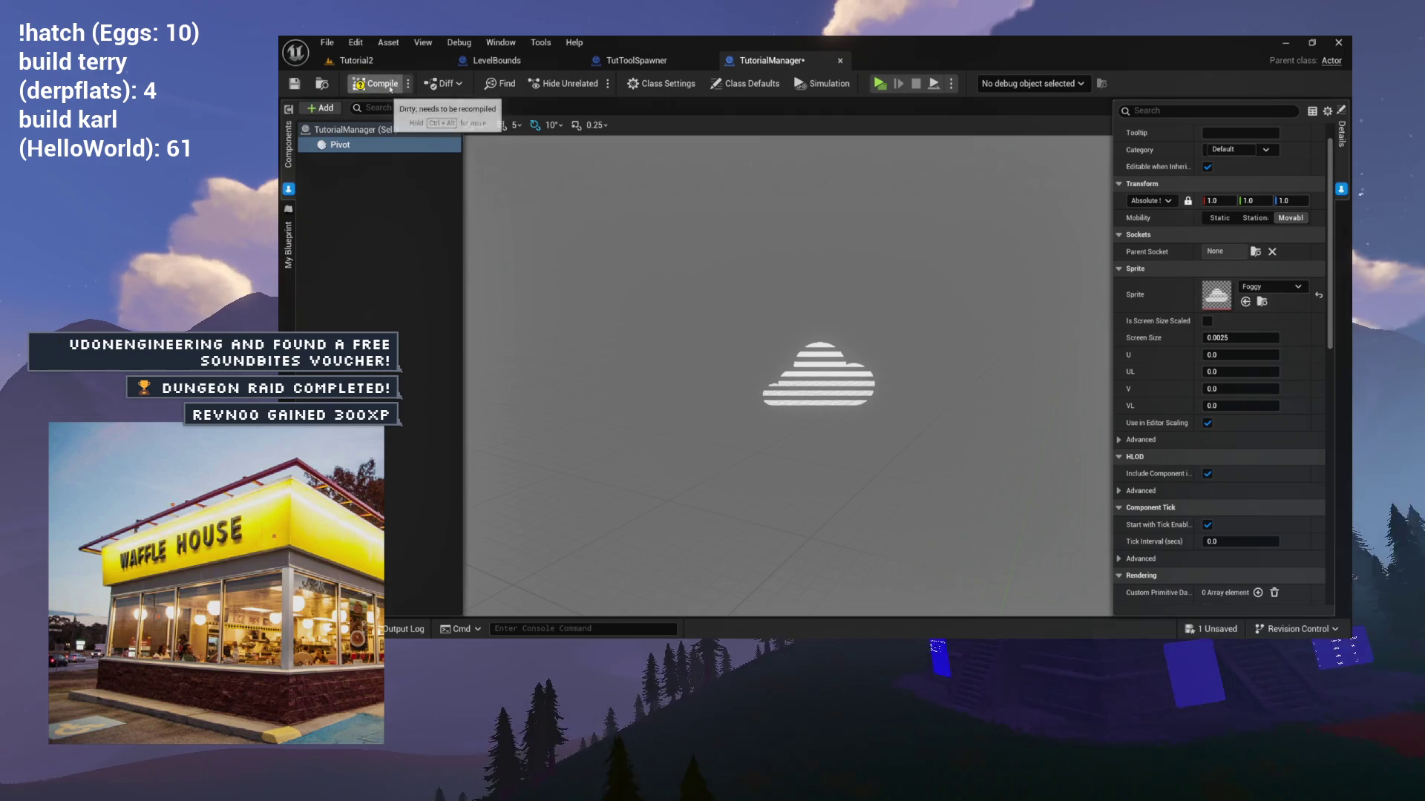
pyautogui.click(389, 84)
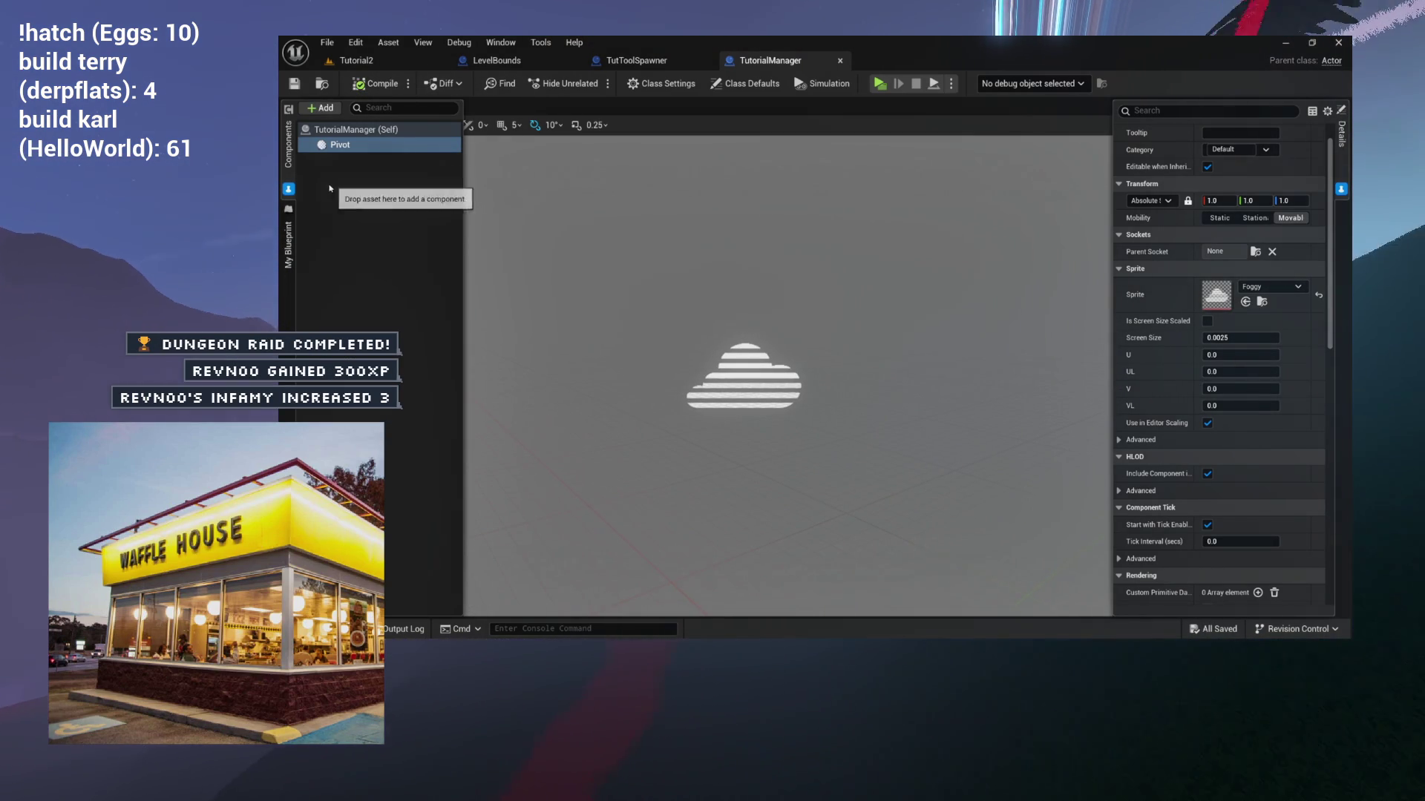
pyautogui.click(438, 106)
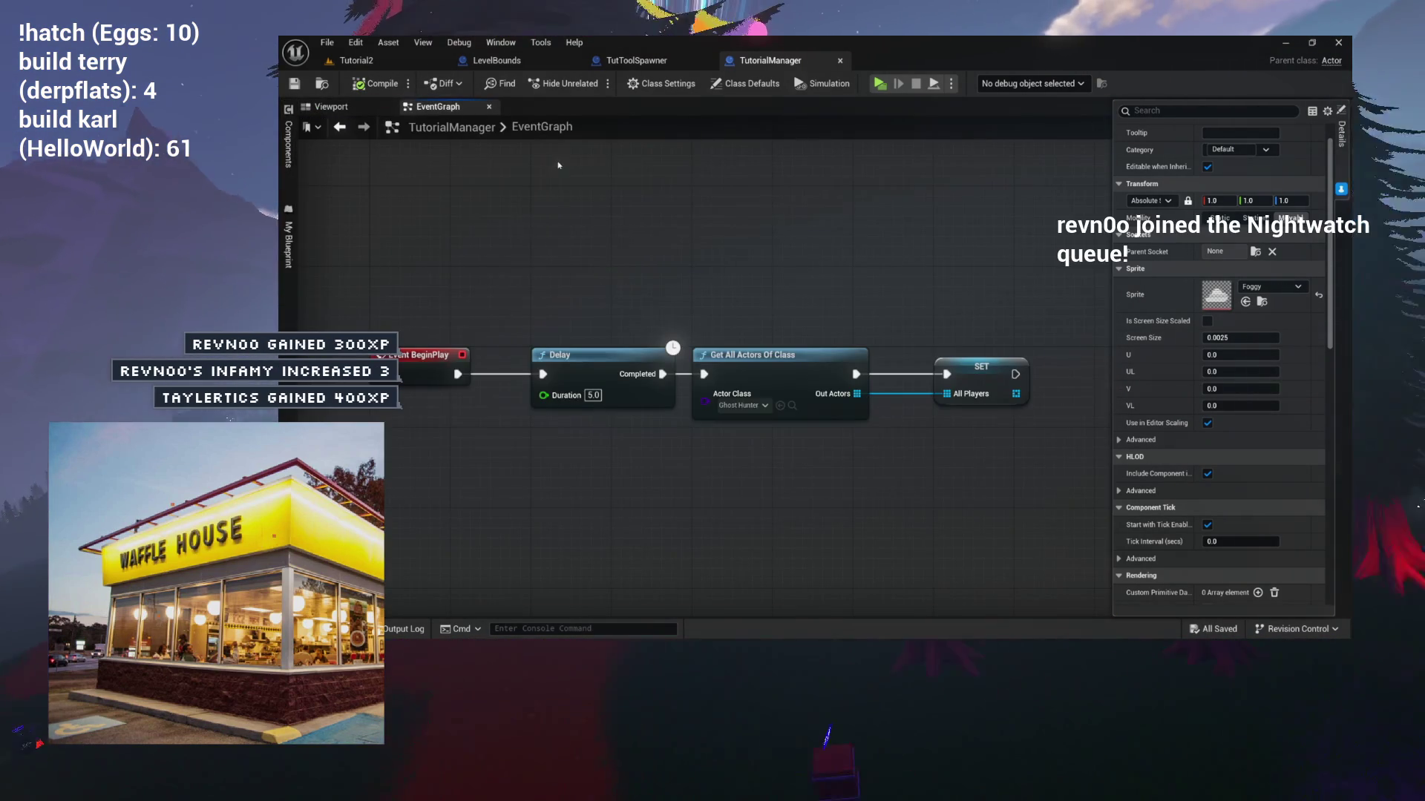
pyautogui.hotkey('ctrl', 'a')
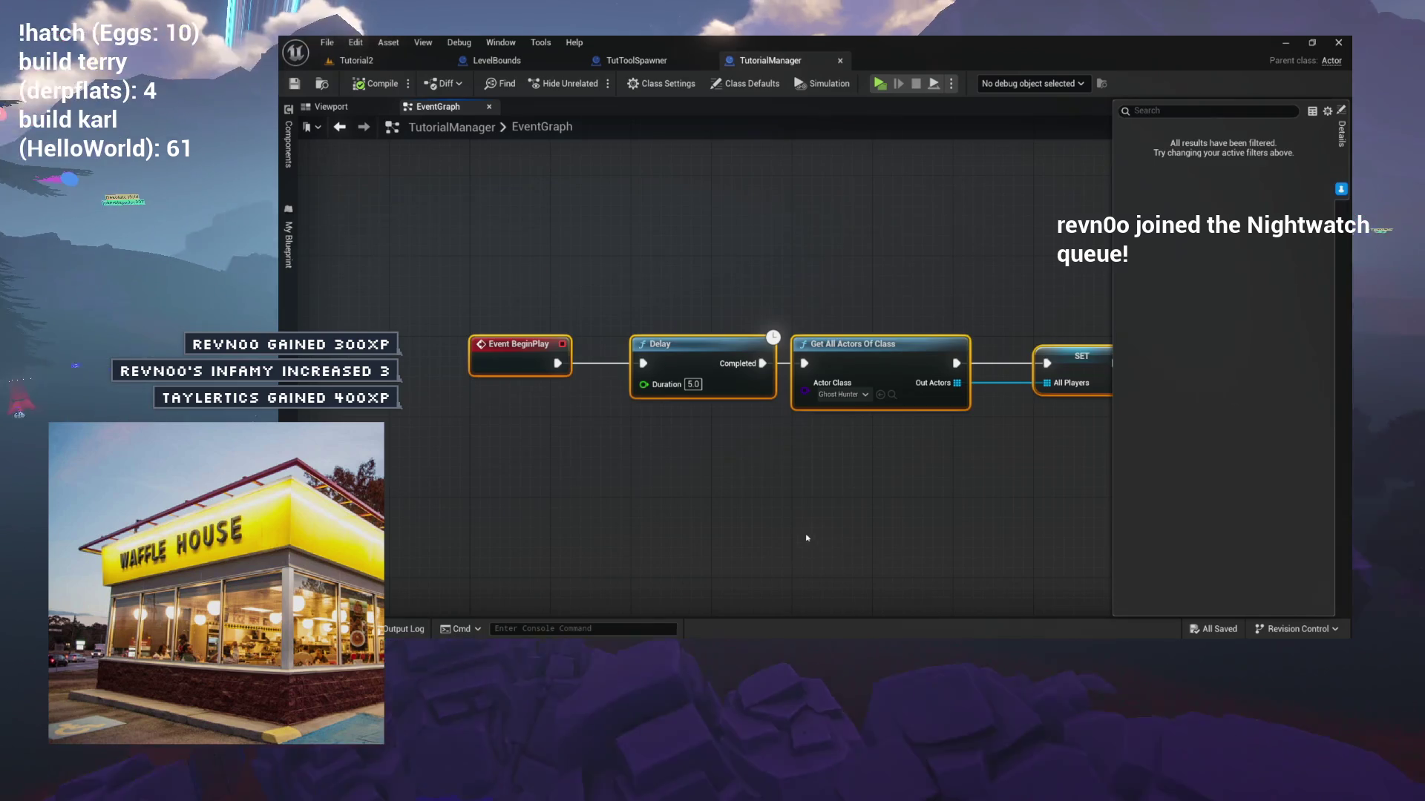
pyautogui.moveTo(811, 543); pyautogui.dragTo(735, 465)
pyautogui.click(735, 466)
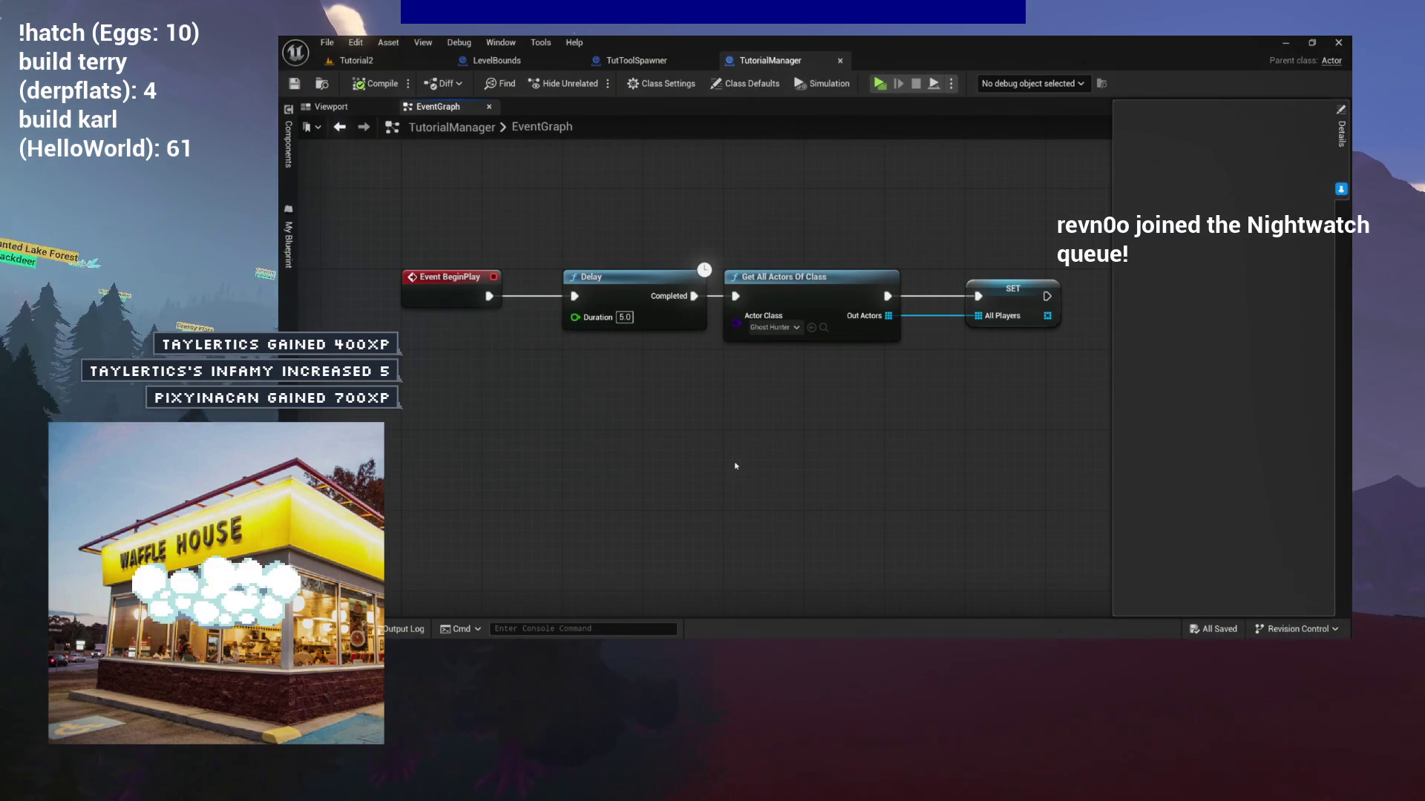
pyautogui.moveTo(671, 407); pyautogui.dragTo(652, 436)
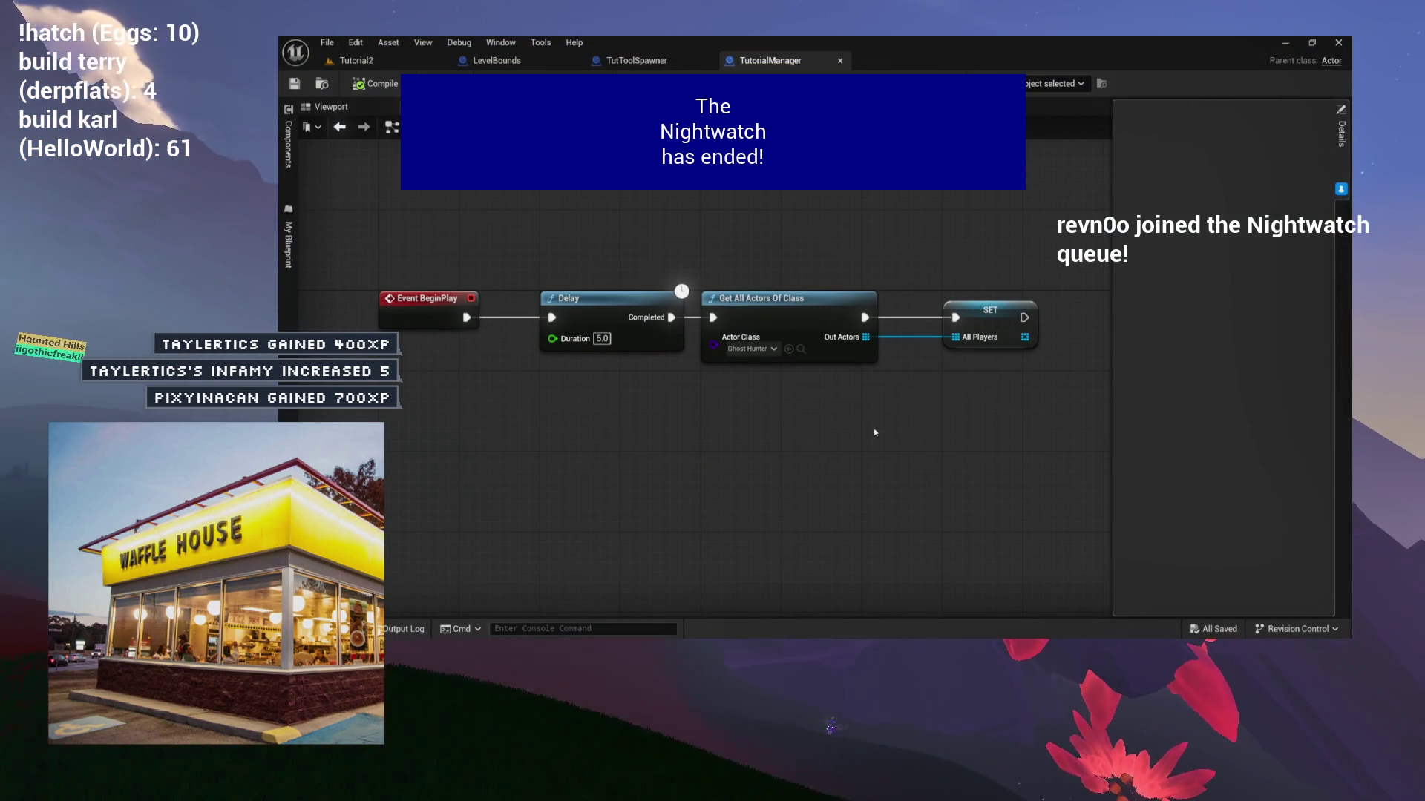
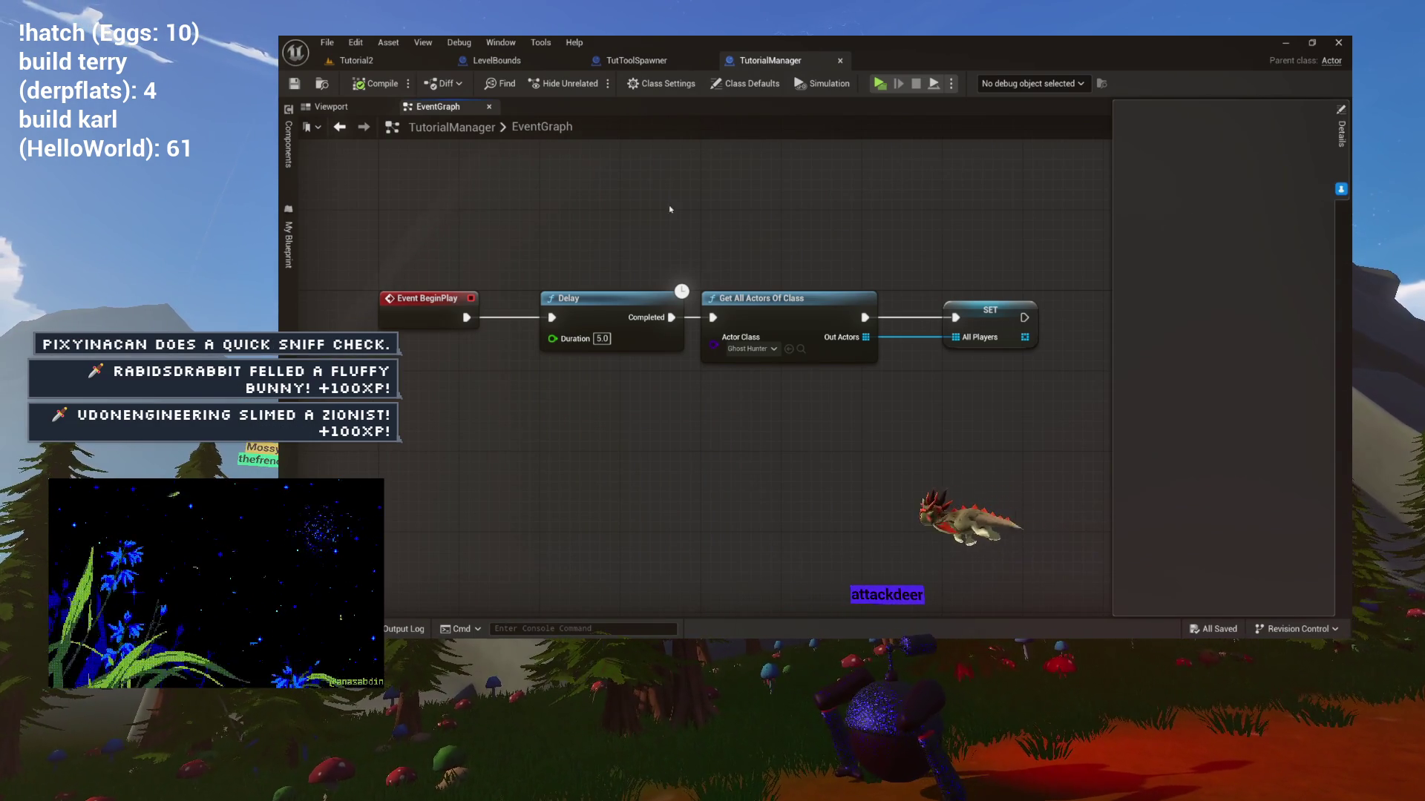
# Pan the TutorialManager event graph and marquee-select all four of its nodes.
pyautogui.moveTo(665, 215); pyautogui.dragTo(599, 204)
pyautogui.moveTo(788, 221); pyautogui.dragTo(531, 187)
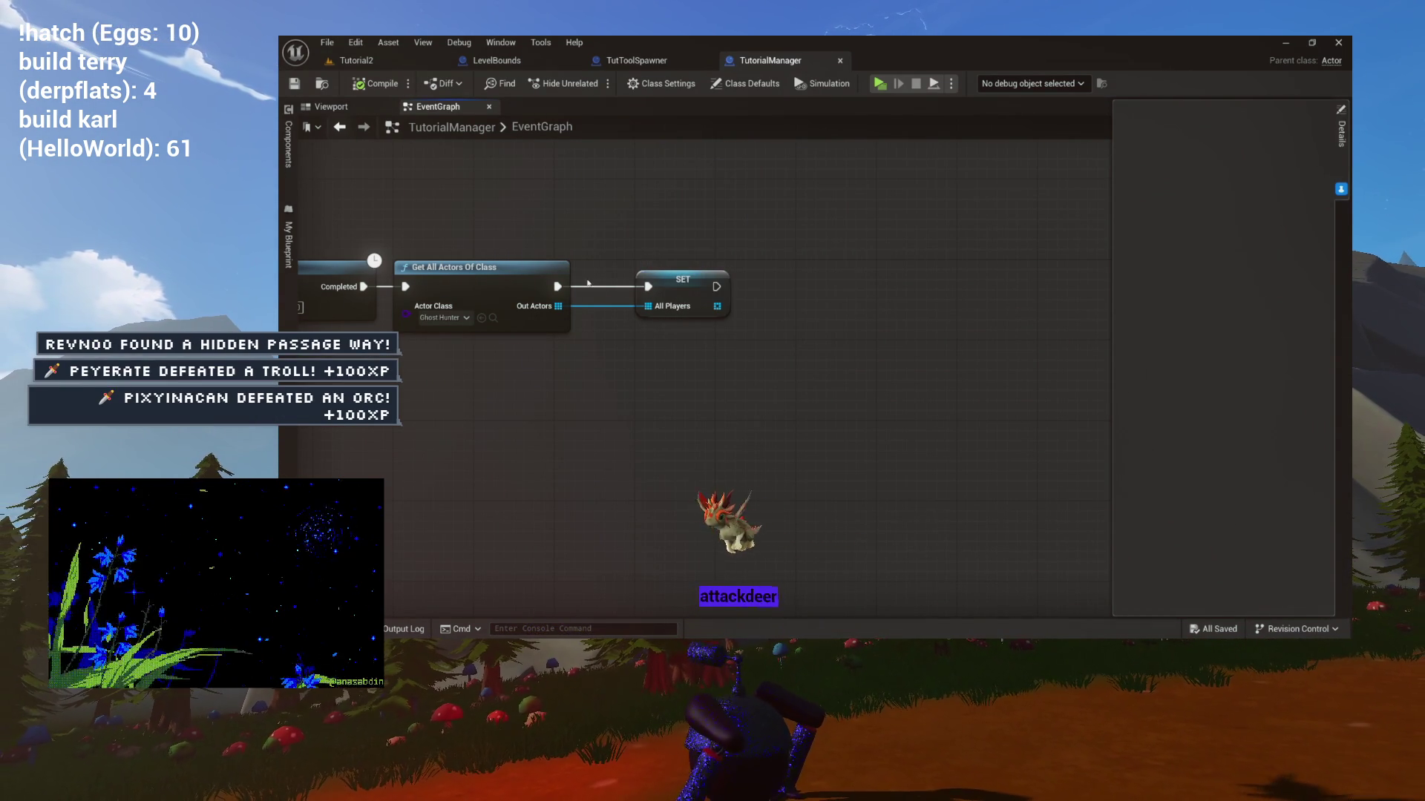
pyautogui.moveTo(666, 316); pyautogui.dragTo(914, 367)
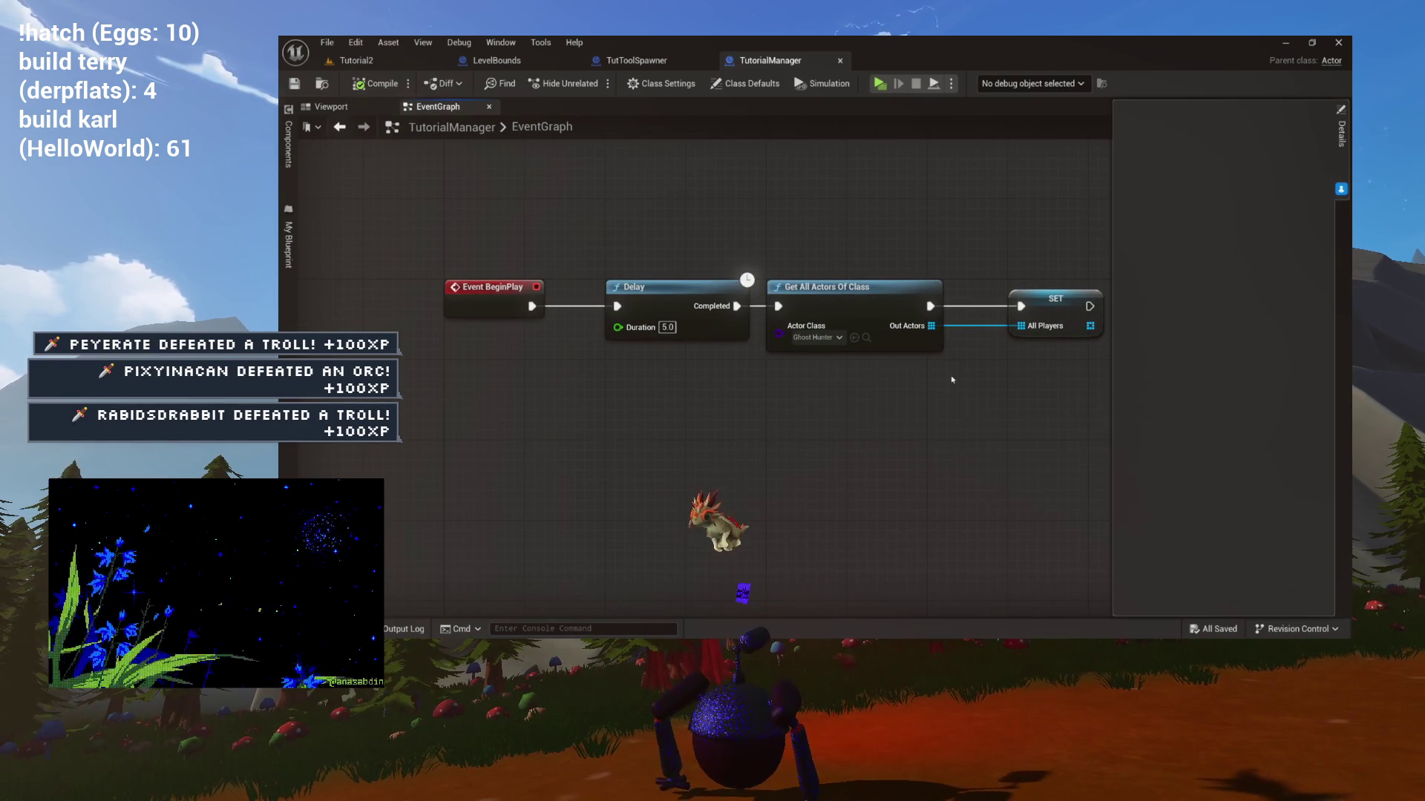
pyautogui.moveTo(512, 240); pyautogui.dragTo(1016, 394)
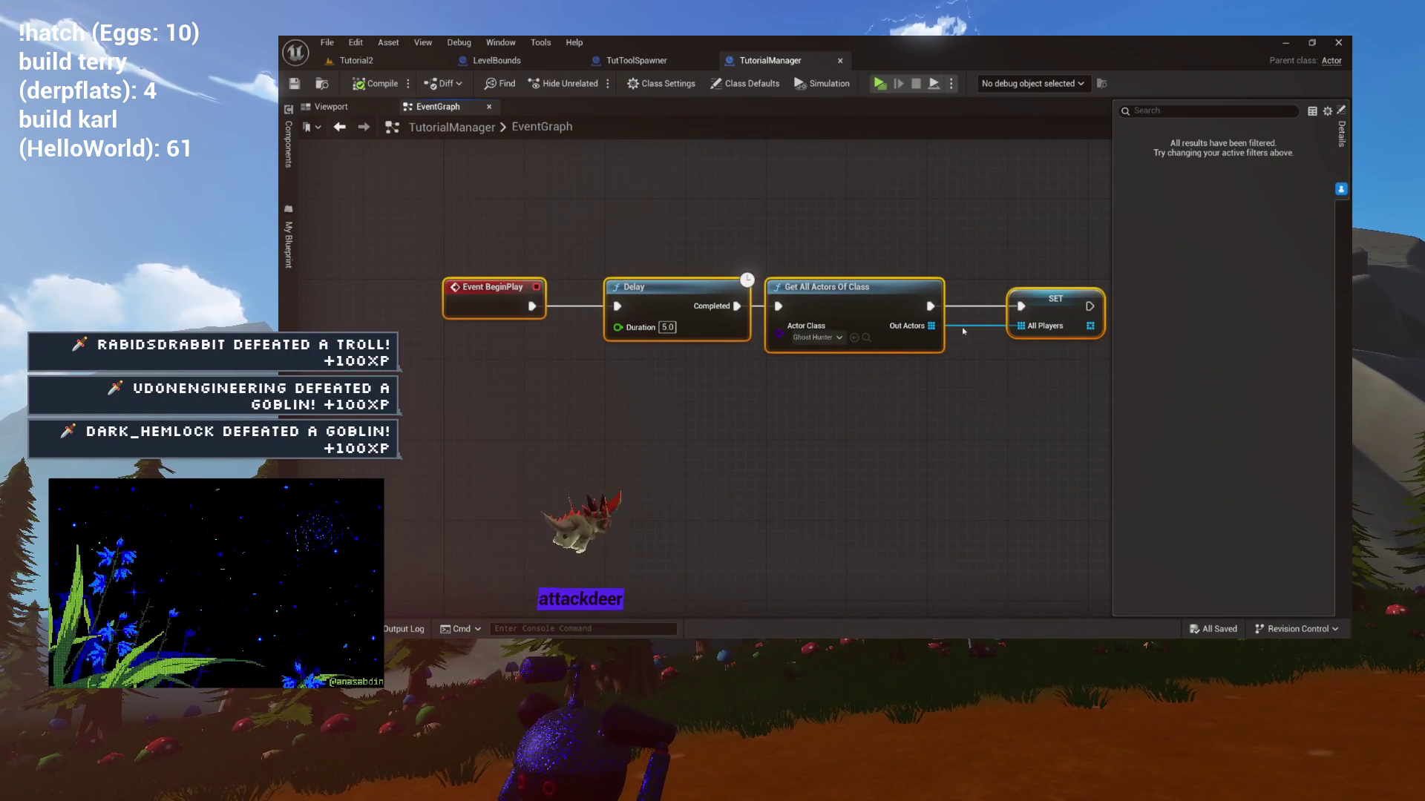
pyautogui.moveTo(966, 374); pyautogui.dragTo(754, 387)
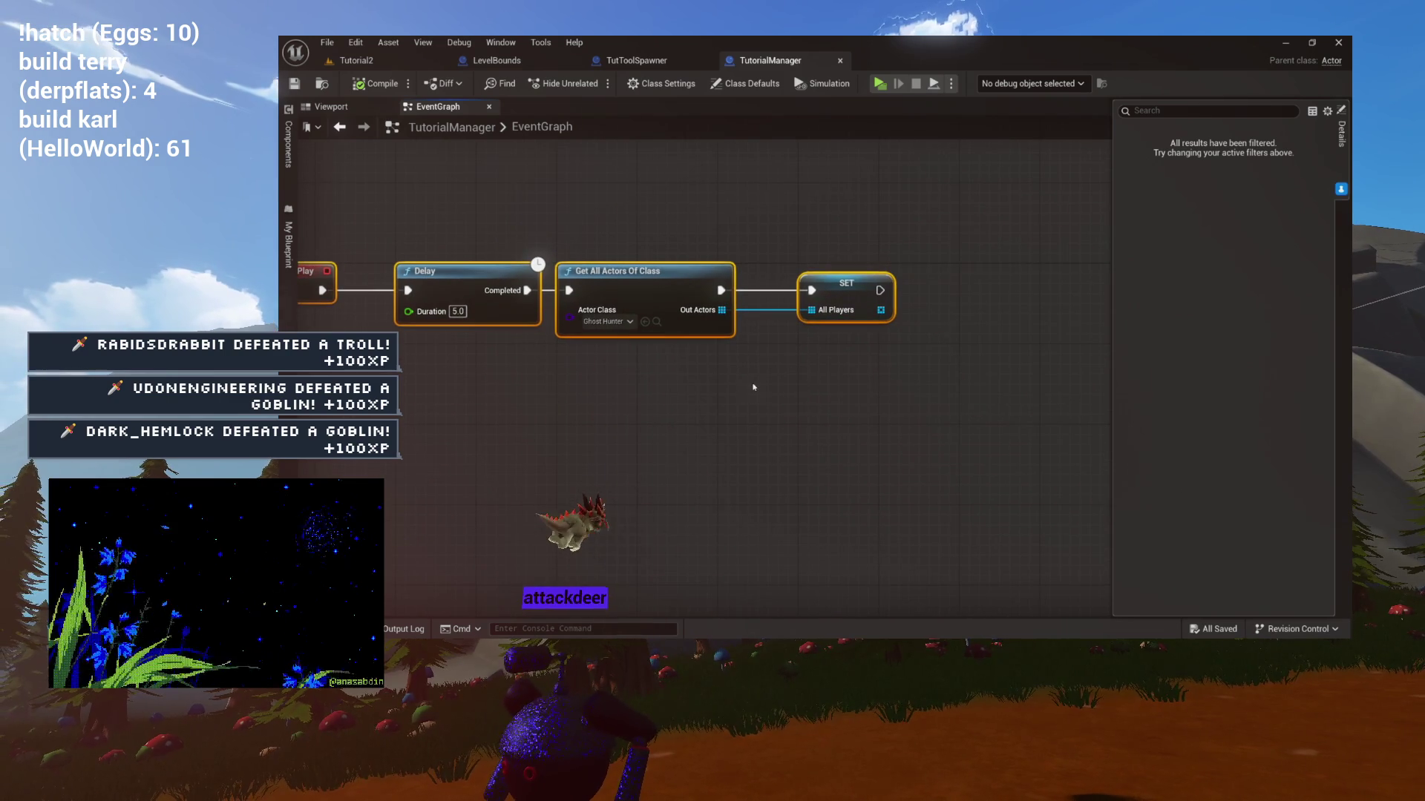
pyautogui.moveTo(838, 369)
pyautogui.mouseDown()
pyautogui.moveTo(753, 351)
pyautogui.moveTo(837, 327)
pyautogui.moveTo(697, 308)
pyautogui.mouseUp()
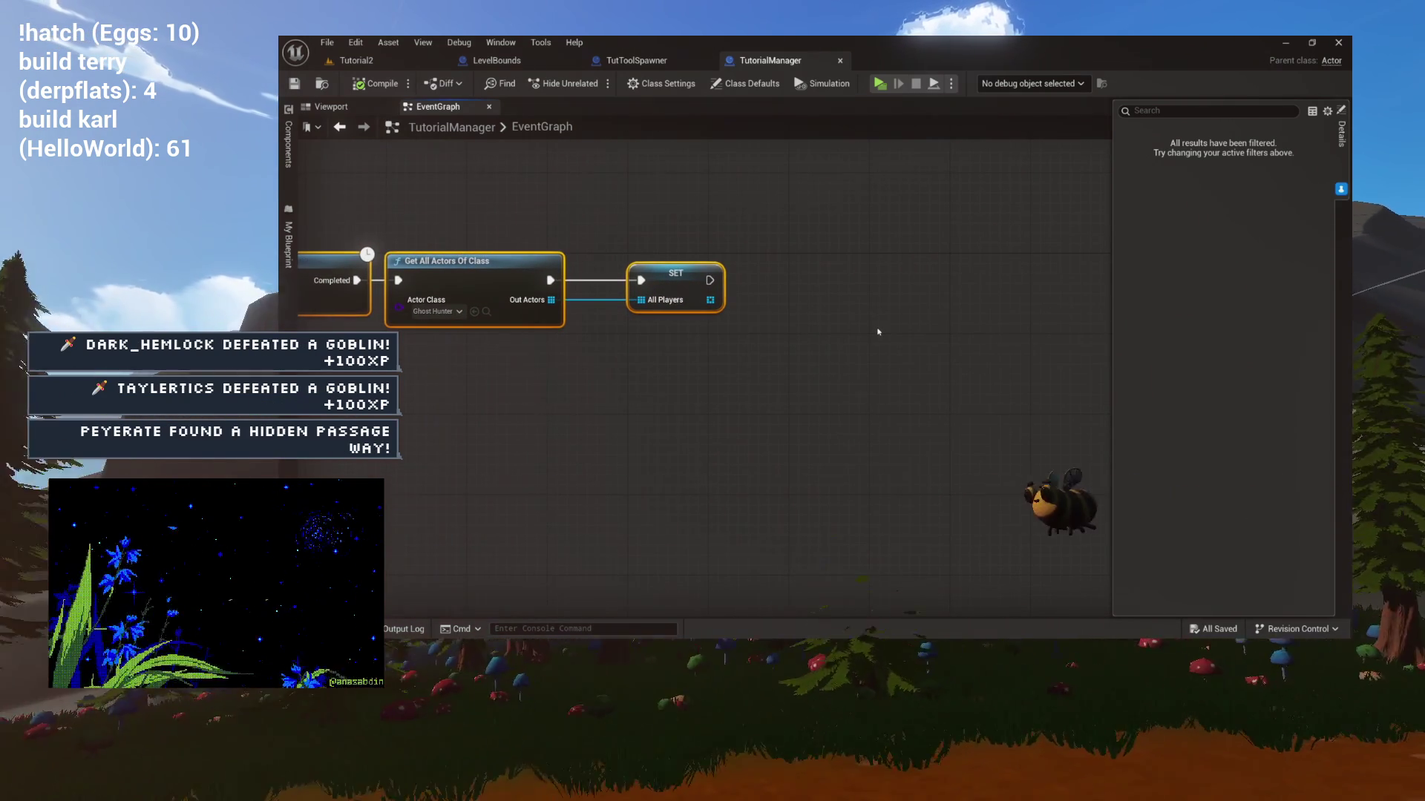
# Briefly check TutToolSpawner, then close Details and show the My Blueprint panel beside the graph.
pyautogui.click(637, 62)
pyautogui.click(770, 60)
pyautogui.moveTo(638, 204); pyautogui.dragTo(935, 220)
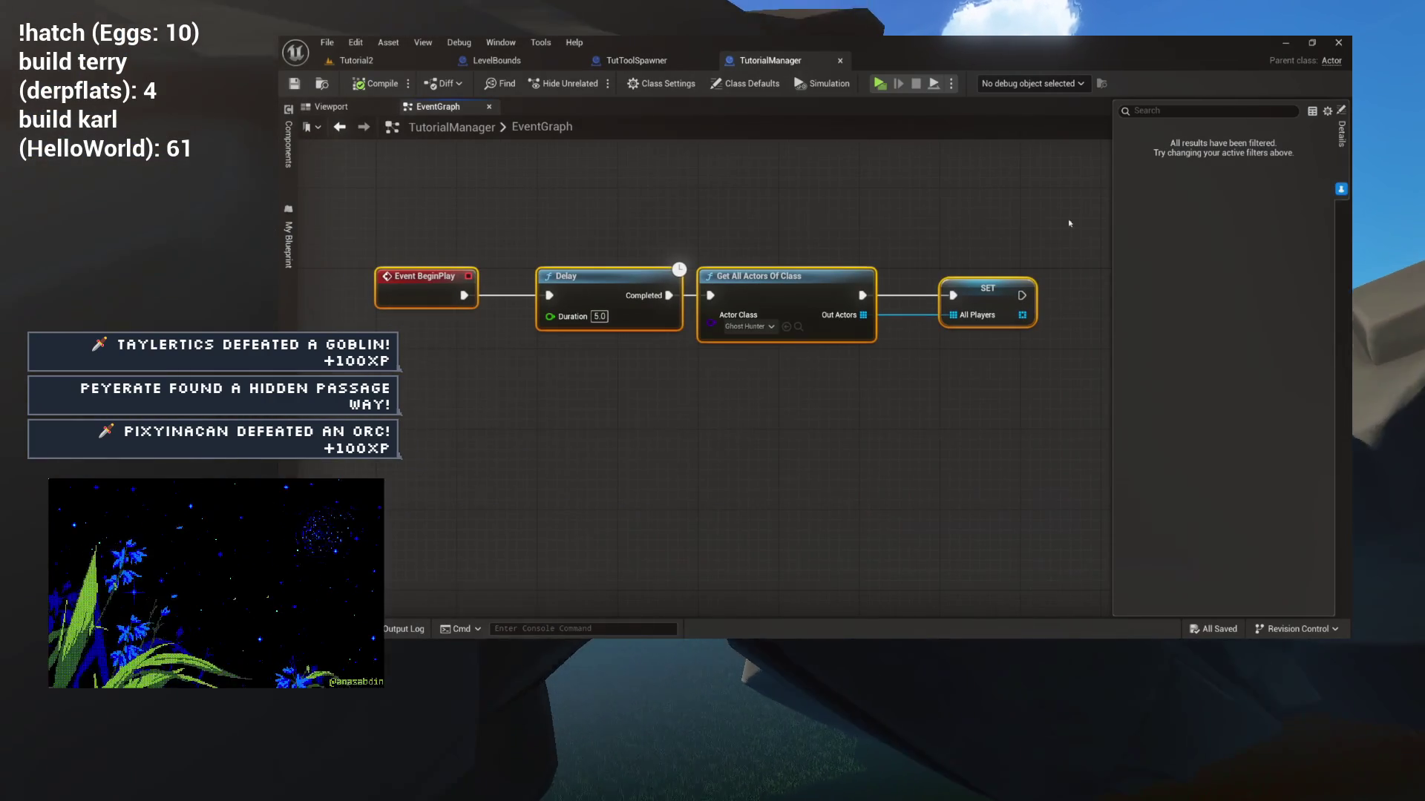
pyautogui.click(1120, 175)
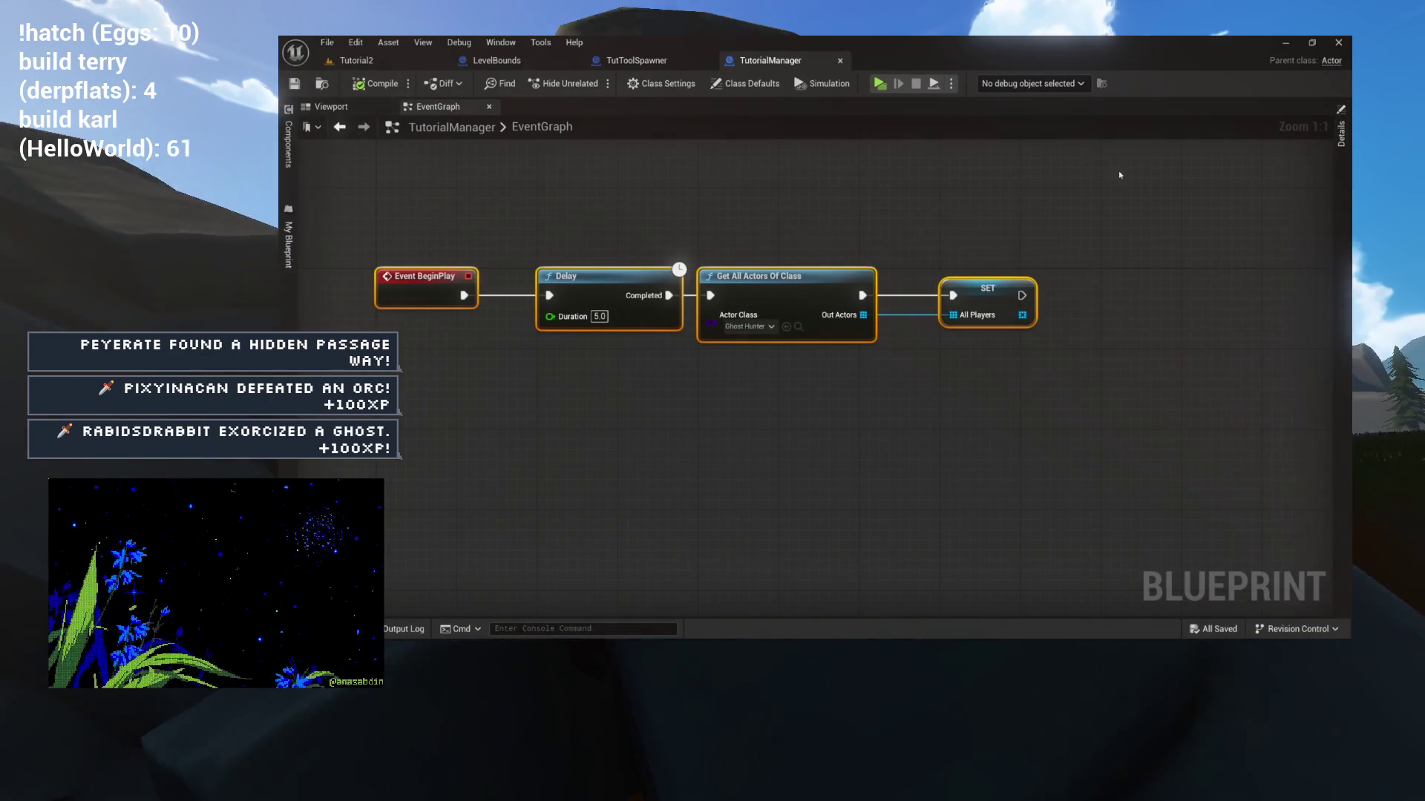
pyautogui.click(288, 249)
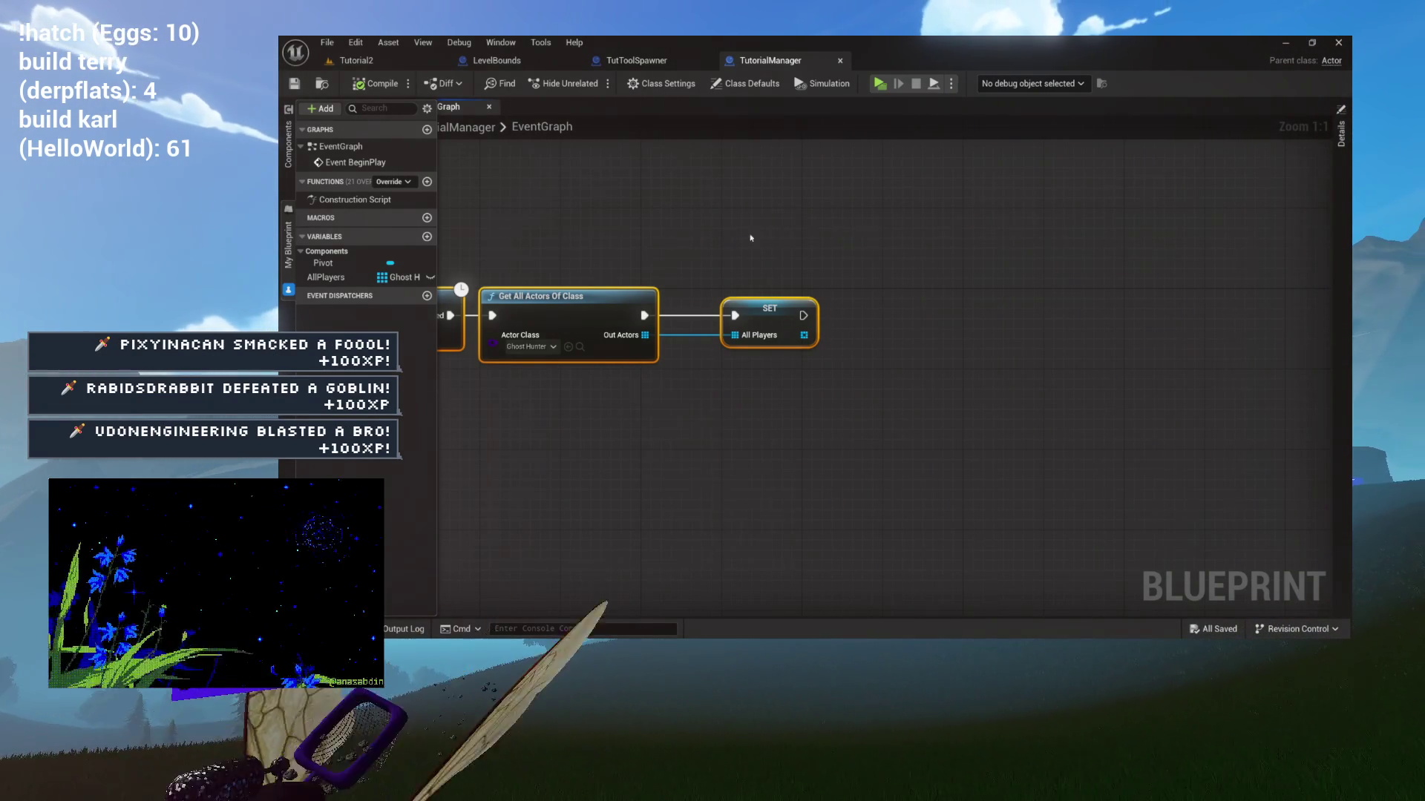
pyautogui.press('Home')
pyautogui.moveTo(826, 233)
pyautogui.mouseDown()
pyautogui.moveTo(870, 234)
pyautogui.moveTo(821, 235)
pyautogui.mouseUp()
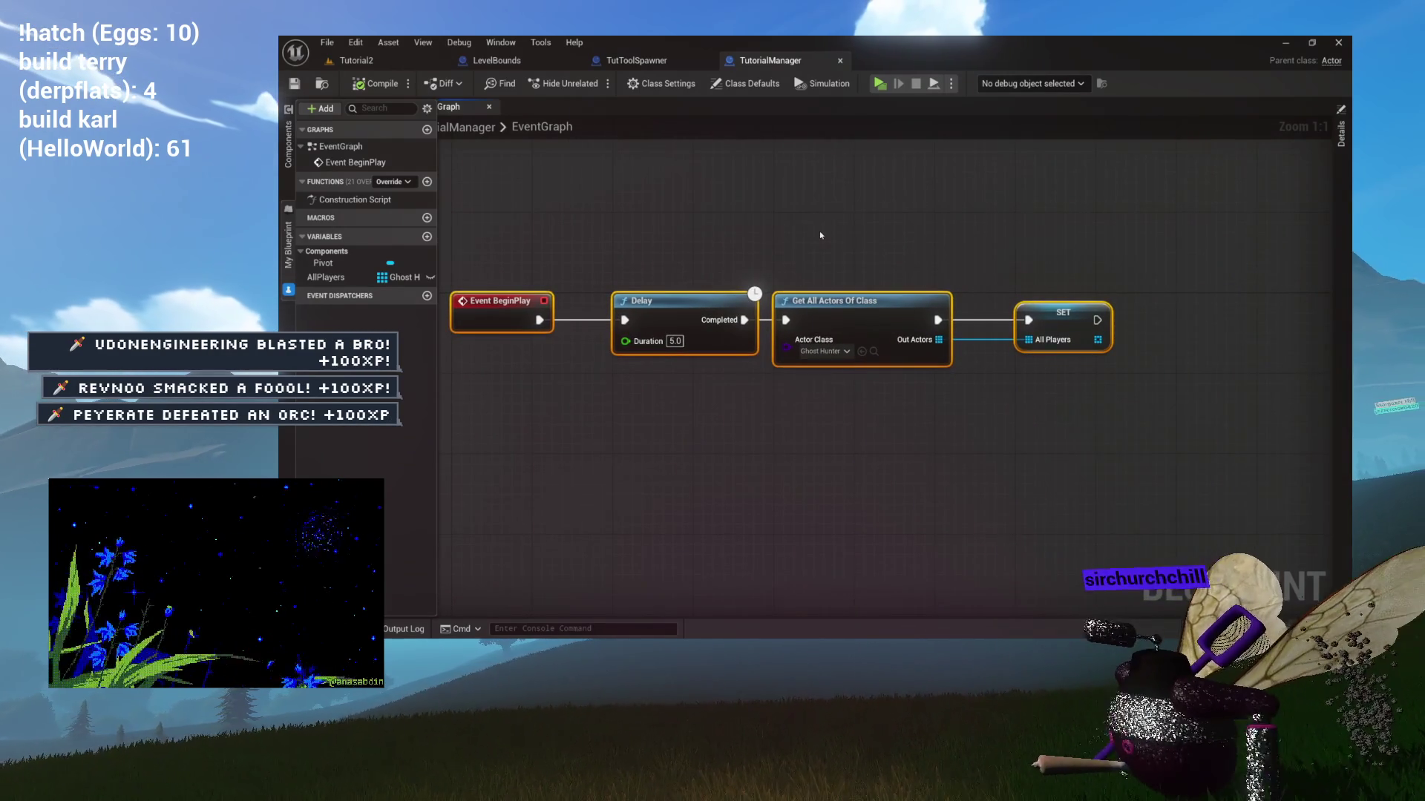
pyautogui.moveTo(821, 235)
pyautogui.mouseDown()
pyautogui.moveTo(853, 223)
pyautogui.moveTo(954, 245)
pyautogui.moveTo(932, 232)
pyautogui.mouseUp()
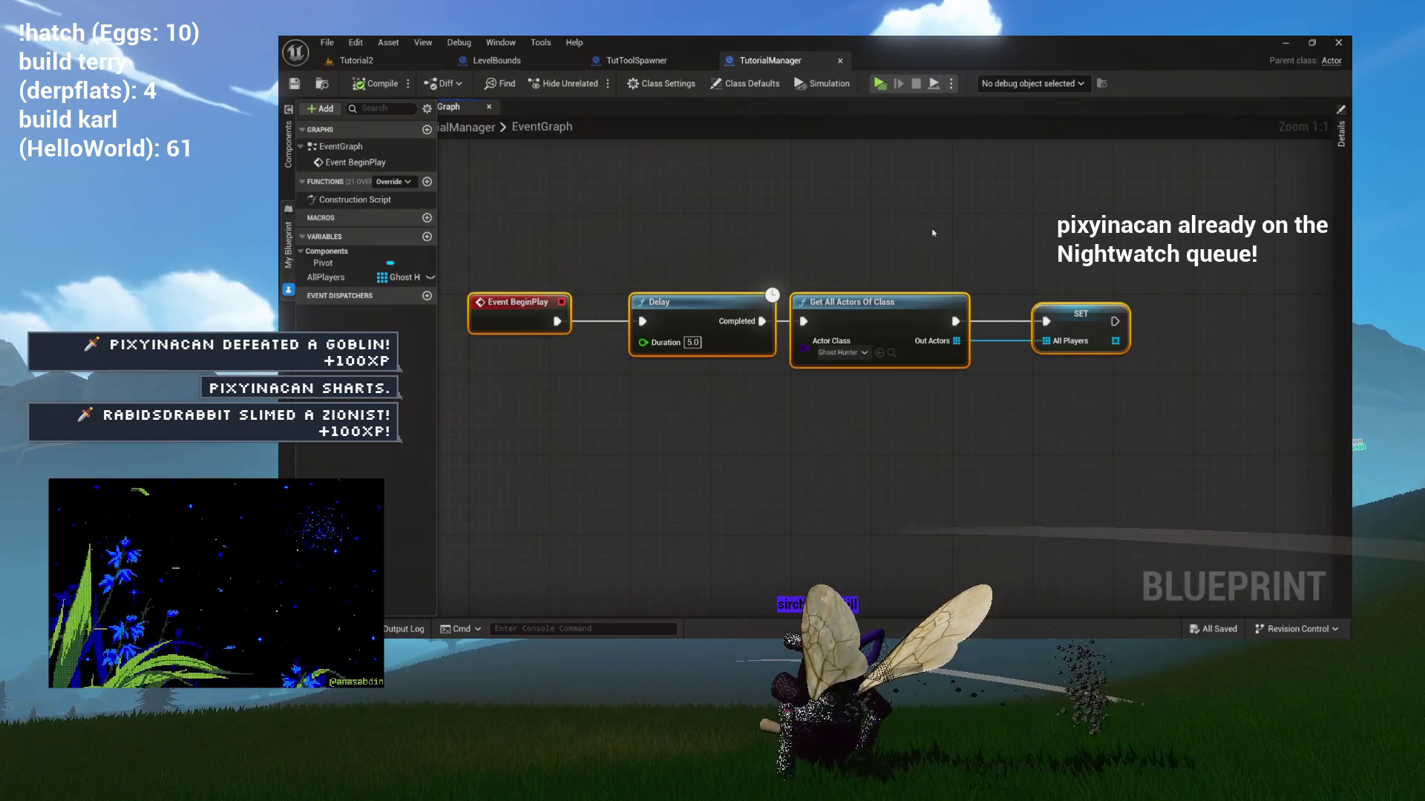
pyautogui.moveTo(933, 232); pyautogui.dragTo(897, 236)
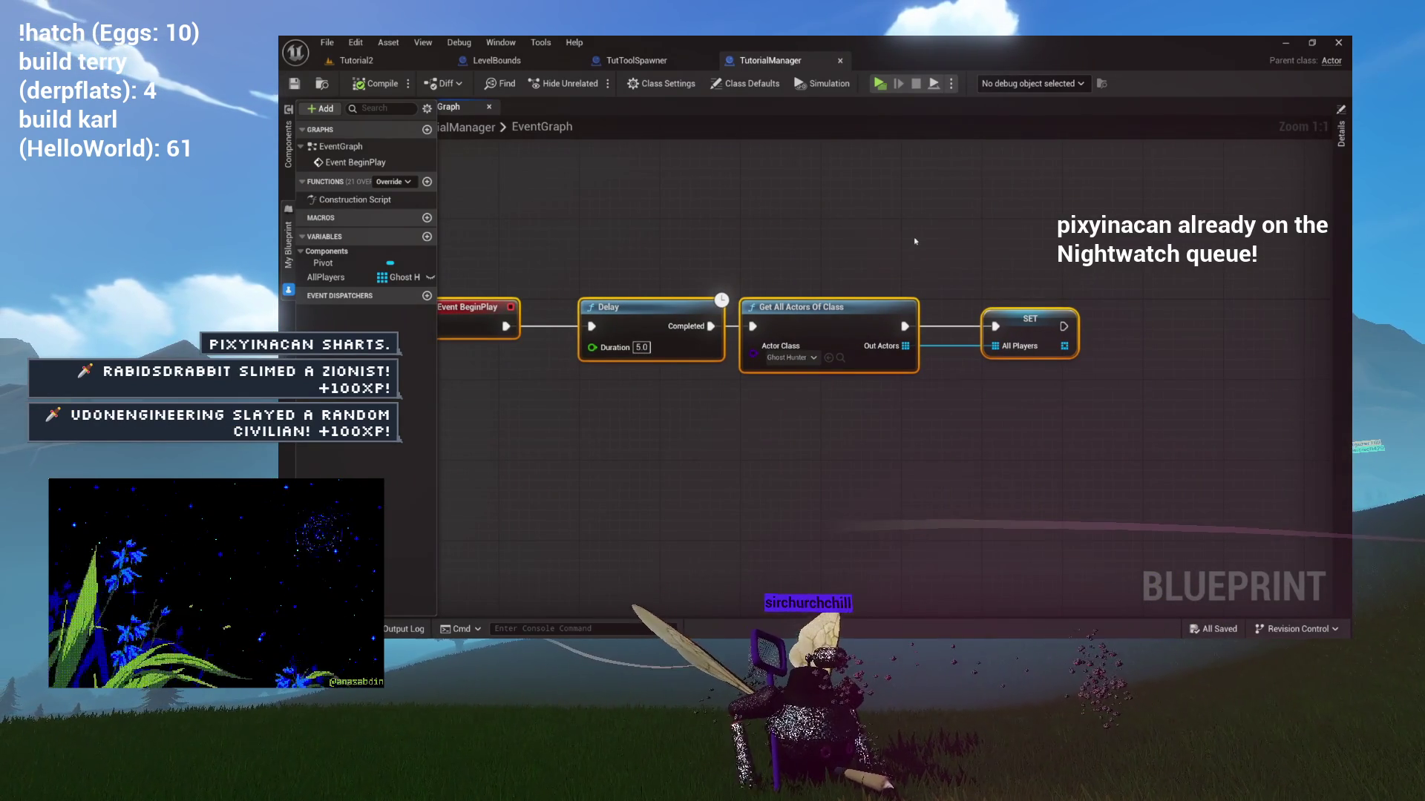
pyautogui.moveTo(692, 239); pyautogui.dragTo(627, 219)
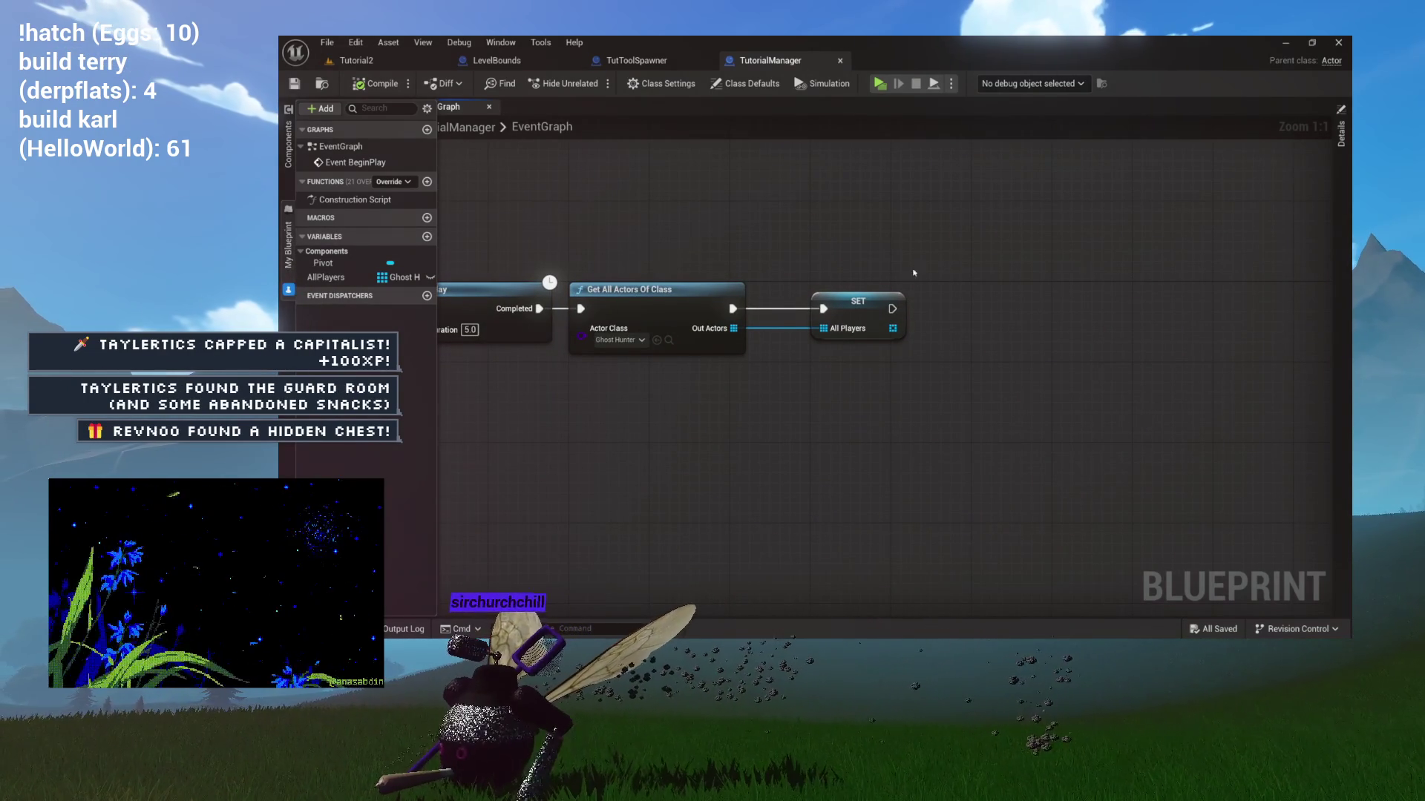
pyautogui.moveTo(891, 308); pyautogui.dragTo(998, 305)
# Add a Spawn Actor from Class node after SET and set its Class to TutToolSpawner.
pyautogui.write('spawn')
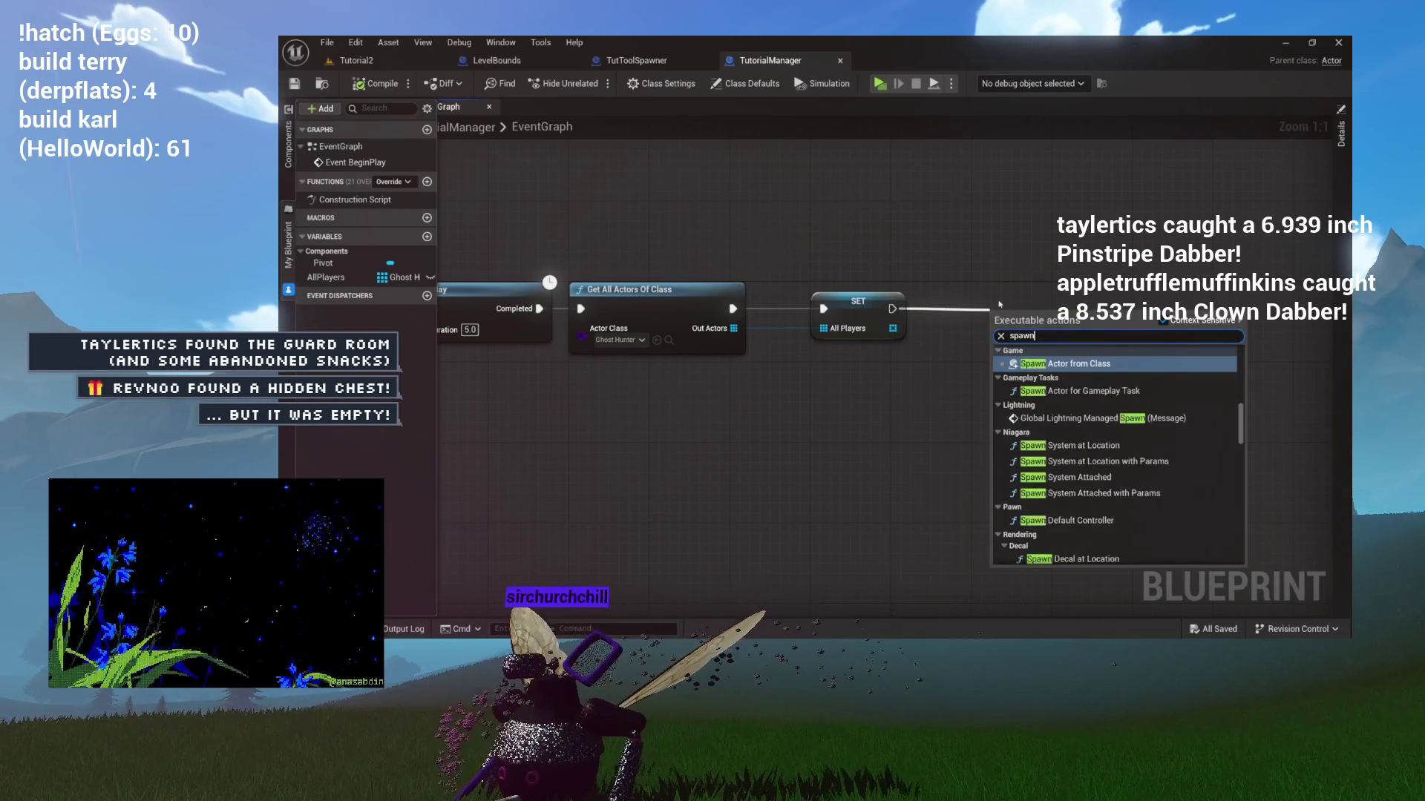
pyautogui.press('Return')
pyautogui.moveTo(1027, 310)
pyautogui.mouseDown()
pyautogui.moveTo(1089, 294)
pyautogui.moveTo(885, 228)
pyautogui.mouseUp()
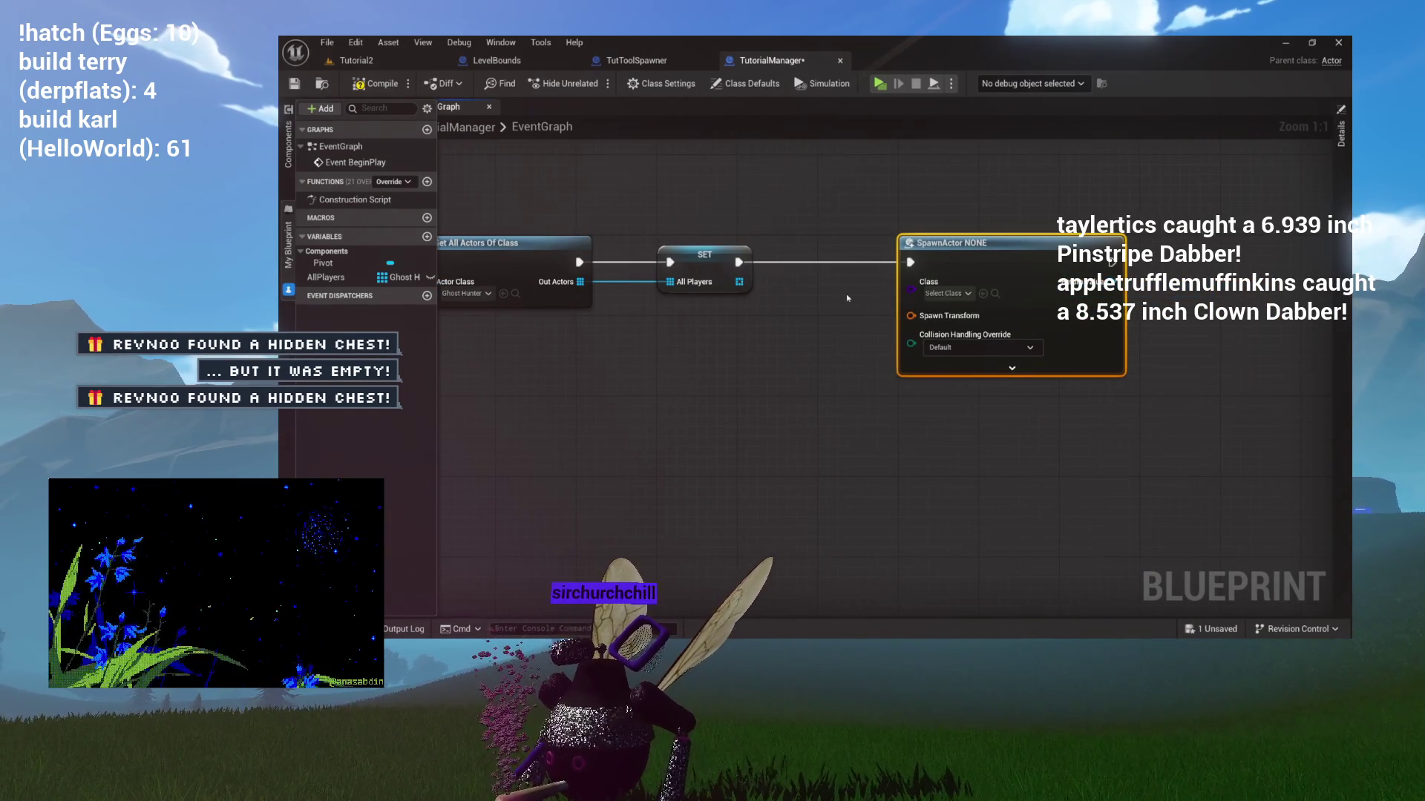
pyautogui.click(944, 293)
pyautogui.write('tut')
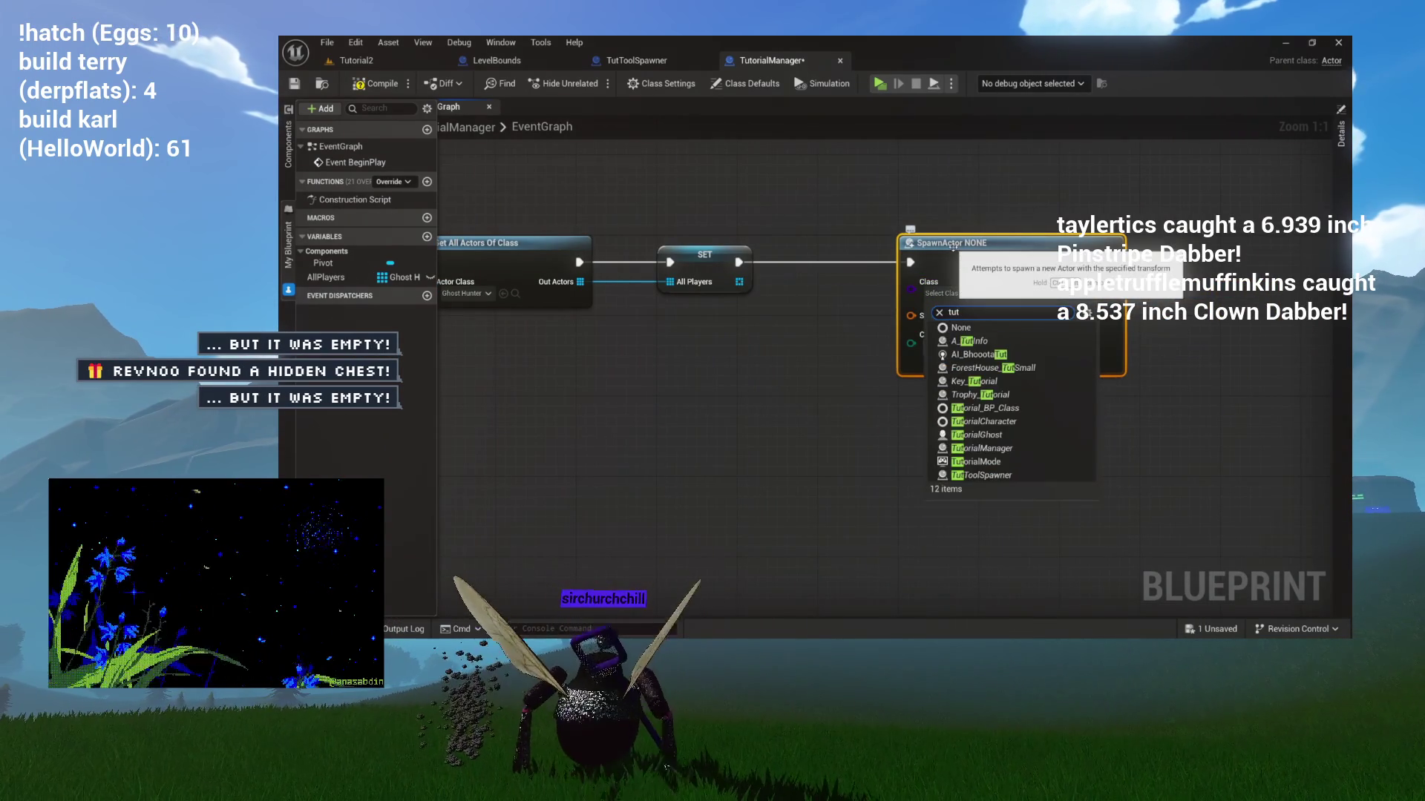
pyautogui.click(987, 475)
# Set the spawn node's Tool to Spawn option to Phaslight.
pyautogui.moveTo(899, 346); pyautogui.dragTo(984, 351)
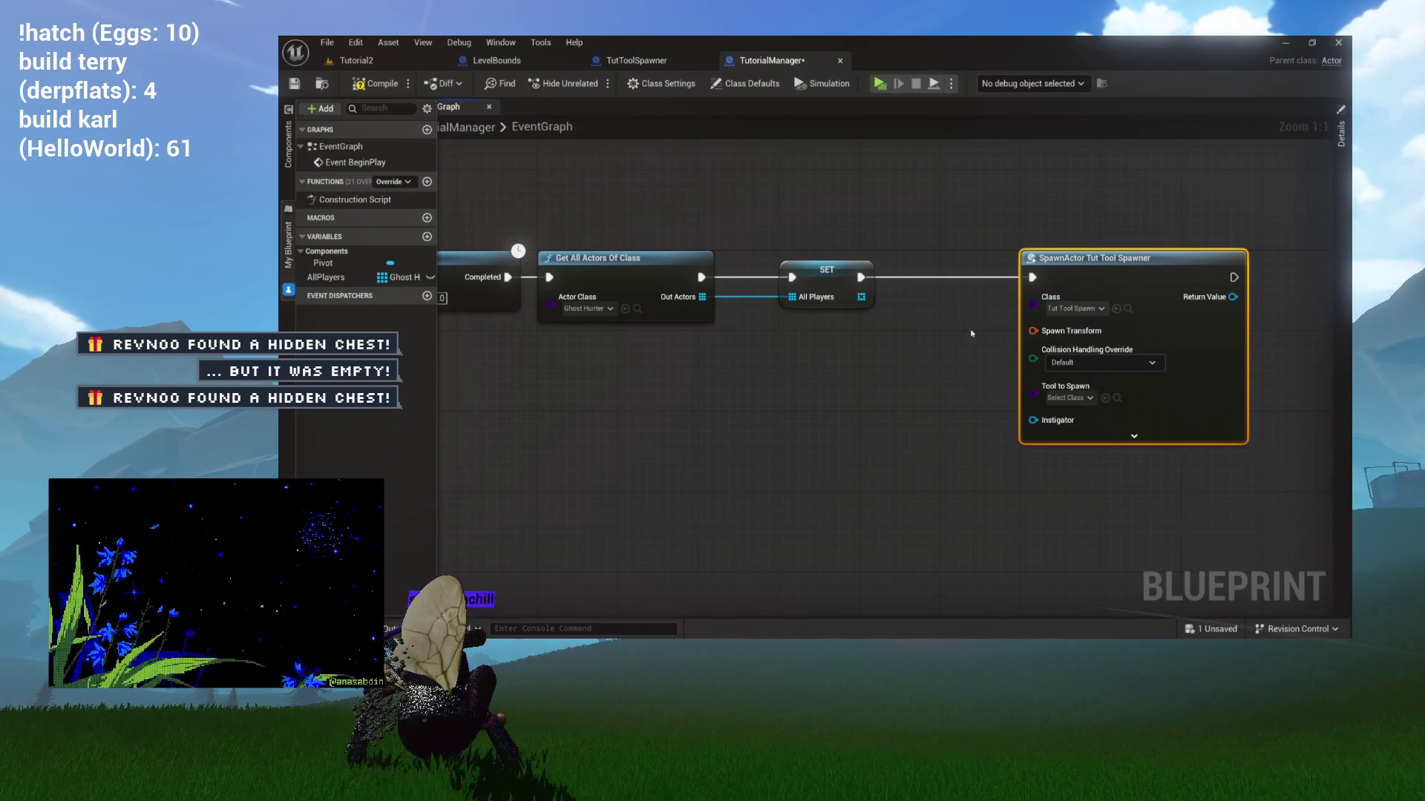
pyautogui.moveTo(965, 339); pyautogui.dragTo(893, 306)
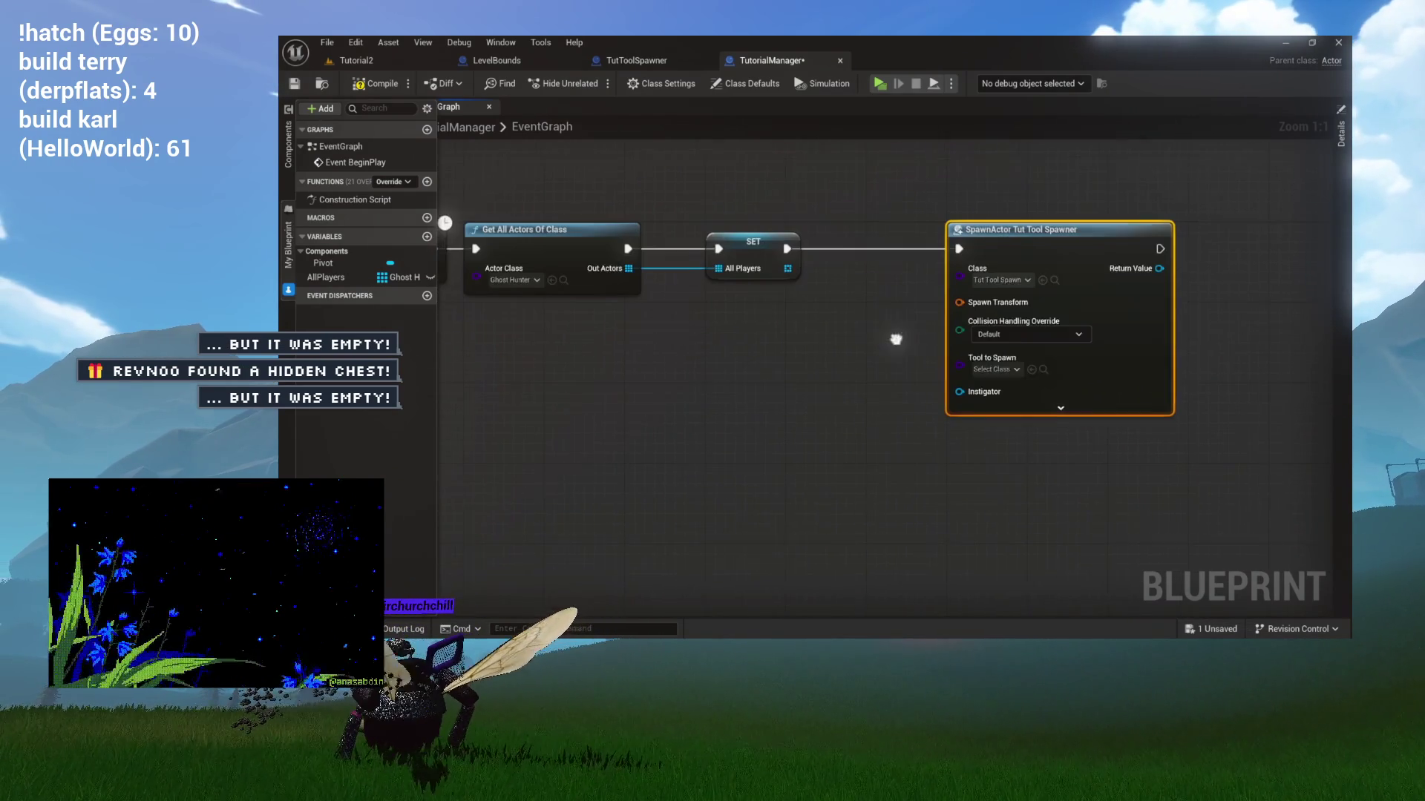
pyautogui.click(998, 365)
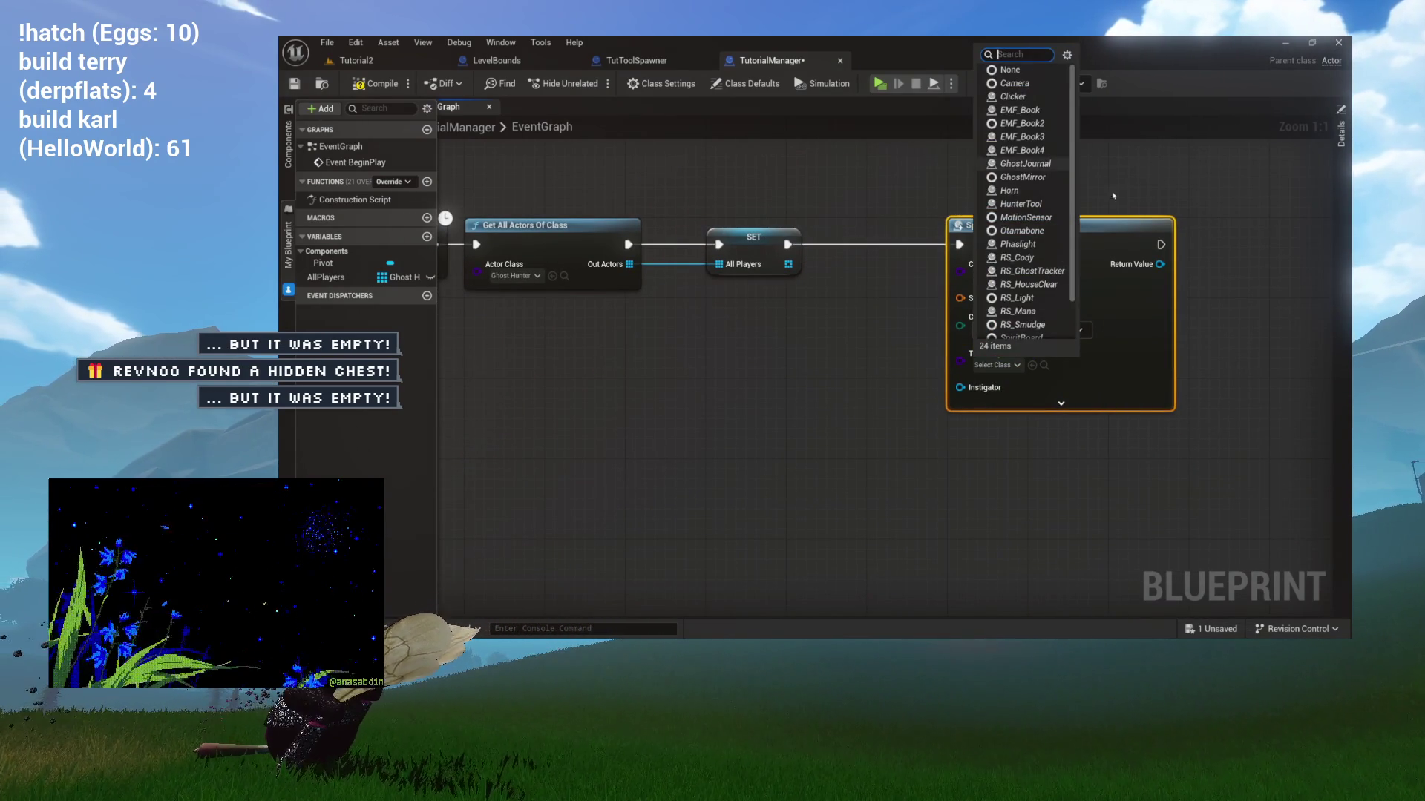
pyautogui.click(998, 366)
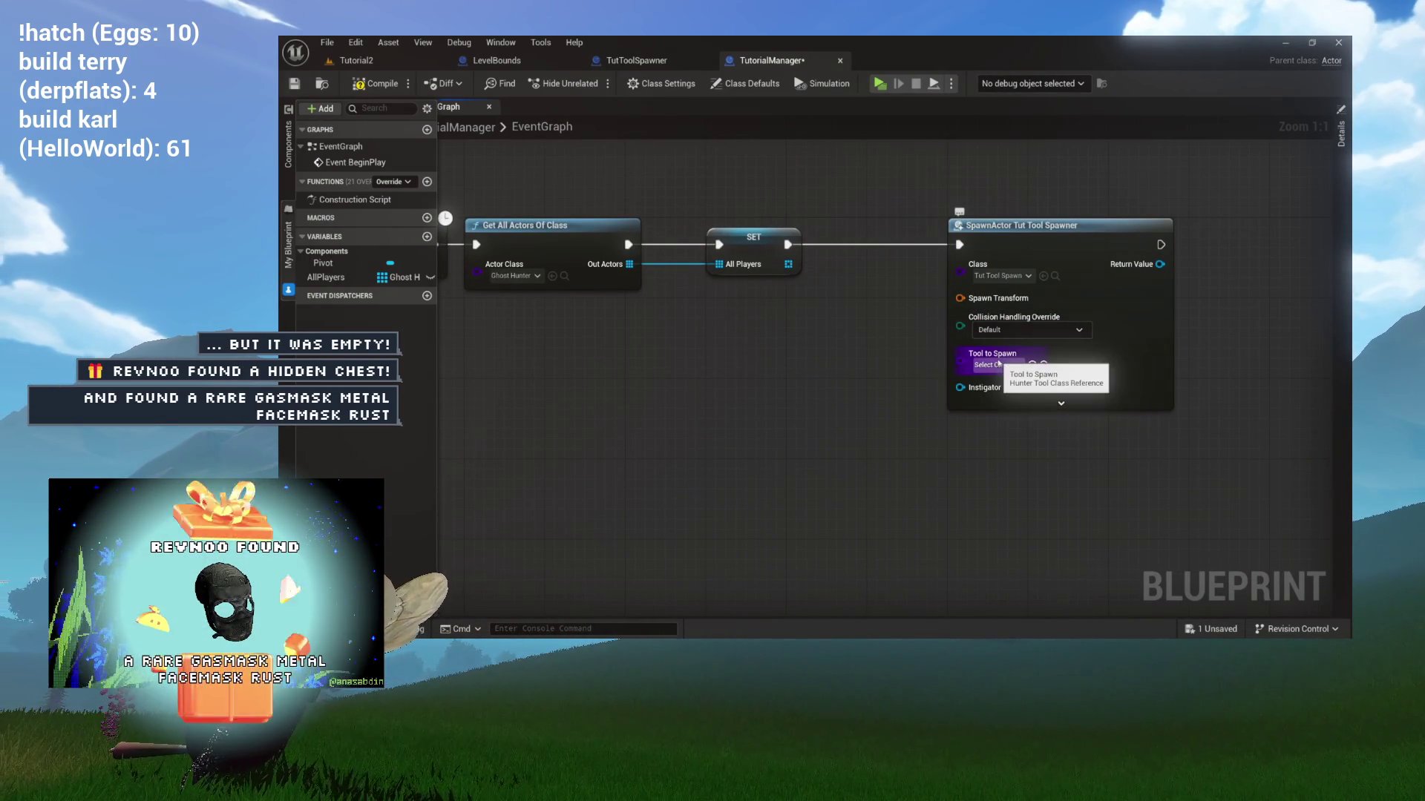
pyautogui.click(998, 365)
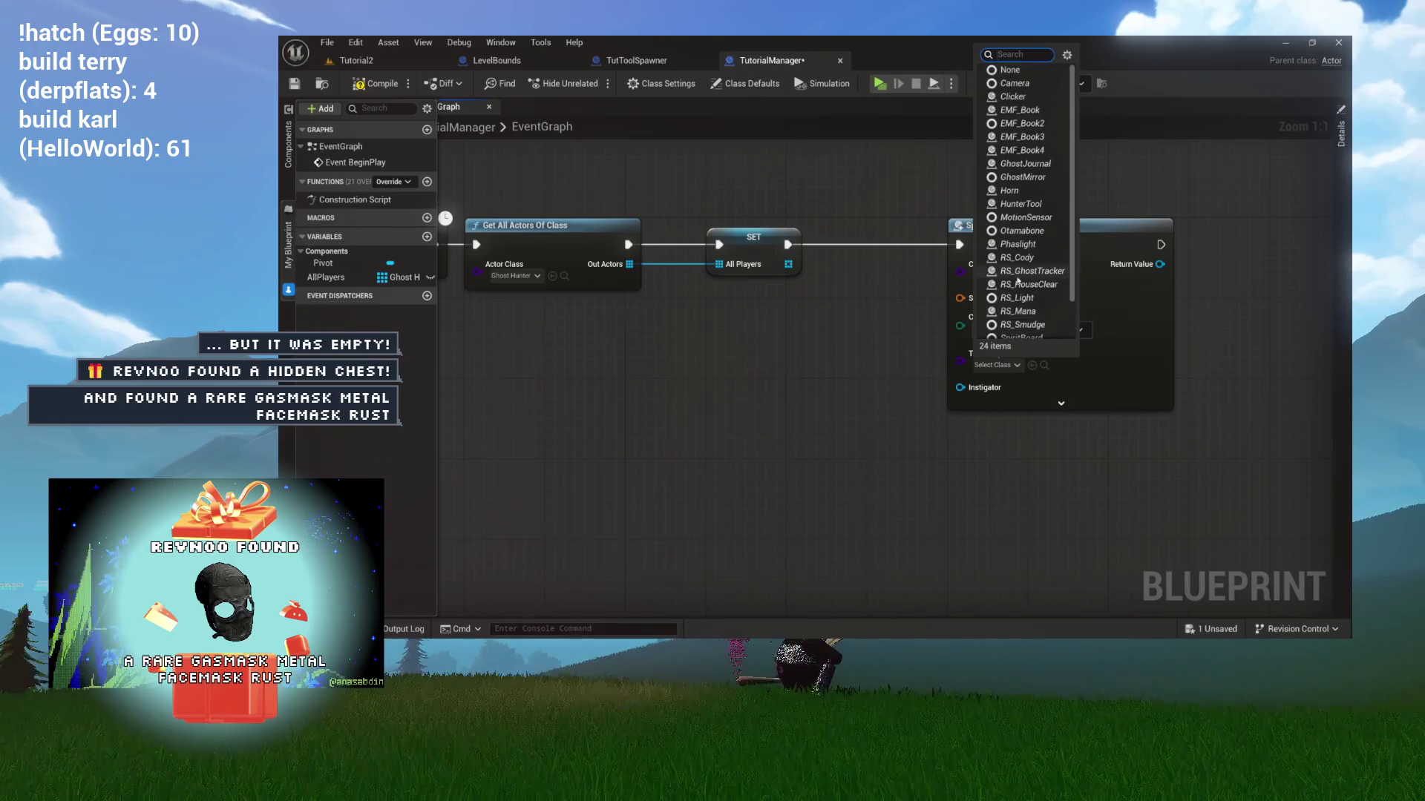
pyautogui.scroll(-2, 1018, 174)
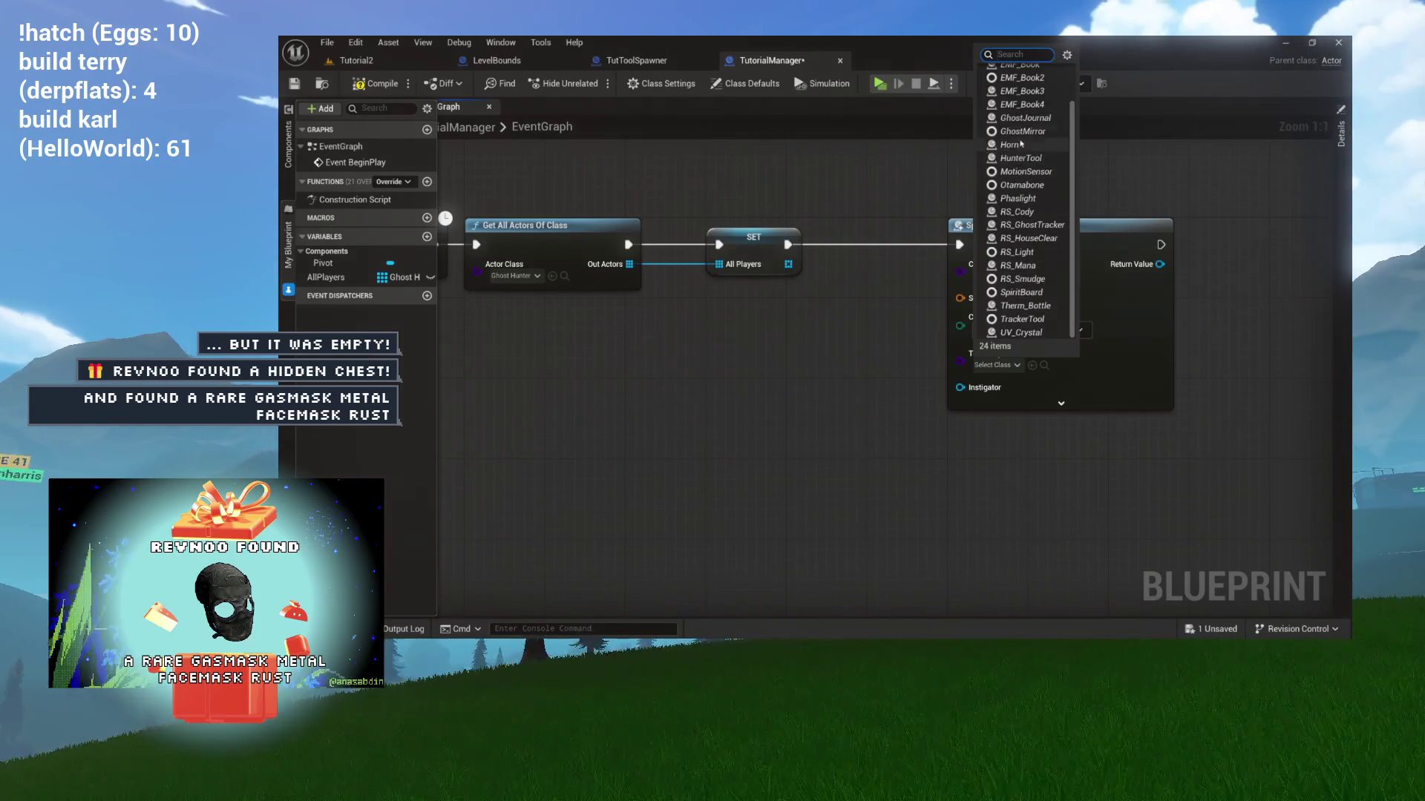
pyautogui.scroll(2, 1012, 215)
pyautogui.click(1015, 244)
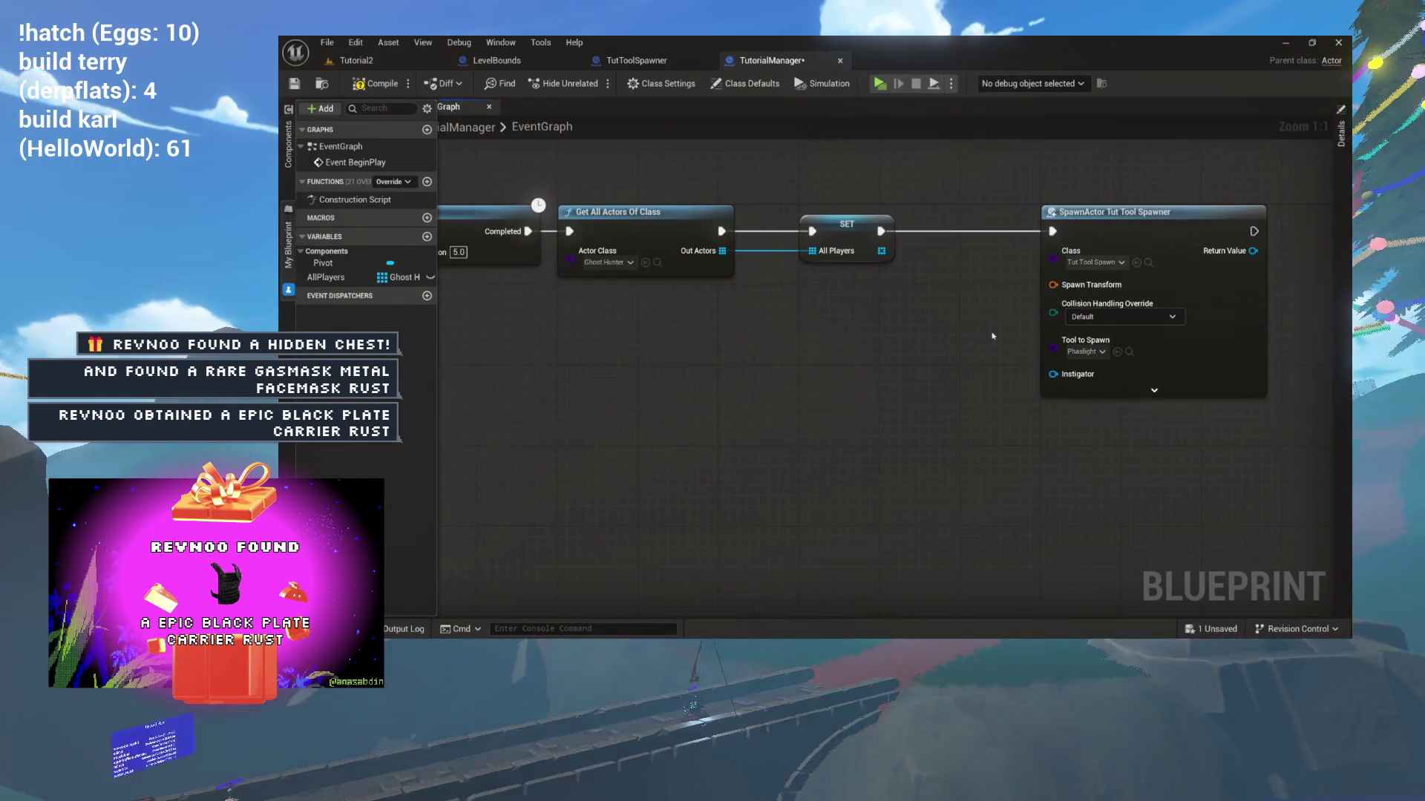
# Glance at Tutorial2, collapse TutorialManager's My Blueprint panel, then view the TutToolSpawner graph.
pyautogui.click(356, 60)
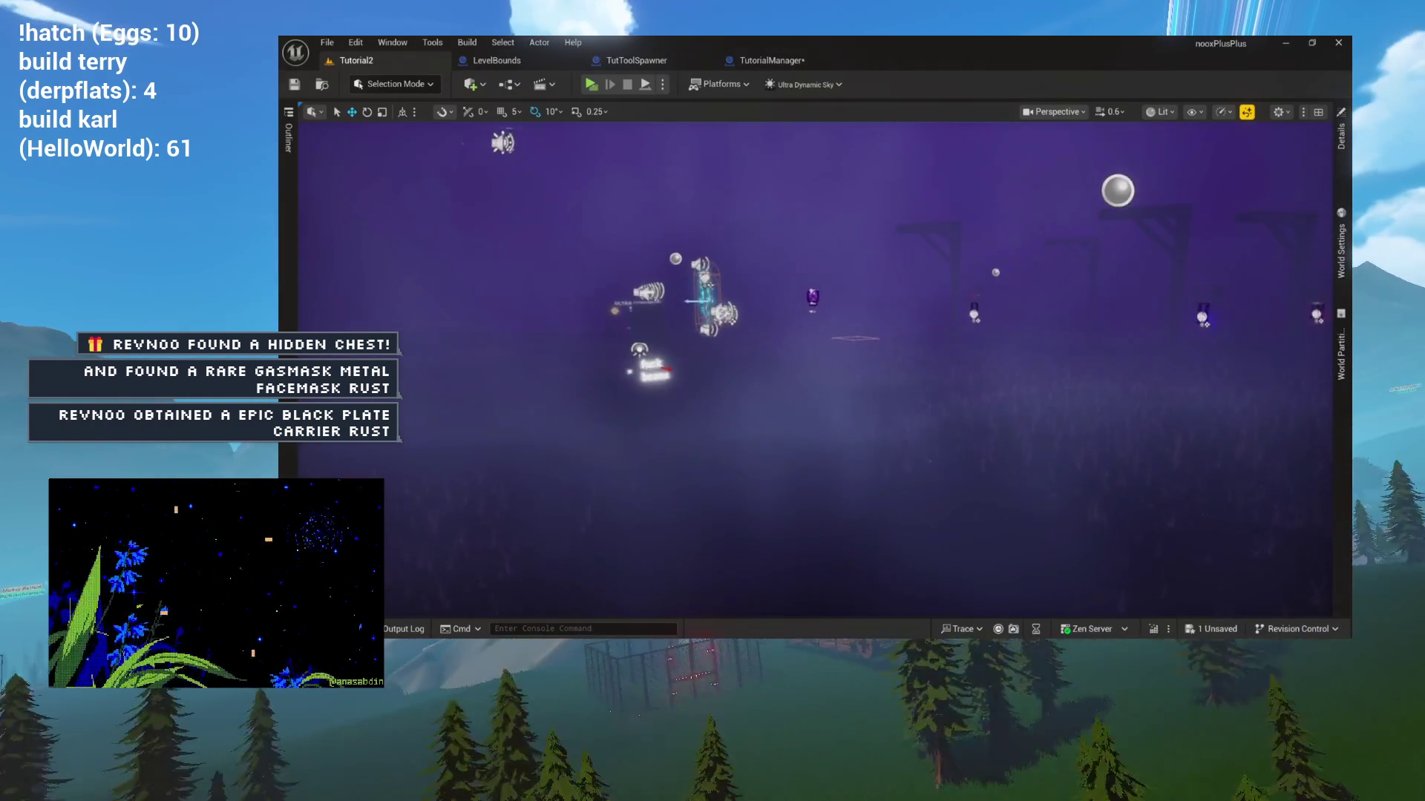
pyautogui.click(771, 60)
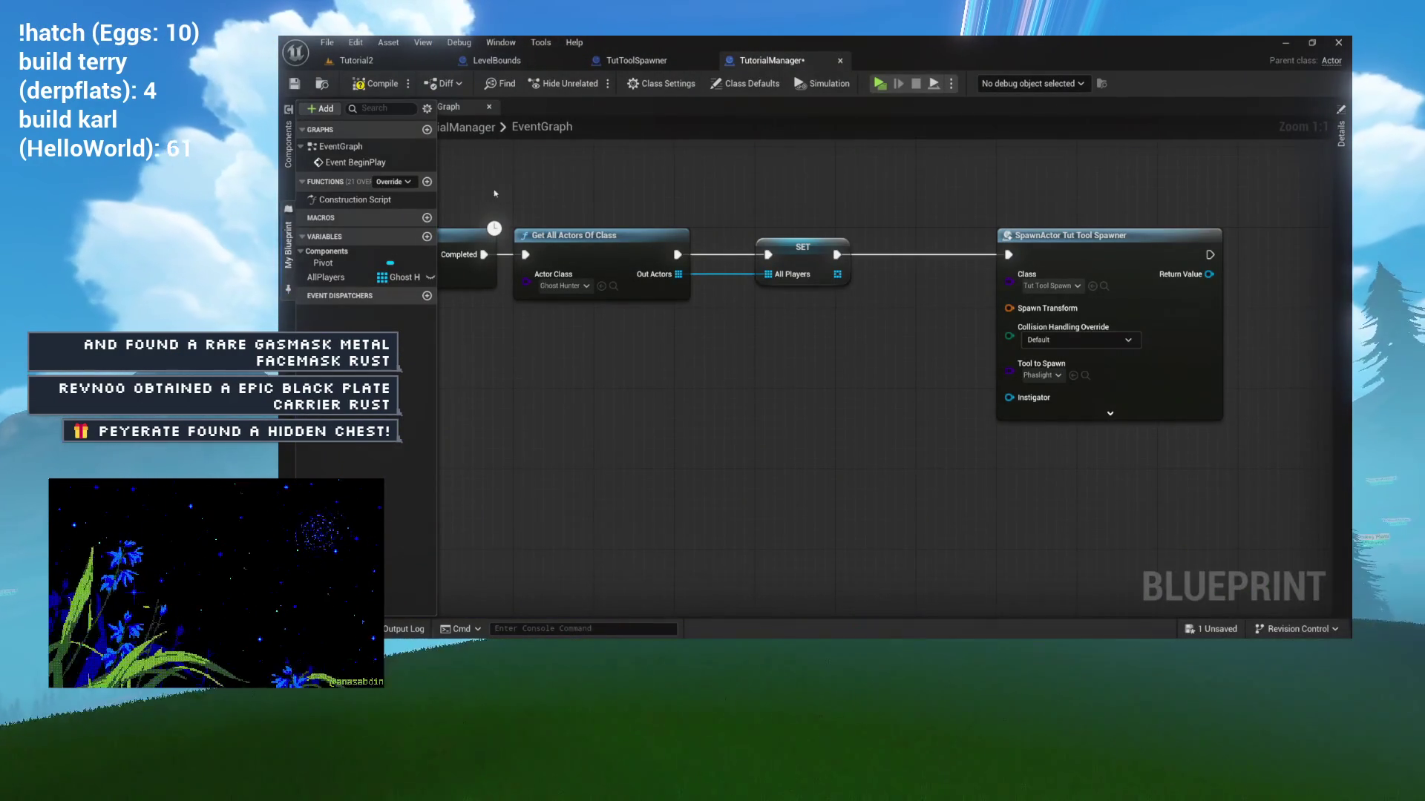
pyautogui.click(489, 177)
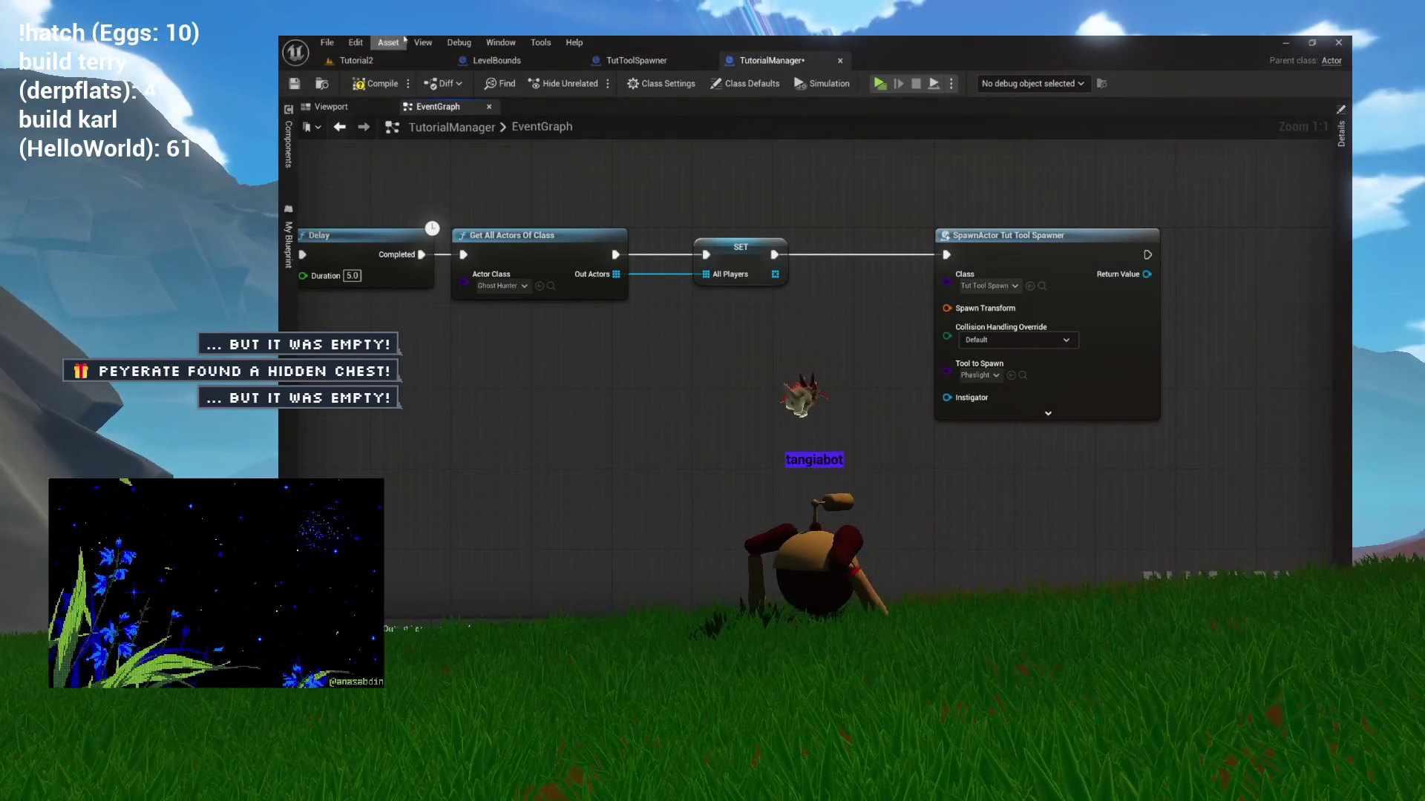
pyautogui.click(645, 60)
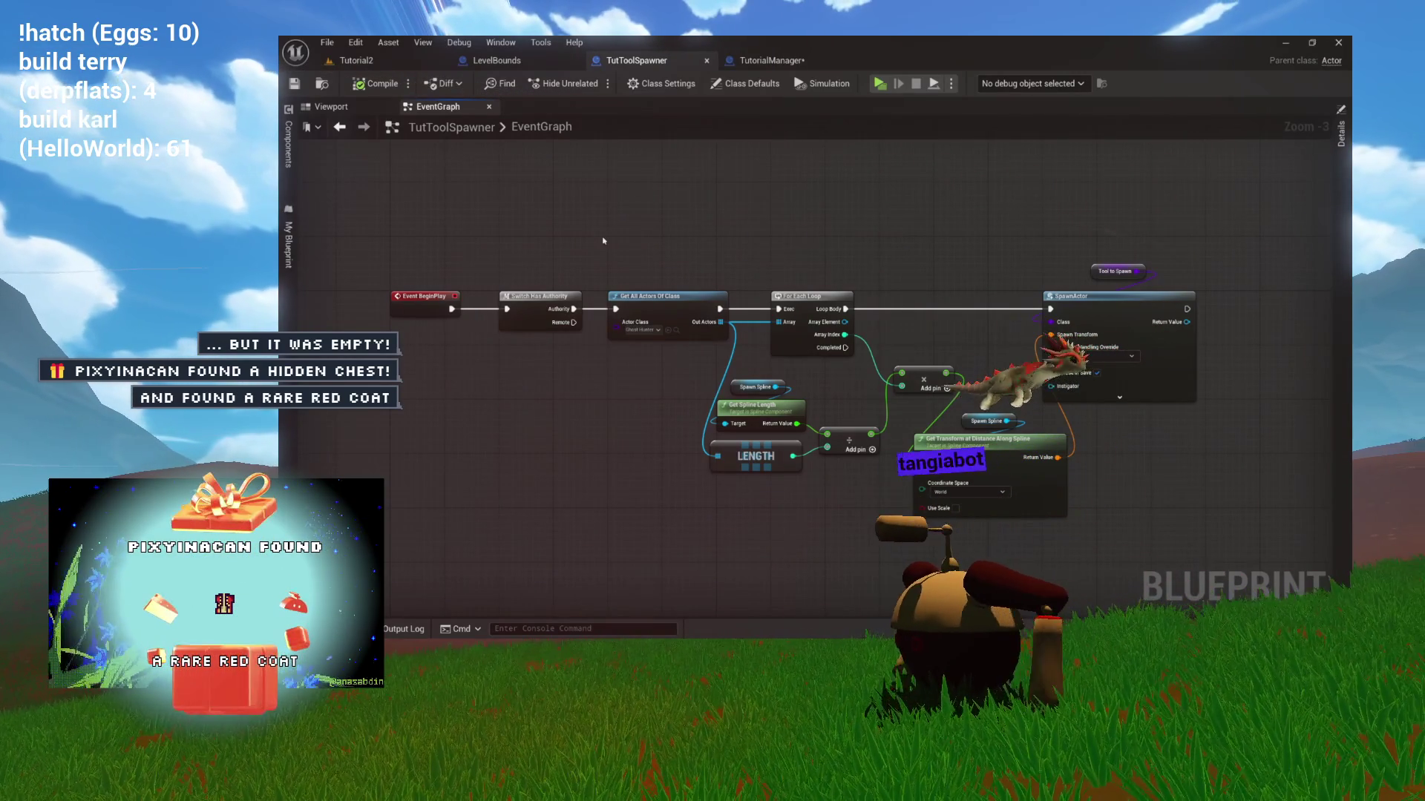
# Pan across the TutToolSpawner event graph, then go back to the TutorialManager graph.
pyautogui.moveTo(1015, 236)
pyautogui.mouseDown()
pyautogui.moveTo(869, 234)
pyautogui.moveTo(962, 236)
pyautogui.mouseUp()
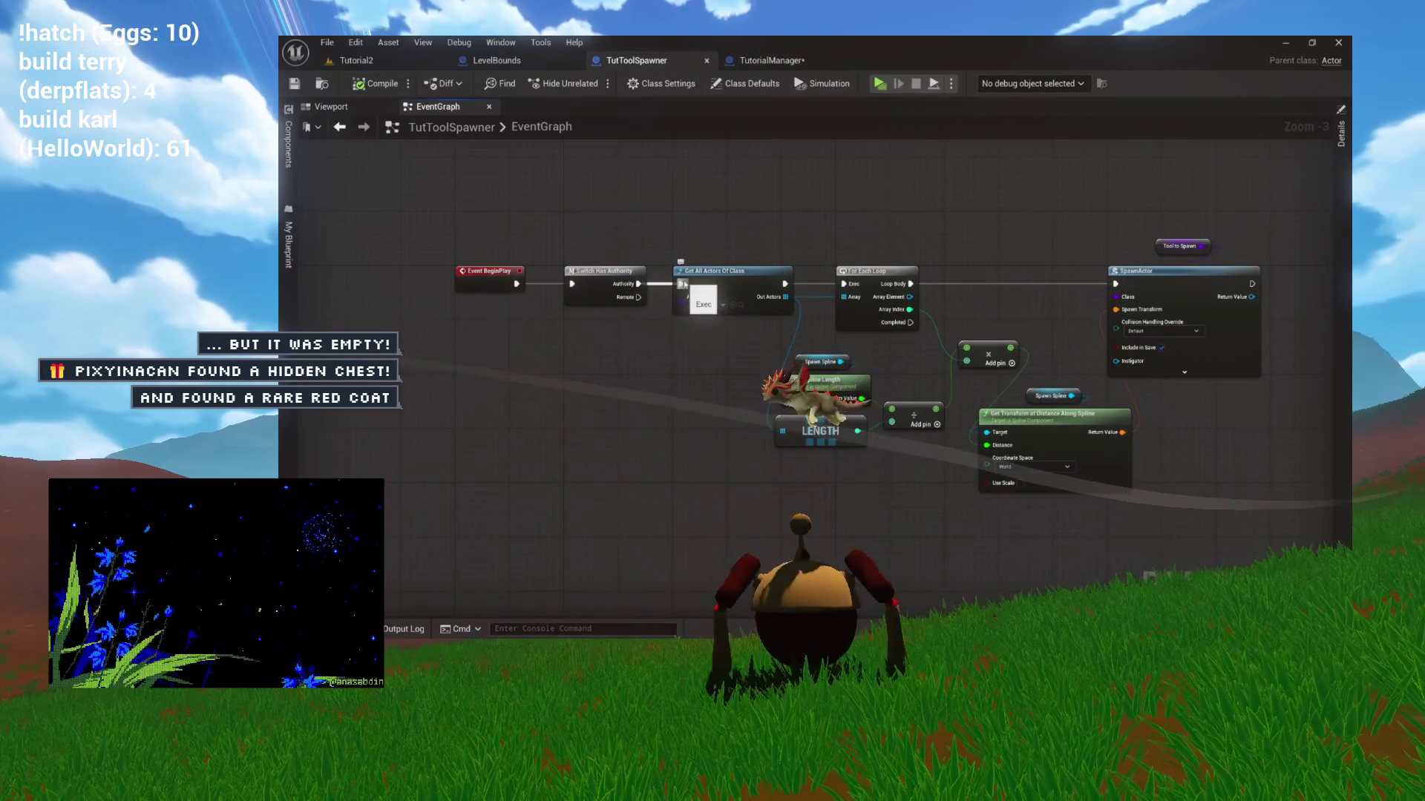
pyautogui.moveTo(744, 235); pyautogui.dragTo(658, 234)
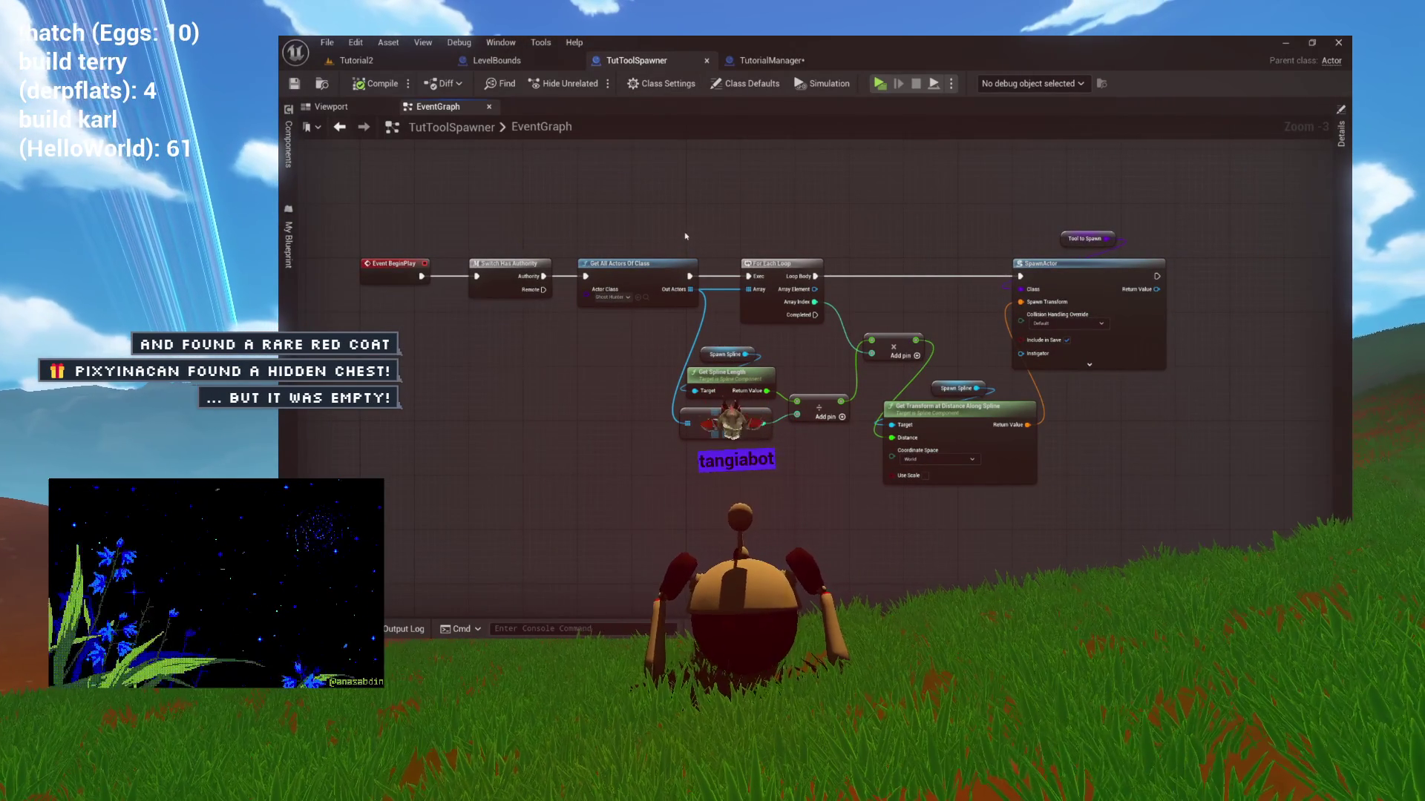
pyautogui.moveTo(686, 236)
pyautogui.mouseDown()
pyautogui.moveTo(761, 235)
pyautogui.moveTo(640, 231)
pyautogui.mouseUp()
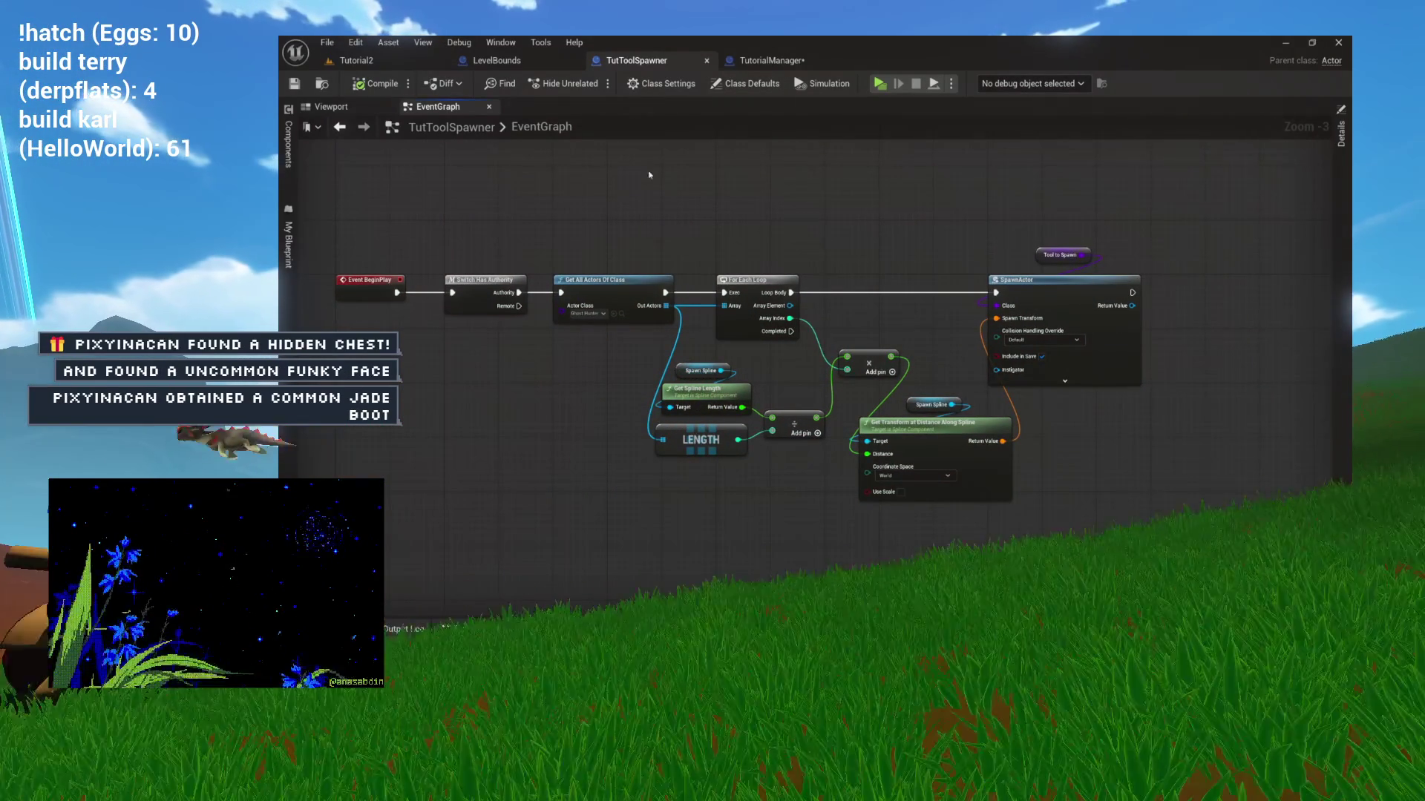
pyautogui.click(769, 61)
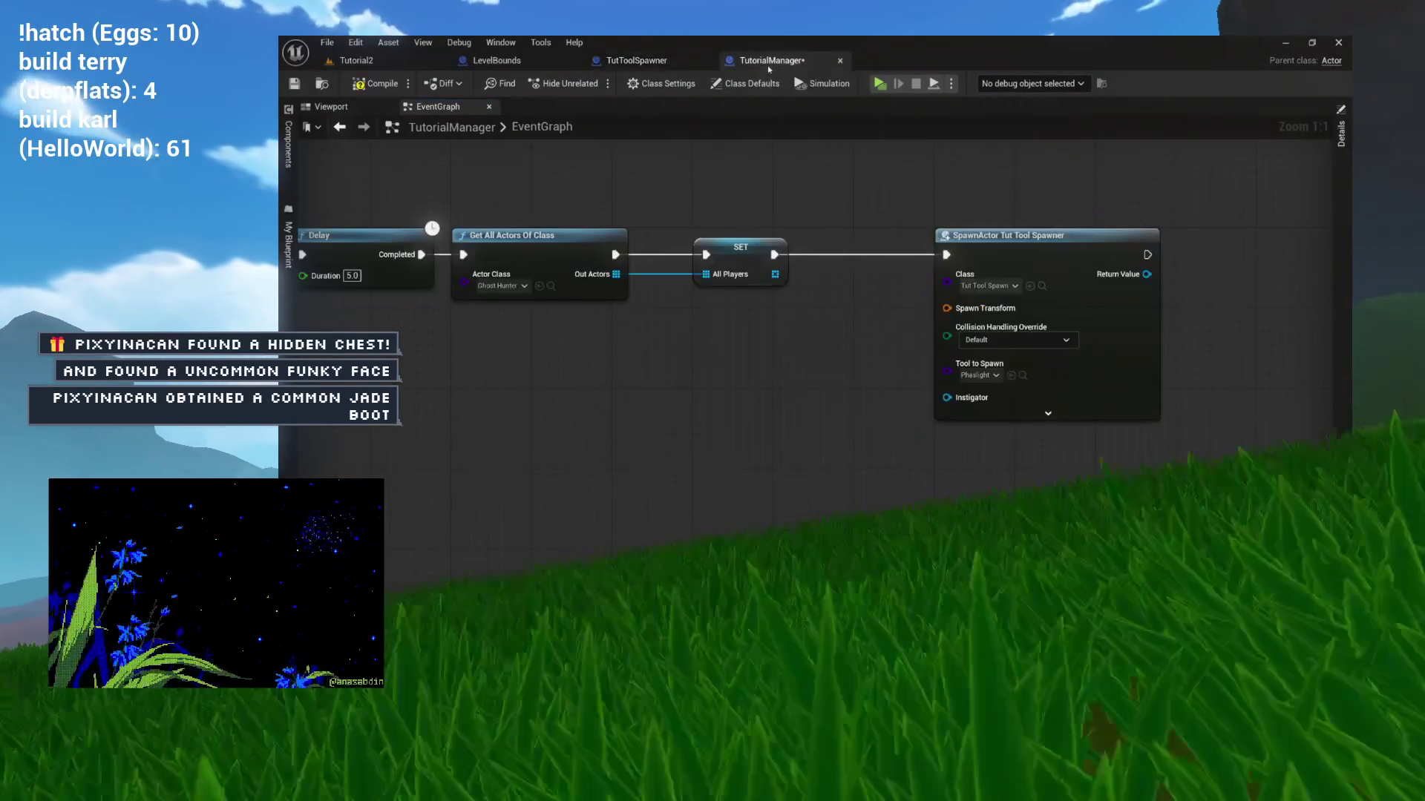
# Pull a wire from SpawnActor's Spawn Transform pin to list Transform-providing actions.
pyautogui.moveTo(742, 186)
pyautogui.mouseDown()
pyautogui.moveTo(839, 195)
pyautogui.moveTo(882, 219)
pyautogui.mouseUp()
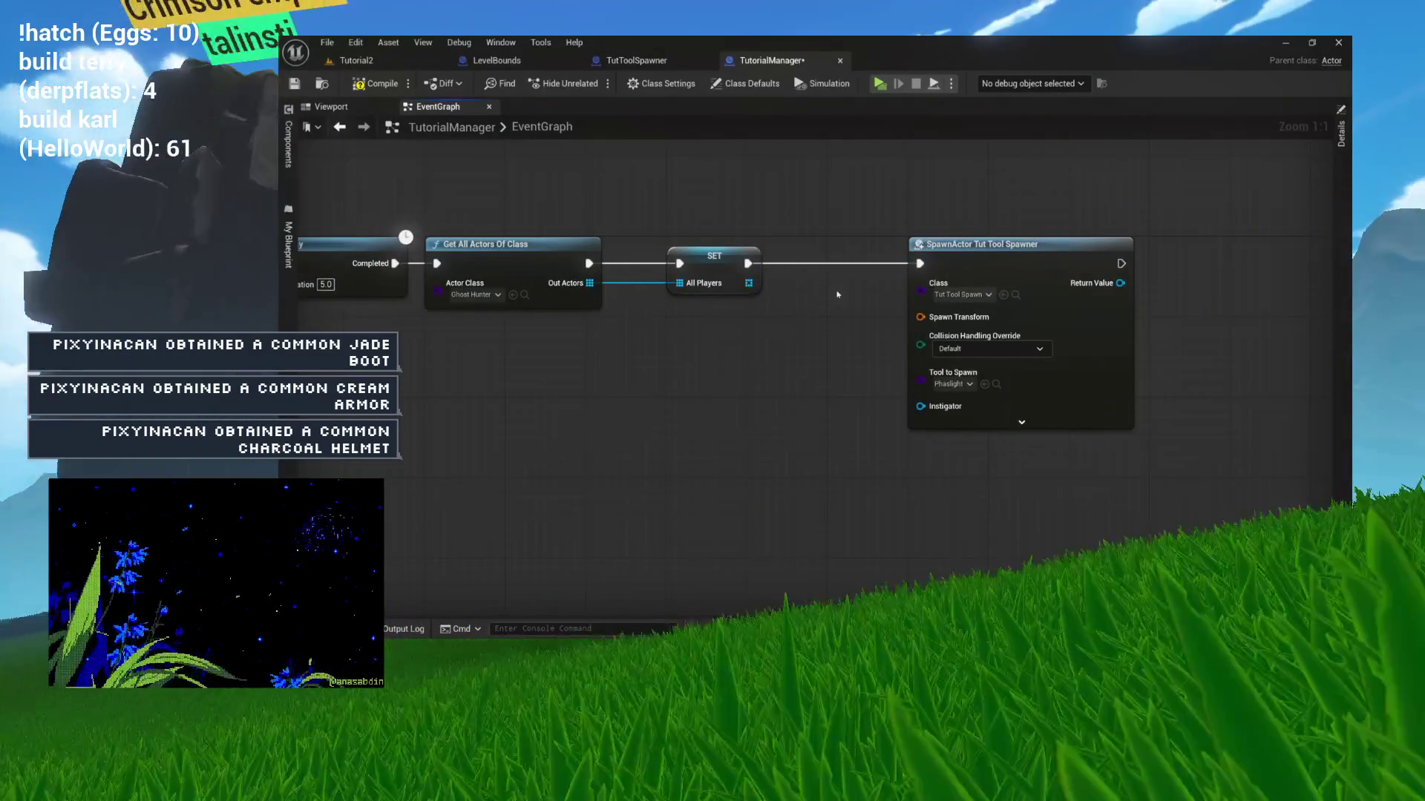
pyautogui.moveTo(842, 294)
pyautogui.mouseDown()
pyautogui.moveTo(960, 311)
pyautogui.moveTo(1107, 303)
pyautogui.moveTo(913, 292)
pyautogui.moveTo(891, 307)
pyautogui.mouseUp()
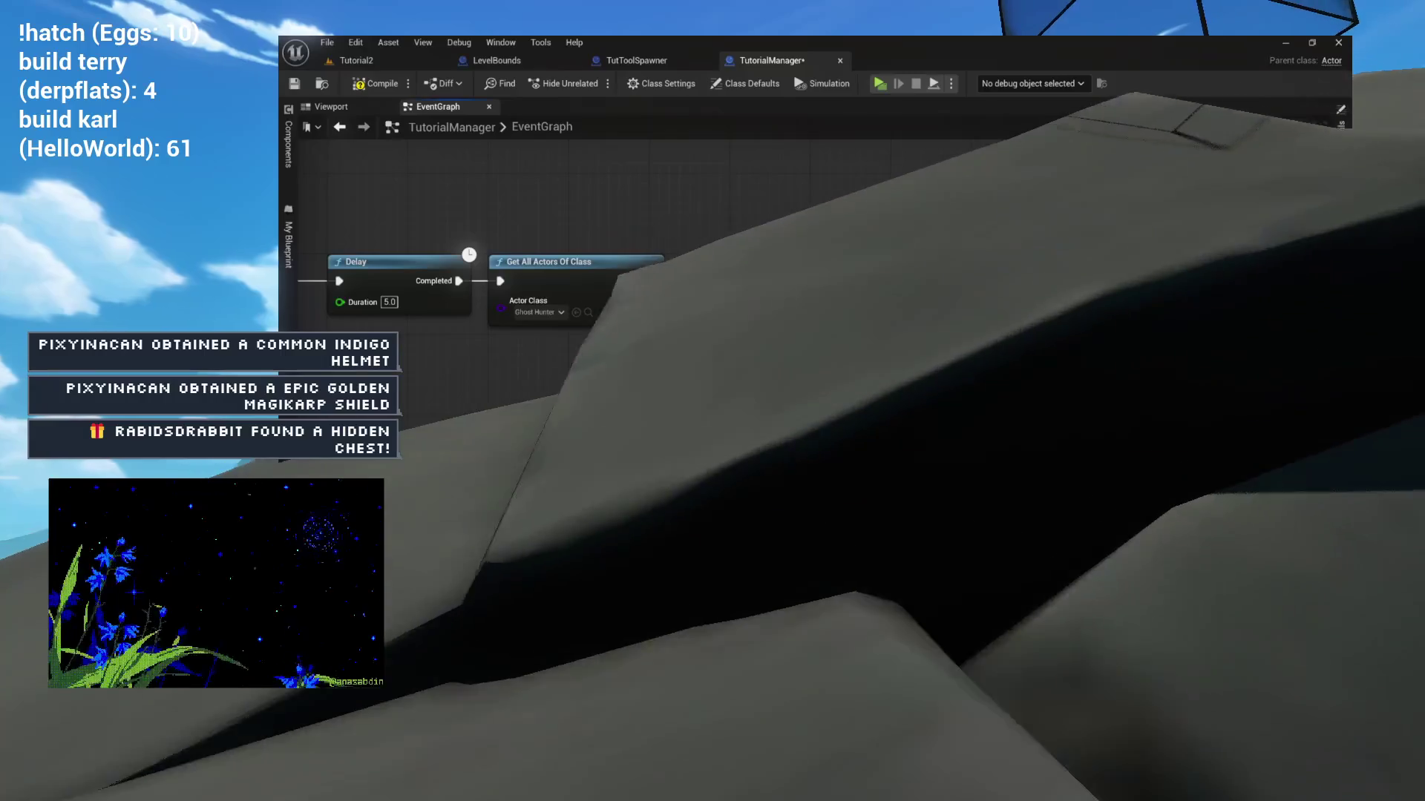
pyautogui.scroll(-1, 850, 324)
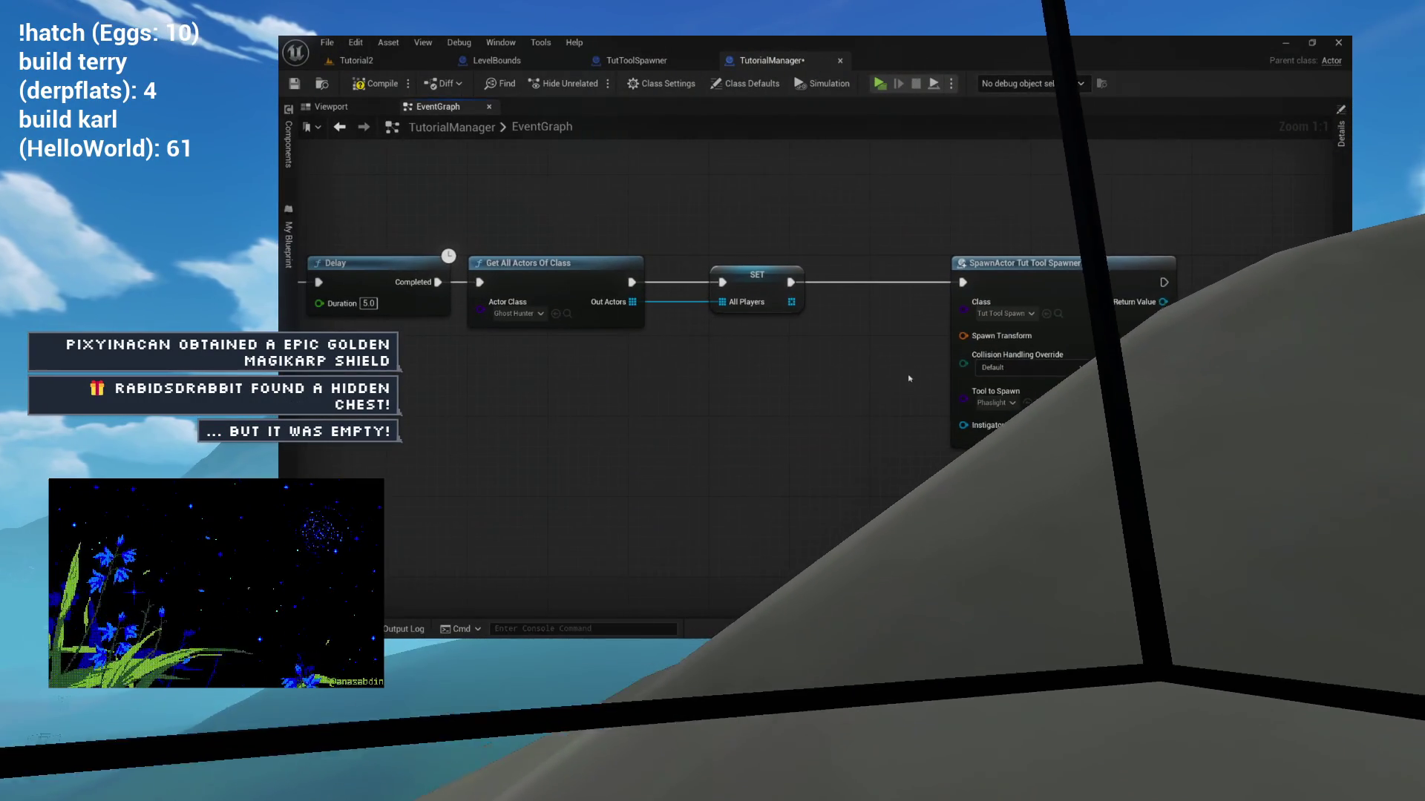
pyautogui.moveTo(963, 336); pyautogui.dragTo(805, 362)
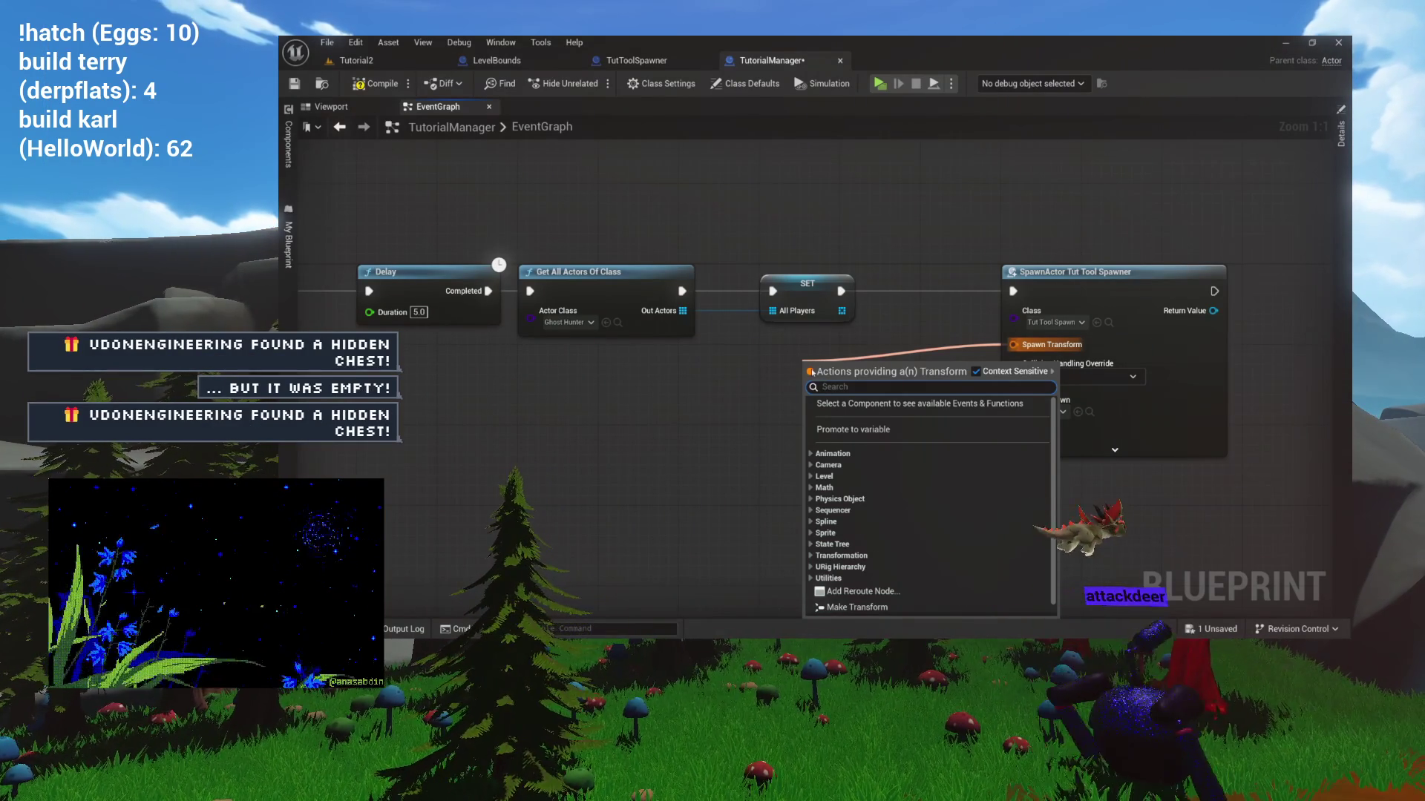
# Try a Make Relative Transform node on Spawn Transform, then delete it.
pyautogui.click(795, 340)
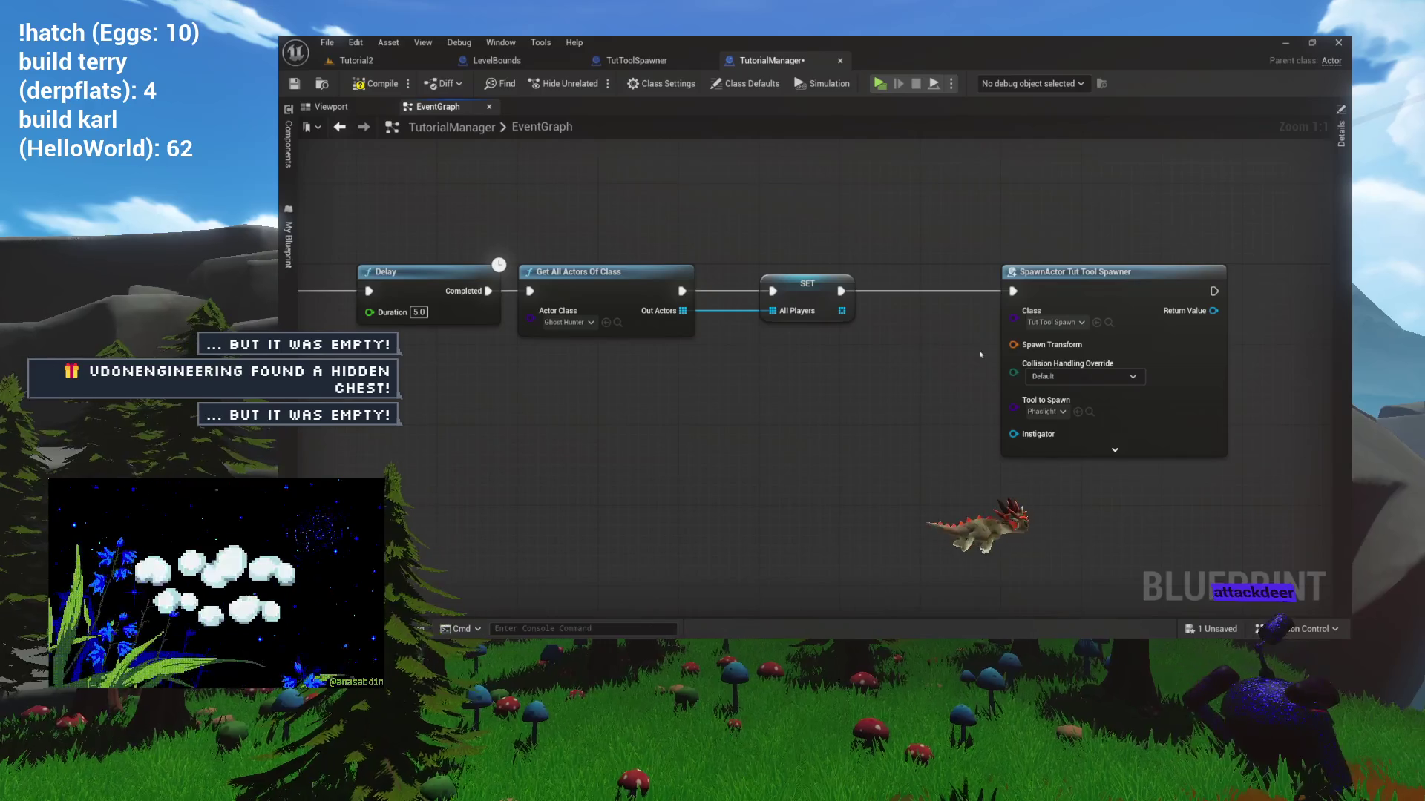
pyautogui.moveTo(1021, 349); pyautogui.dragTo(788, 413)
pyautogui.write('relative')
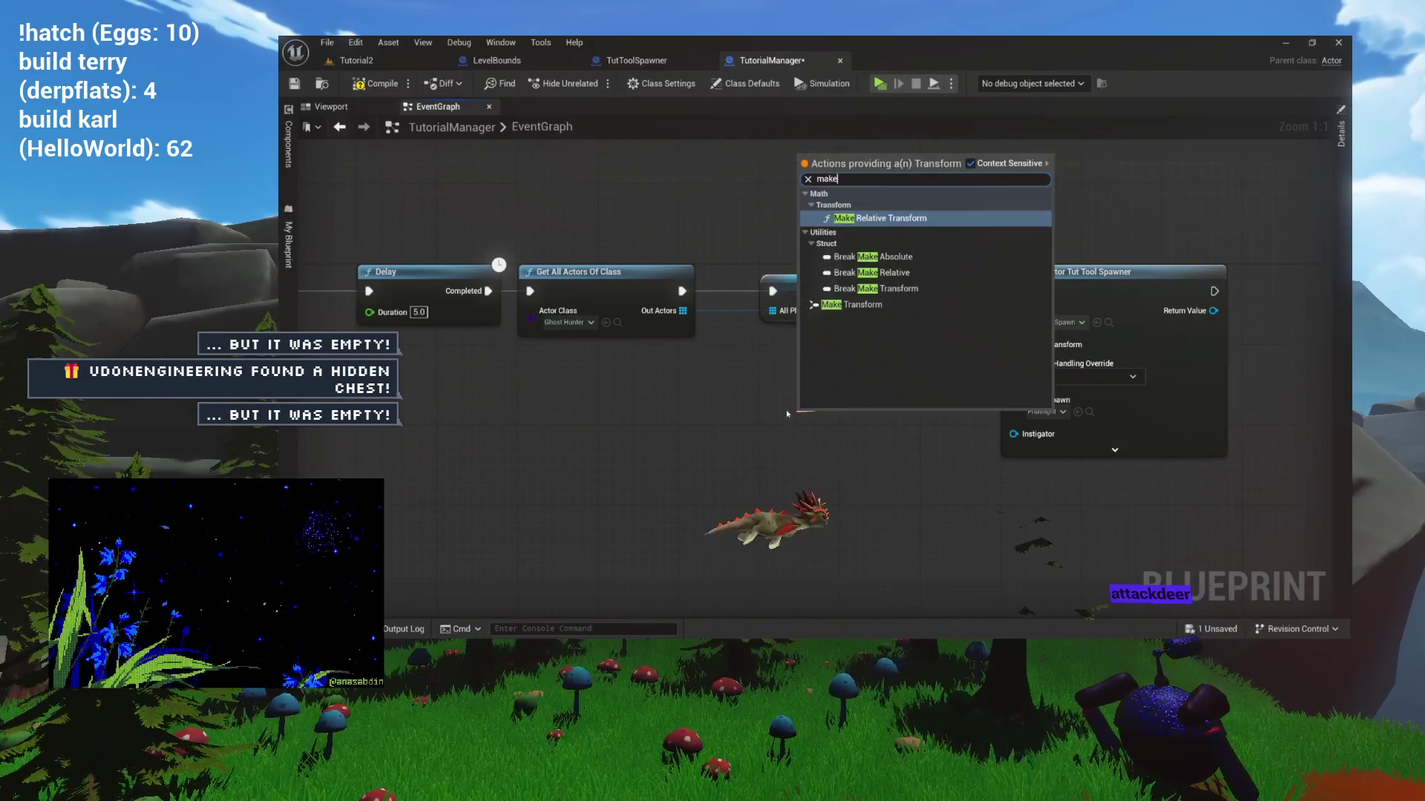
pyautogui.press('Return')
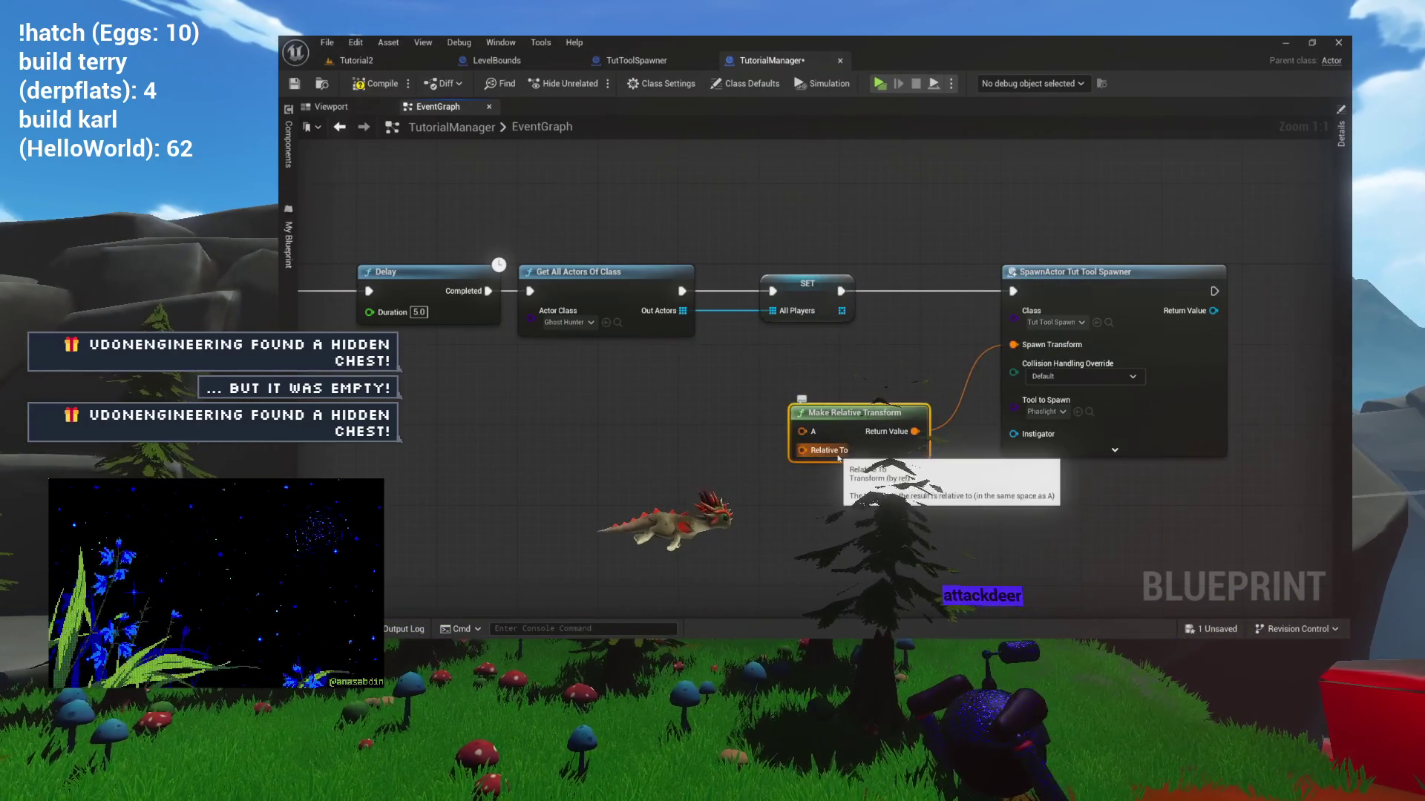
pyautogui.press('Delete')
# Try a Make Transform node wired to Spawn Transform, then delete it too.
pyautogui.moveTo(1014, 345)
pyautogui.mouseDown()
pyautogui.moveTo(960, 373)
pyautogui.moveTo(844, 393)
pyautogui.mouseUp()
pyautogui.write('relative')
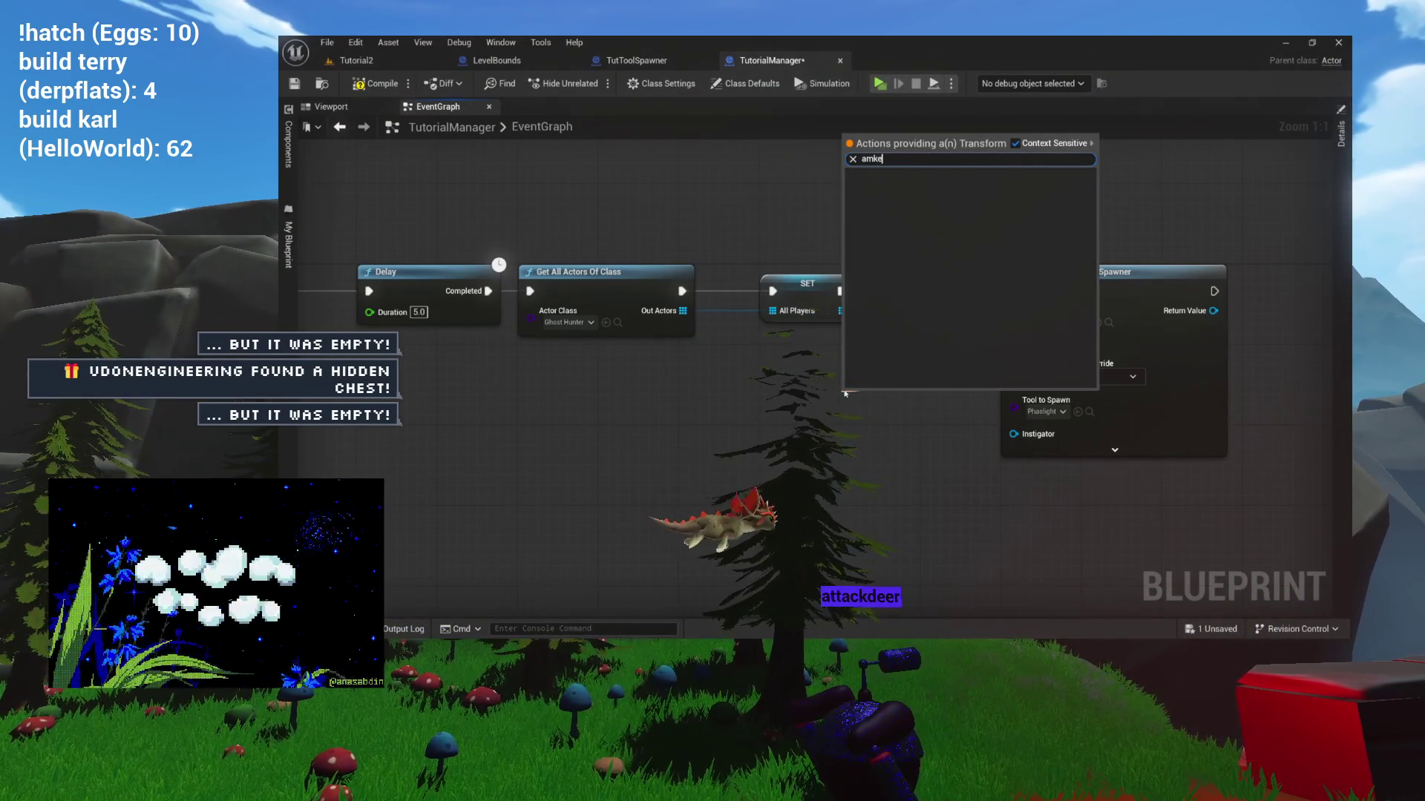
pyautogui.press('BackSpace')
pyautogui.press('BackSpace')
pyautogui.press('BackSpace')
pyautogui.write('make transform')
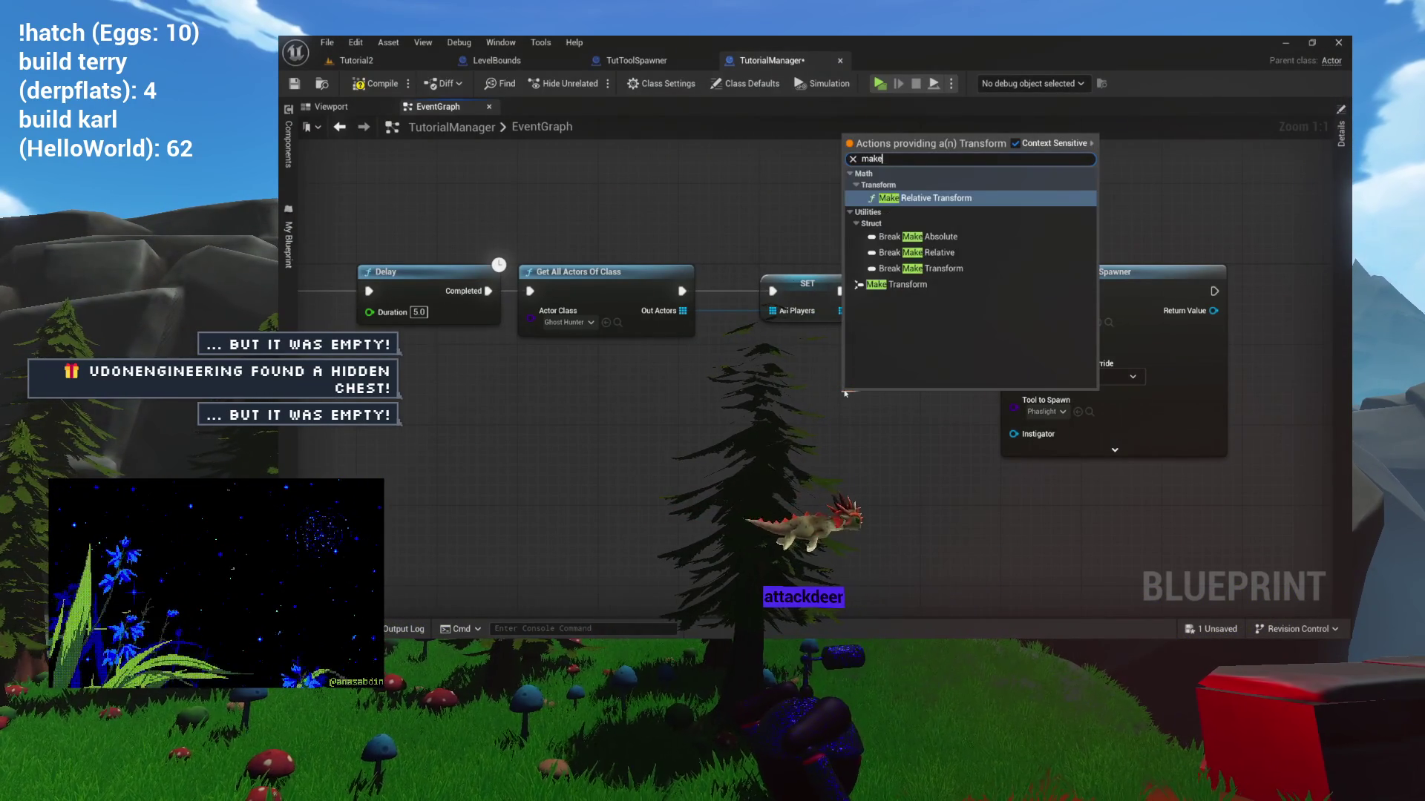
pyautogui.press('Down')
pyautogui.press('Return')
pyautogui.moveTo(872, 398); pyautogui.dragTo(760, 398)
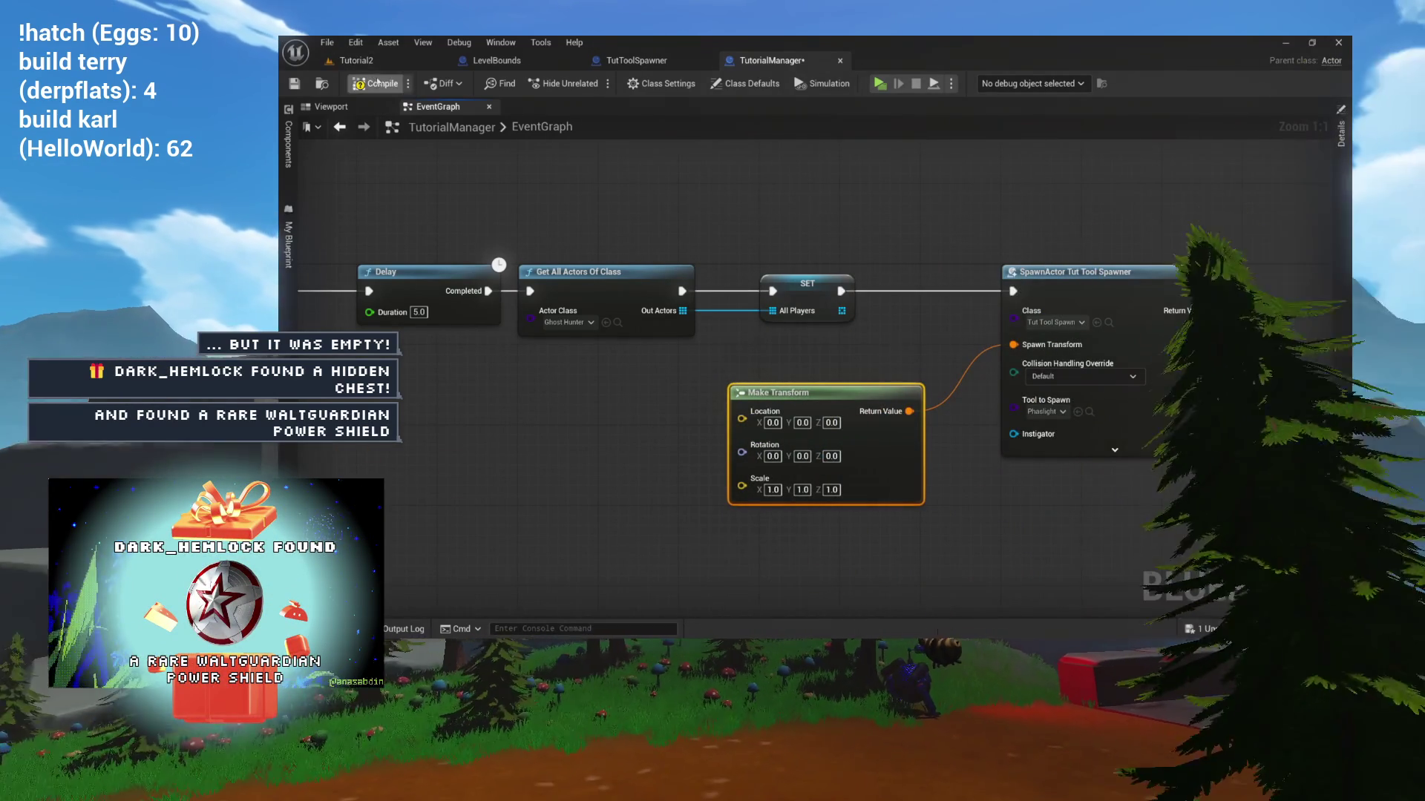
pyautogui.moveTo(741, 182); pyautogui.dragTo(678, 197)
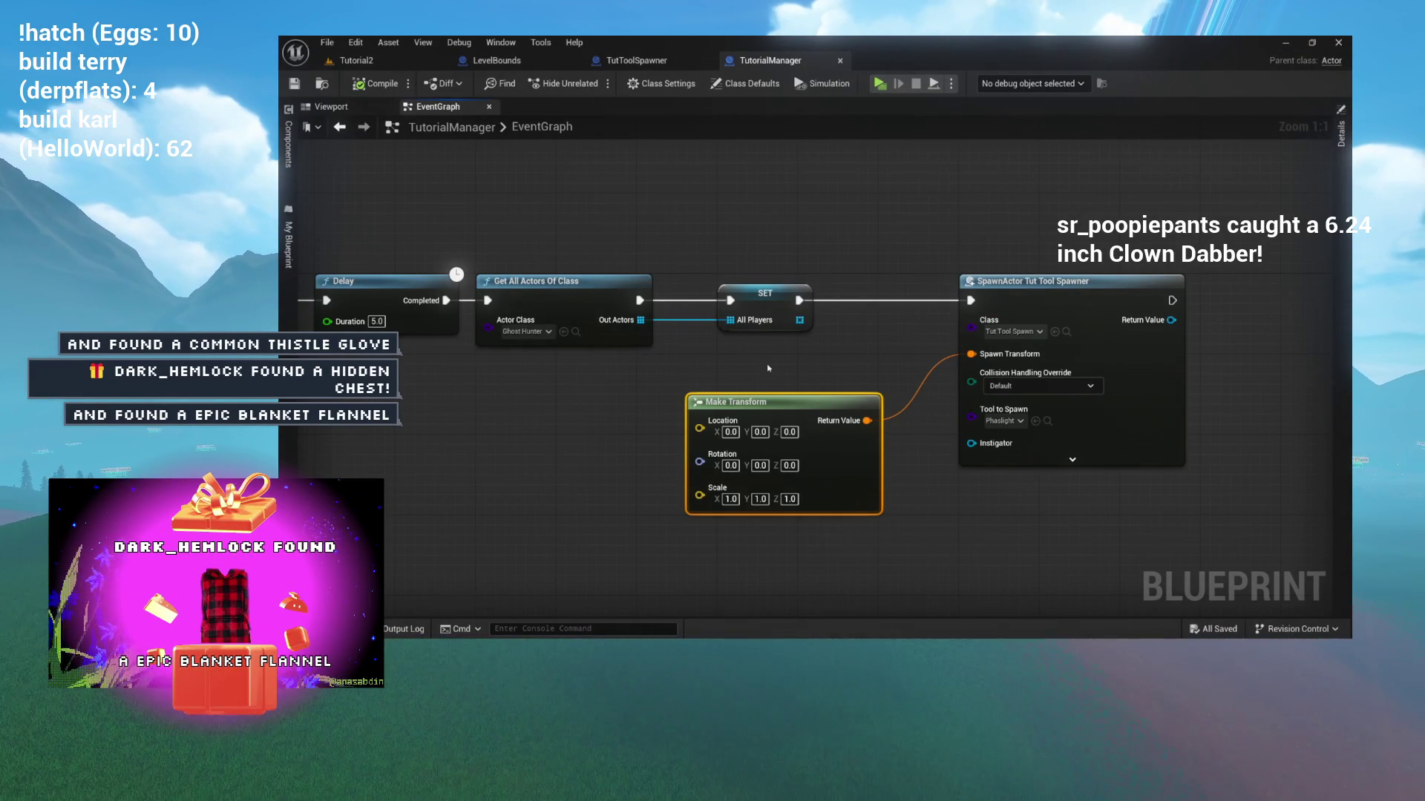
pyautogui.moveTo(913, 350); pyautogui.dragTo(811, 347)
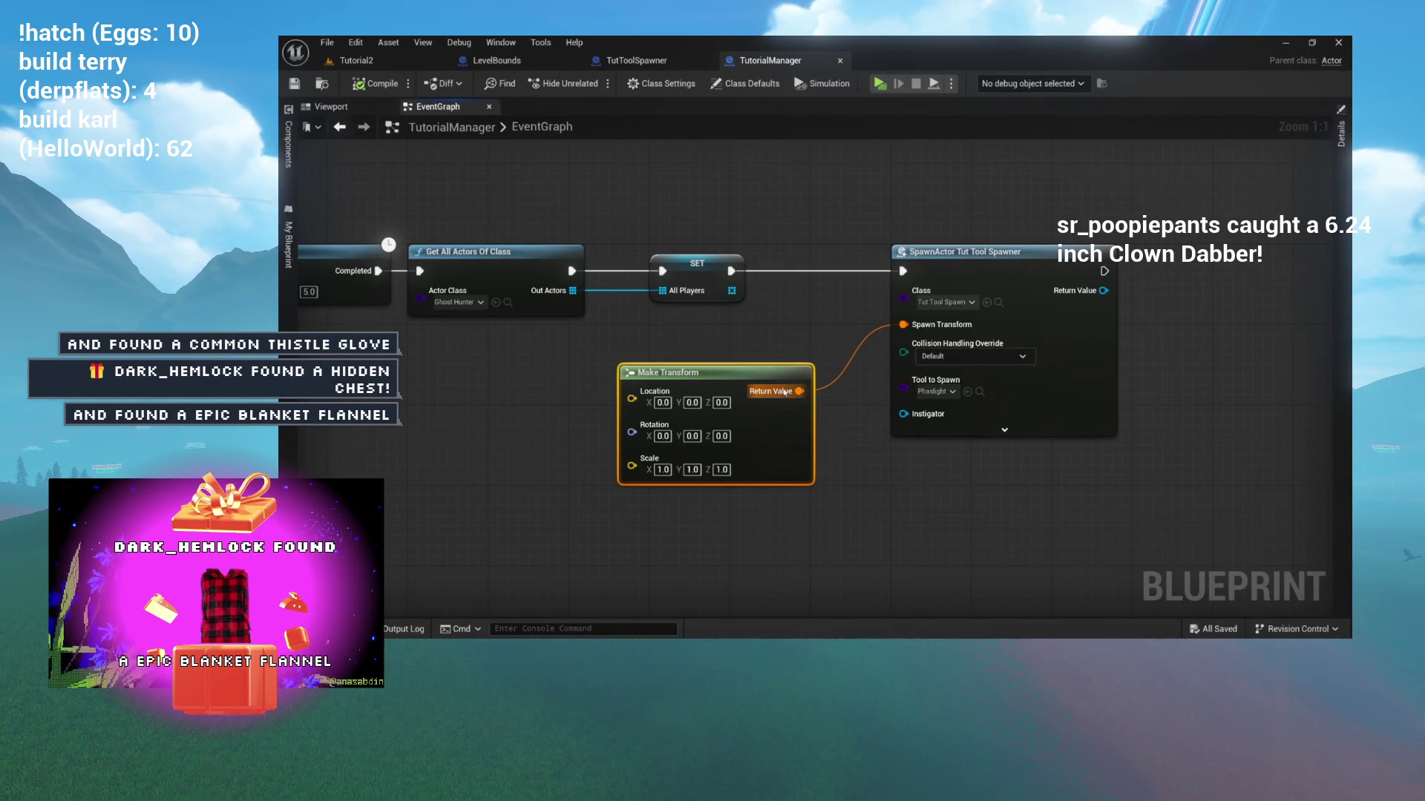
pyautogui.press('Delete')
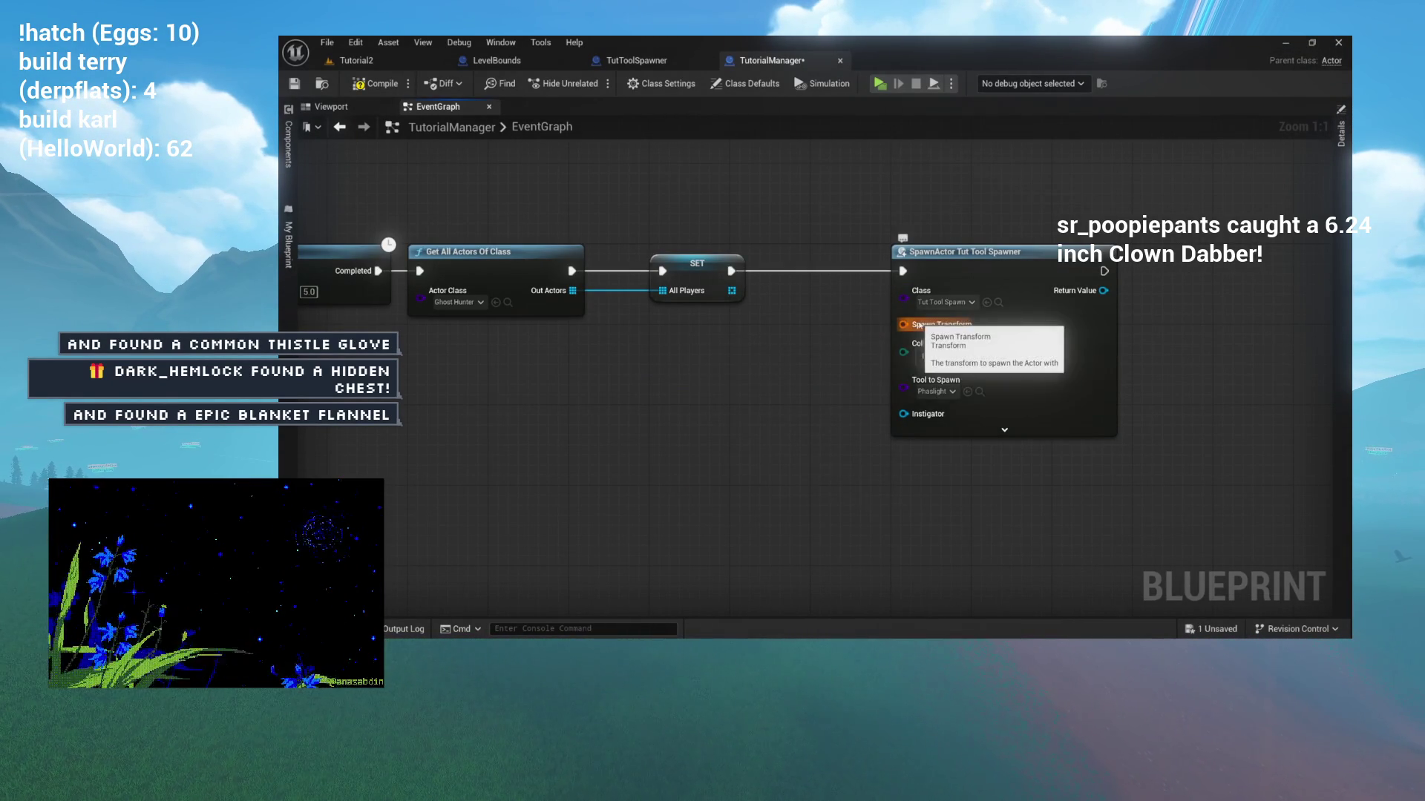
# Wire a Get Actor Transform node into the SpawnActor's Spawn Transform input.
pyautogui.moveTo(918, 325); pyautogui.dragTo(701, 381)
pyautogui.write('get actor')
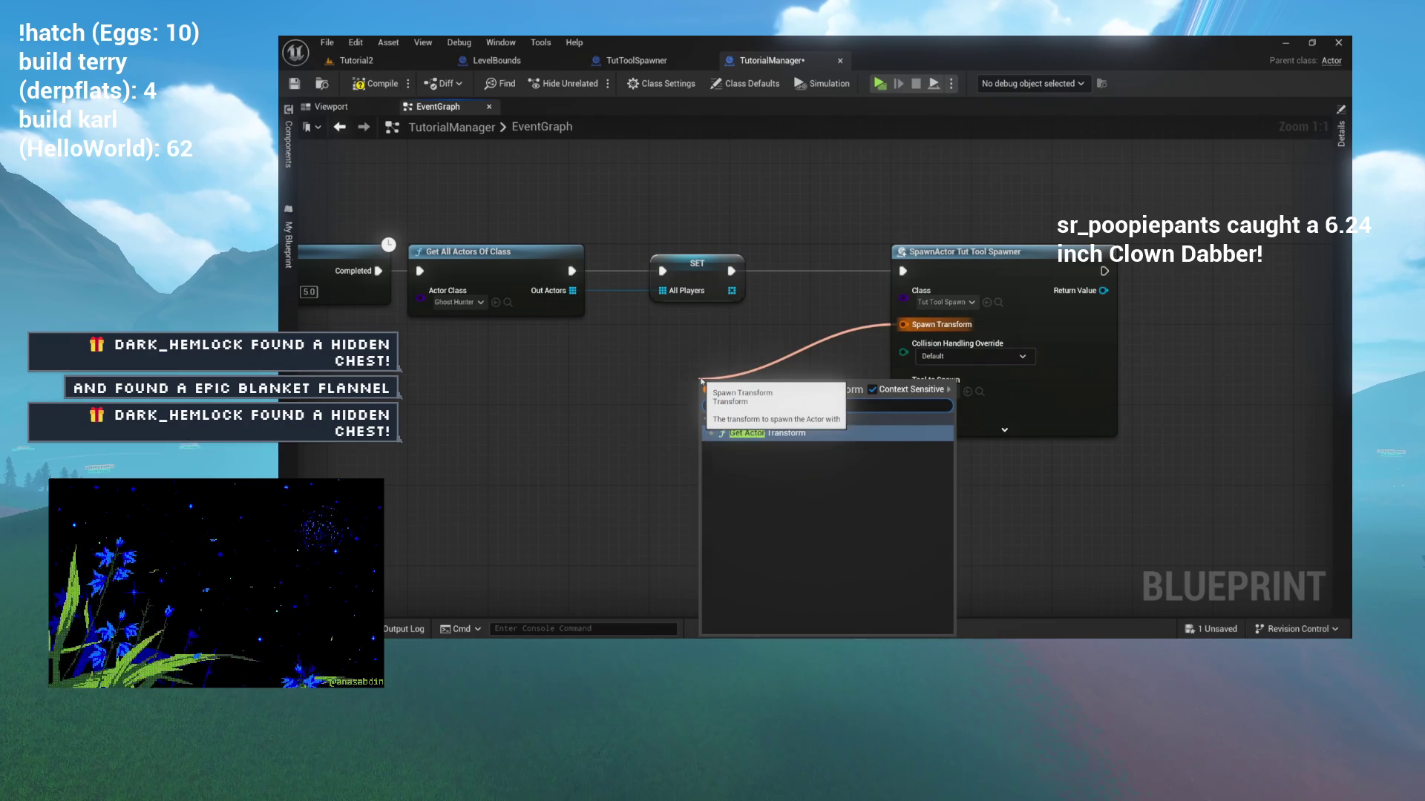
pyautogui.press('Return')
pyautogui.moveTo(785, 386); pyautogui.dragTo(787, 358)
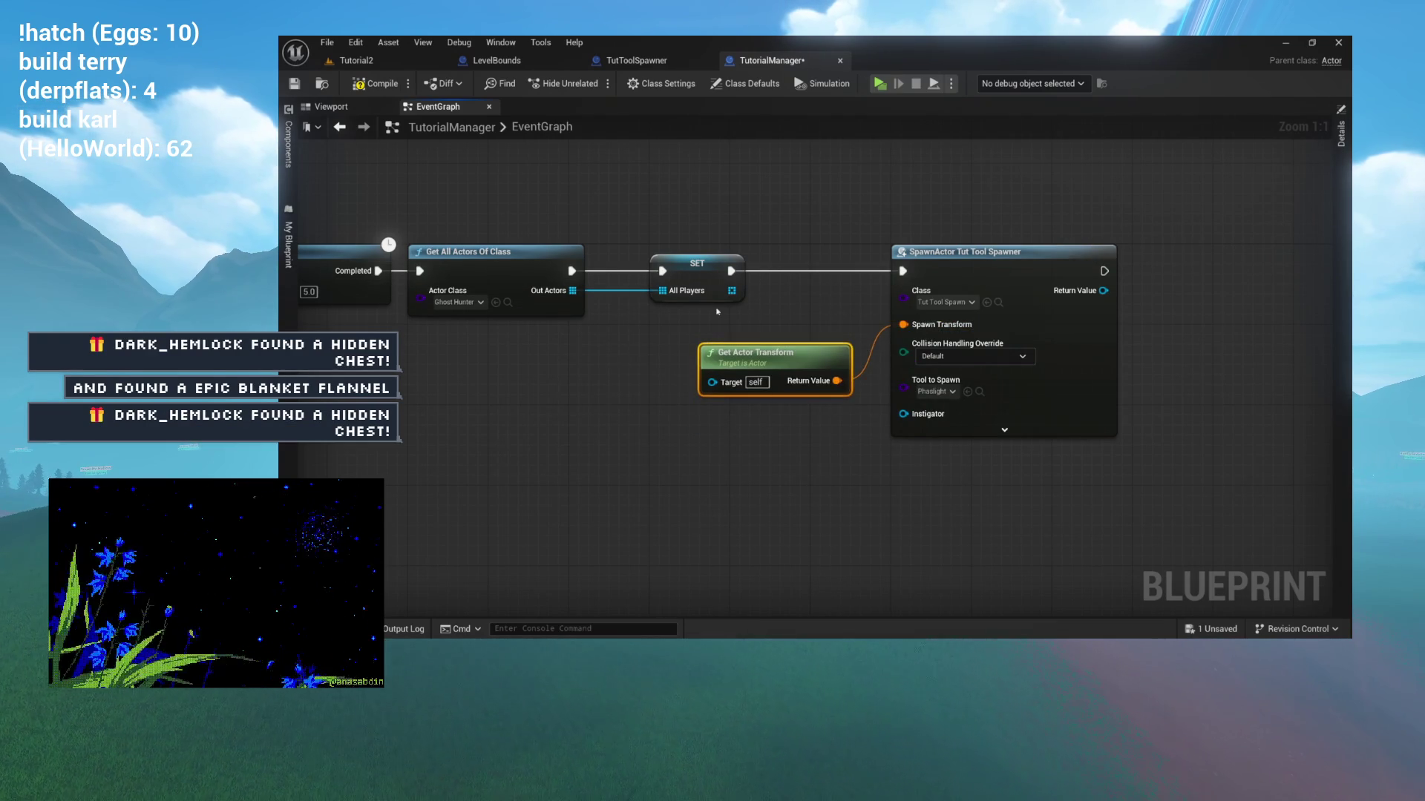
pyautogui.press('Home')
pyautogui.moveTo(1207, 522); pyautogui.dragTo(1202, 515)
pyautogui.click(1201, 515)
# Save the TutorialManager blueprint with Ctrl+S and return to the Tutorial2 level.
pyautogui.hotkey('ctrl', 's')
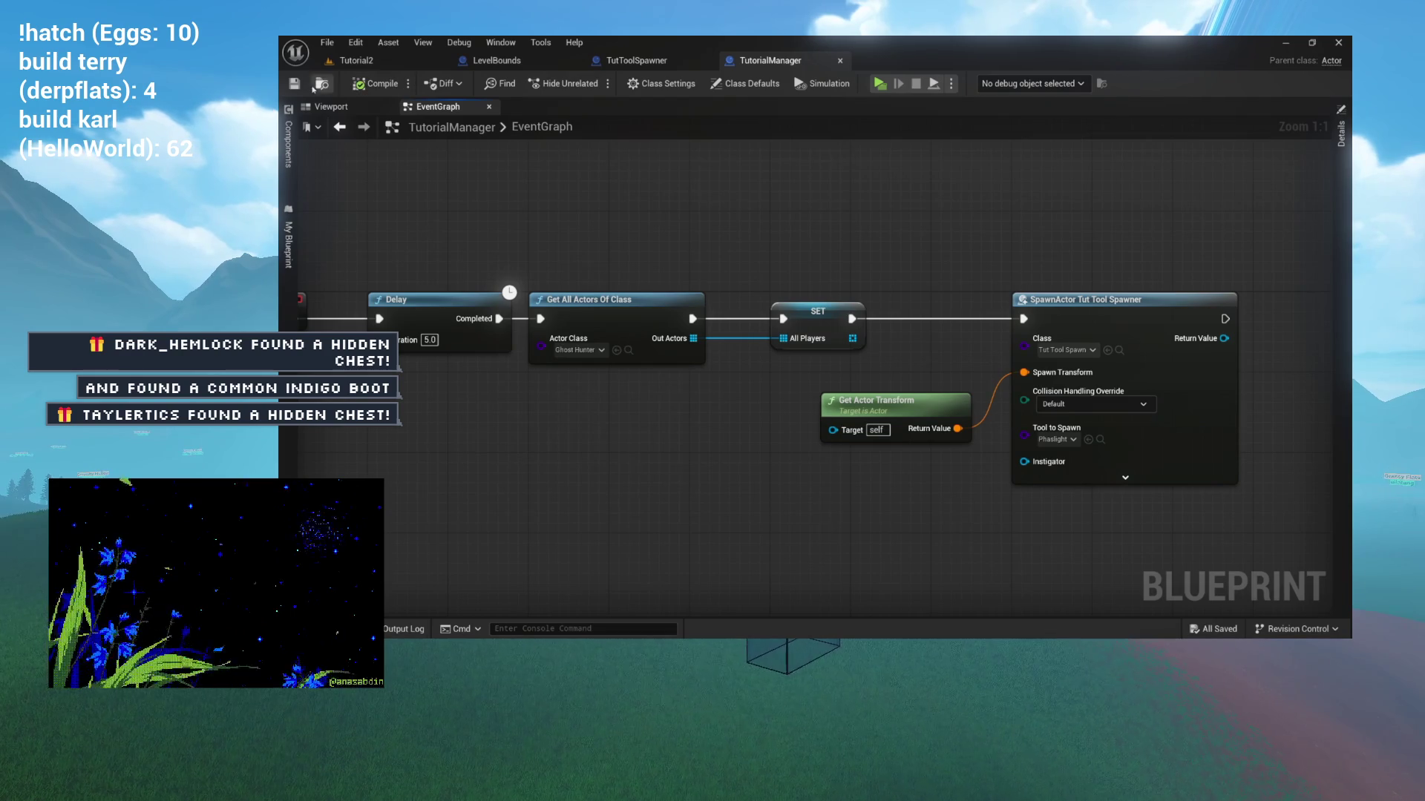
pyautogui.click(352, 60)
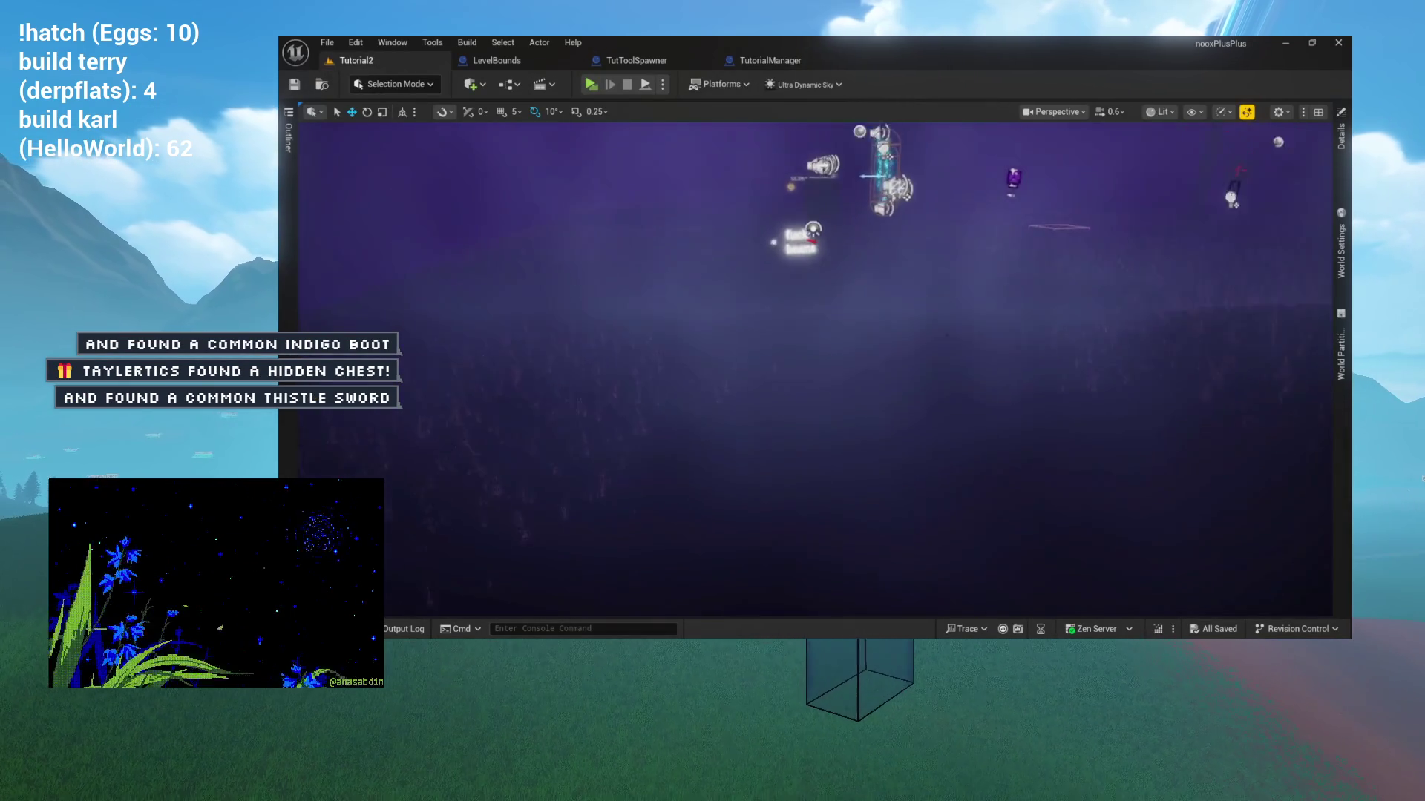
pyautogui.hotkey('ctrl', 'space')
# Drop TutorialManager from the Content Drawer into Tutorial2, reposition it, and start Play (Standalone).
pyautogui.moveTo(497, 437)
pyautogui.mouseDown()
pyautogui.moveTo(621, 248)
pyautogui.moveTo(817, 331)
pyautogui.moveTo(796, 334)
pyautogui.mouseUp()
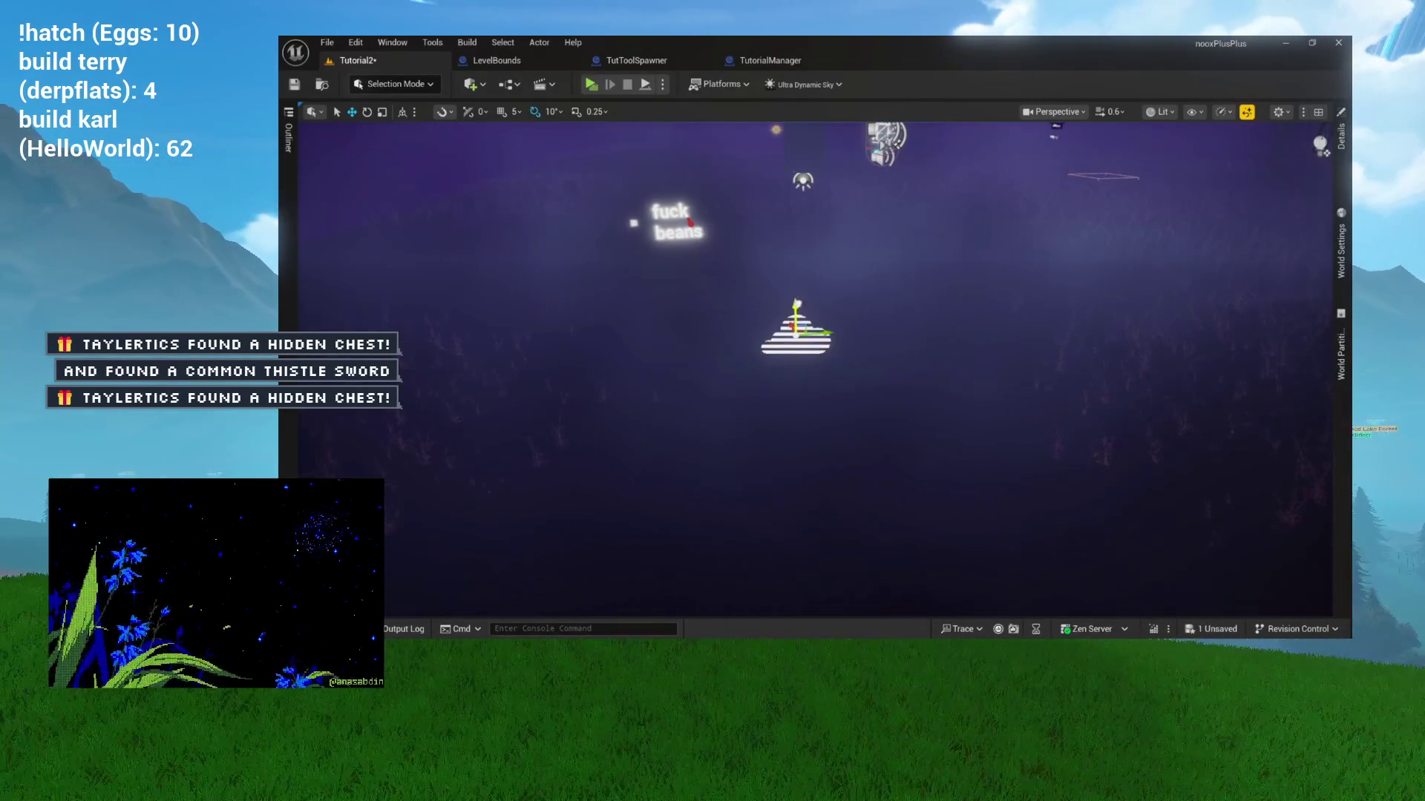
pyautogui.scroll(3, 816, 371)
pyautogui.moveTo(817, 371)
pyautogui.mouseDown()
pyautogui.moveTo(928, 356)
pyautogui.moveTo(853, 371)
pyautogui.moveTo(876, 368)
pyautogui.moveTo(875, 401)
pyautogui.moveTo(839, 415)
pyautogui.moveTo(735, 416)
pyautogui.mouseUp()
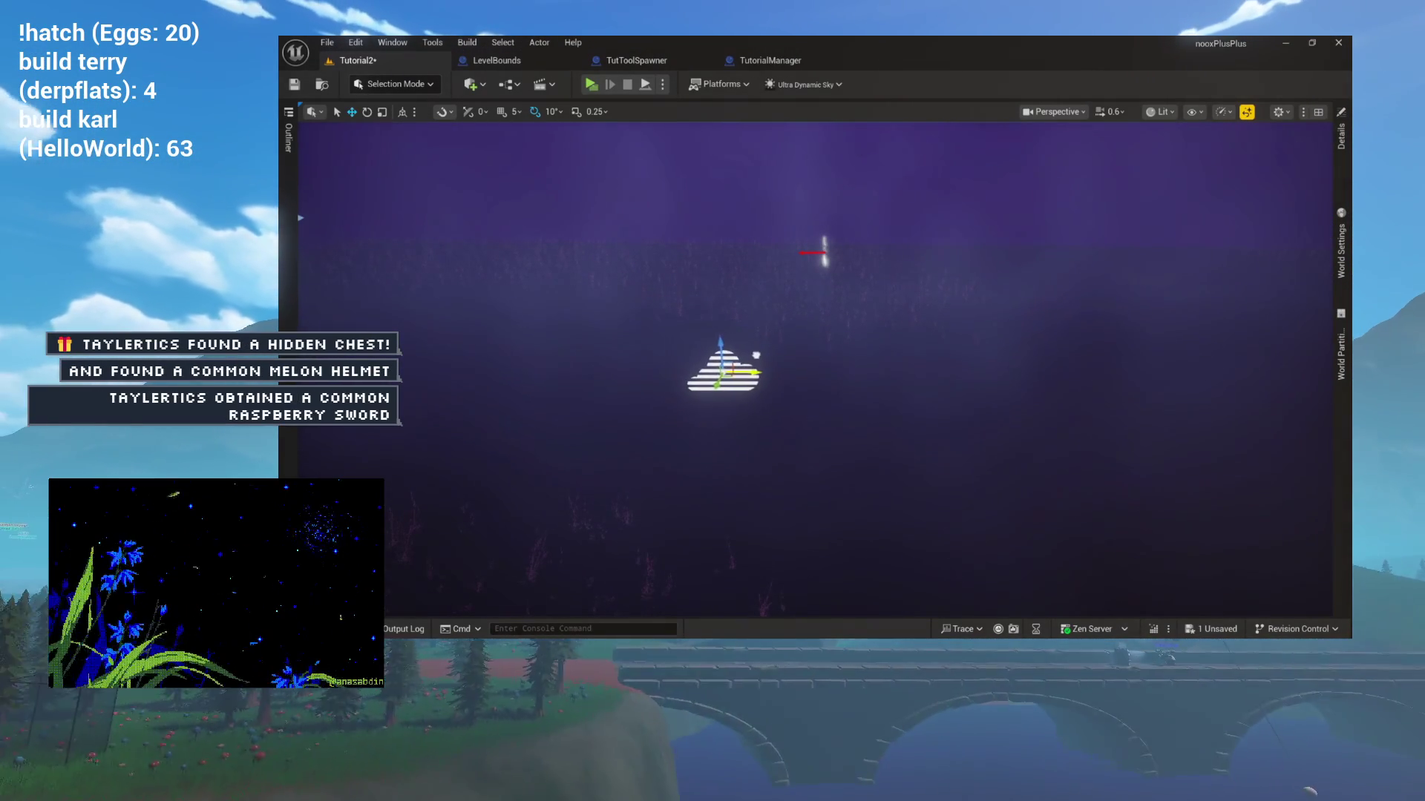
pyautogui.moveTo(735, 416); pyautogui.dragTo(786, 404)
pyautogui.moveTo(784, 315); pyautogui.dragTo(931, 157)
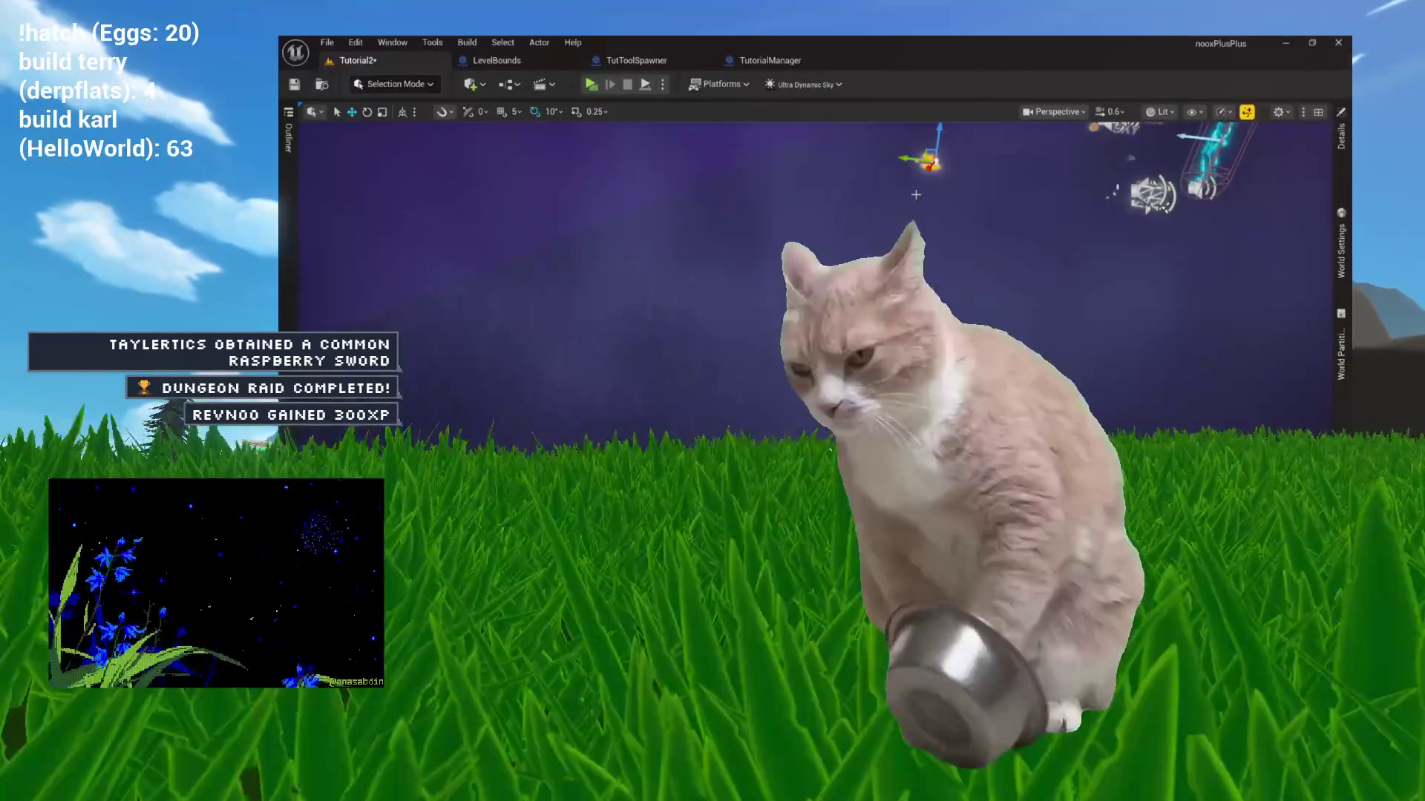
pyautogui.moveTo(786, 404)
pyautogui.mouseDown()
pyautogui.moveTo(816, 386)
pyautogui.moveTo(713, 386)
pyautogui.mouseUp()
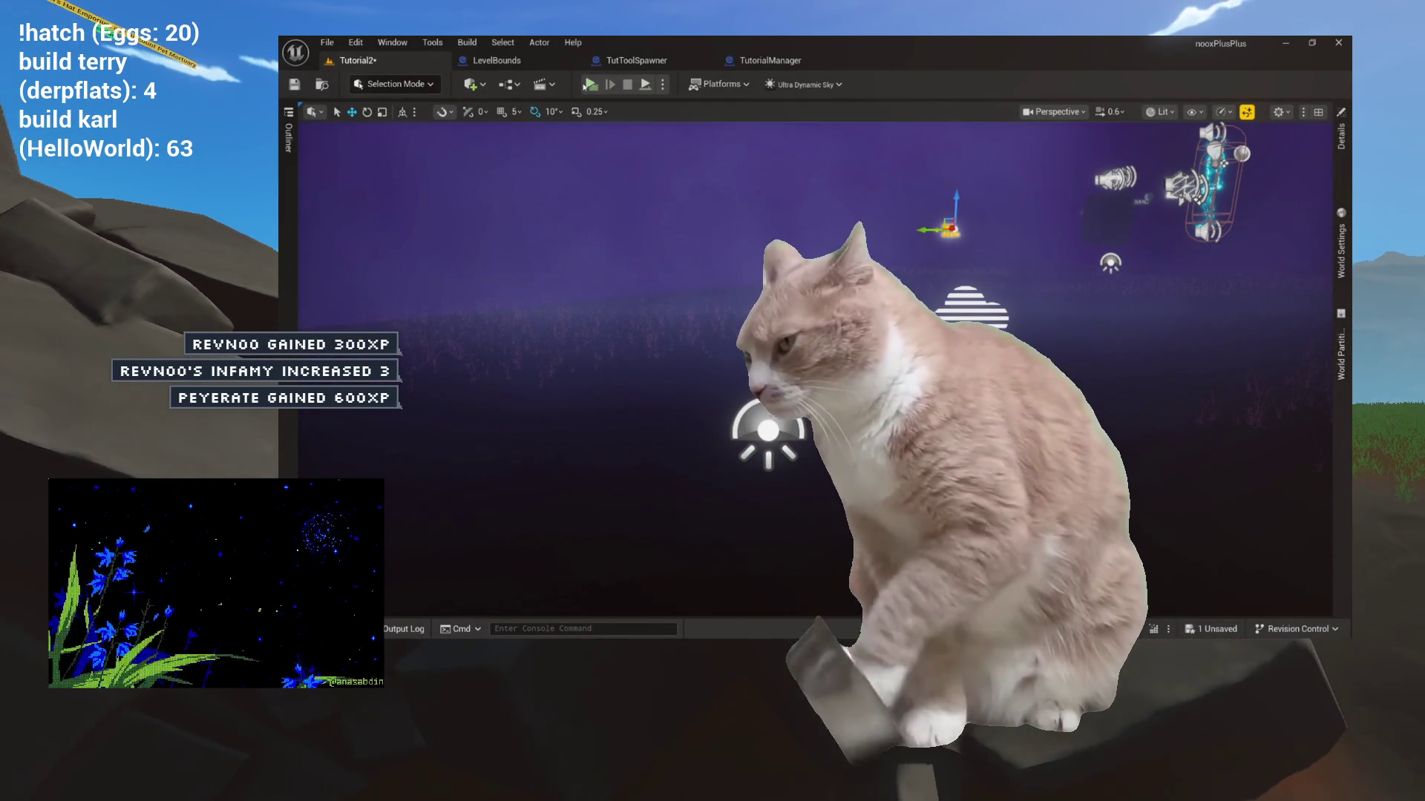
pyautogui.click(586, 84)
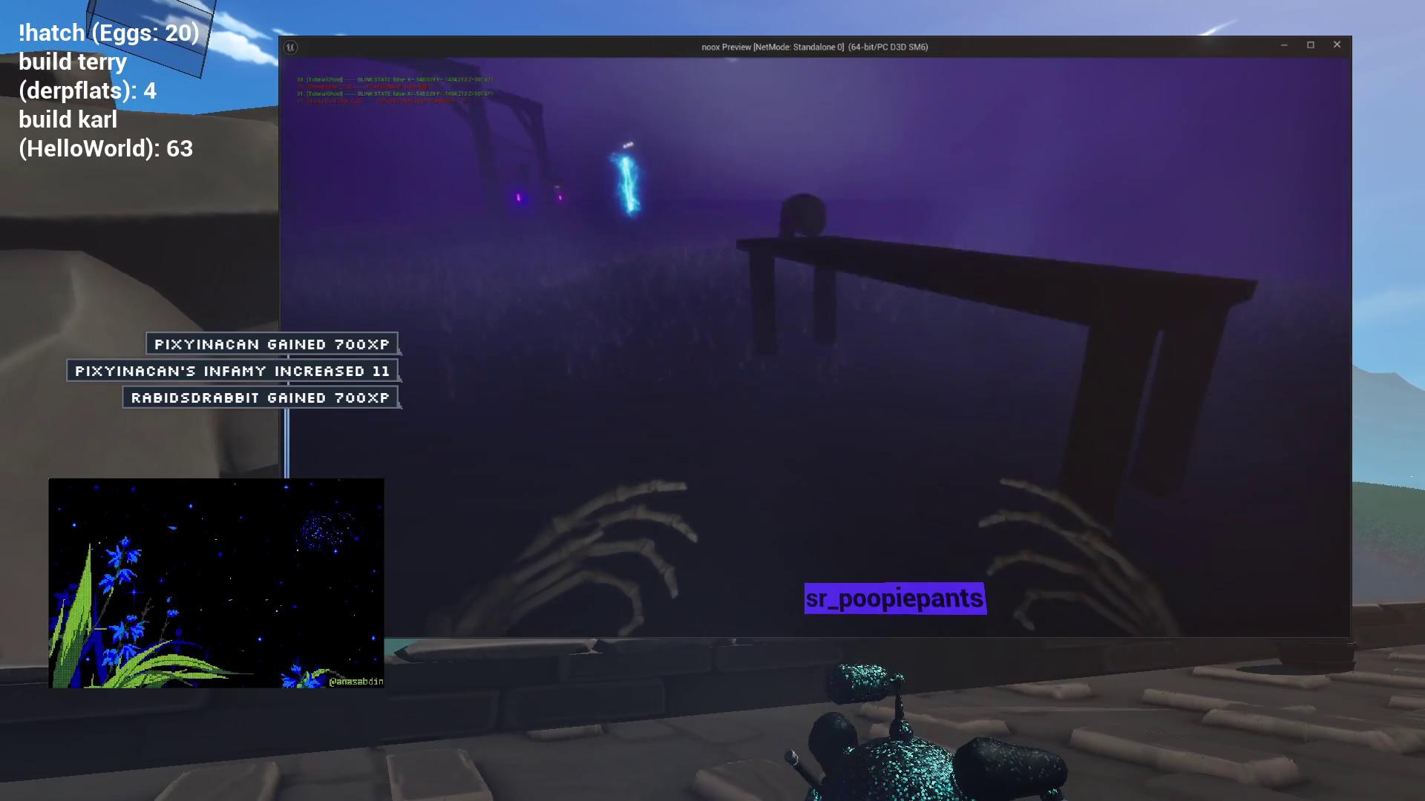
# Exit the preview, relaunch it, walk toward the bench, and exit again.
pyautogui.press('Escape')
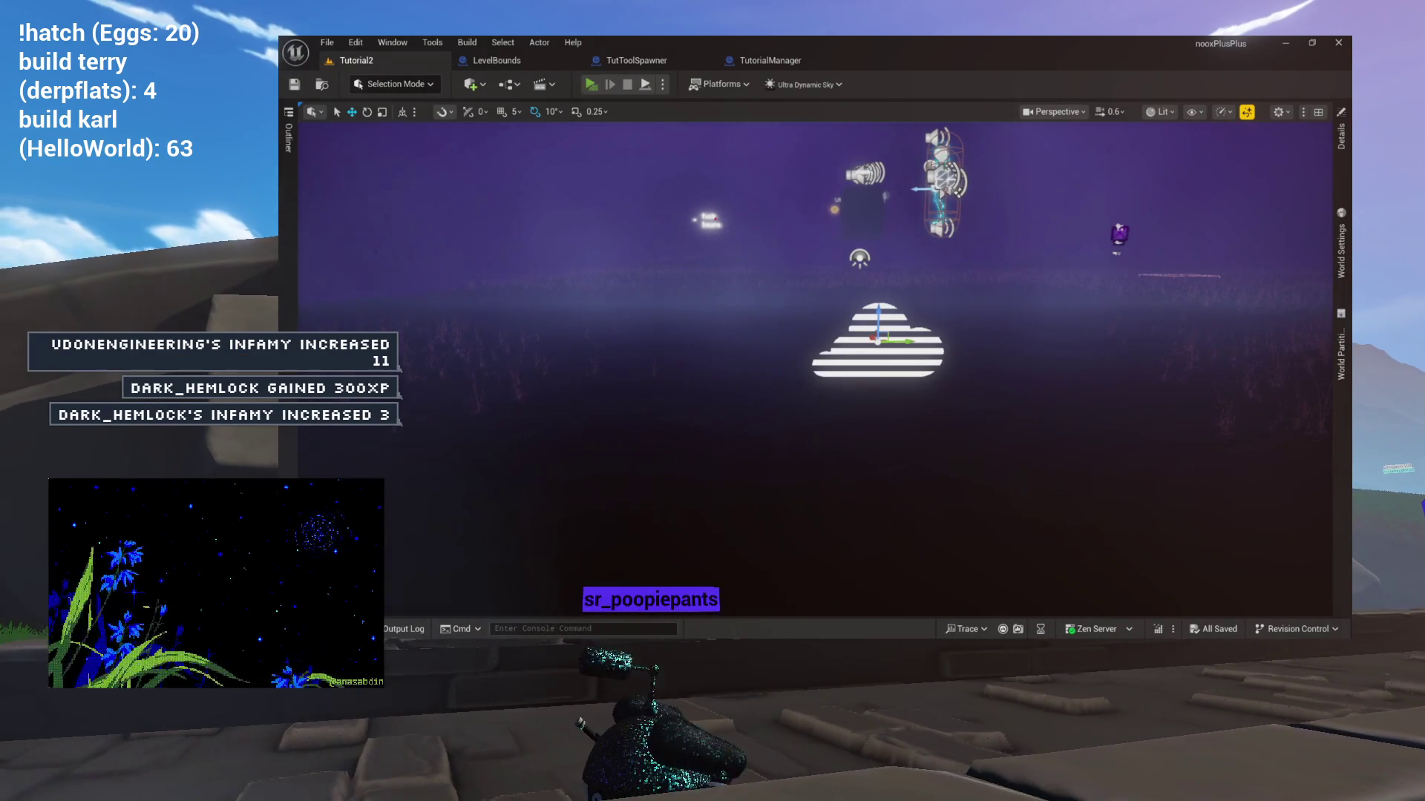
pyautogui.click(592, 85)
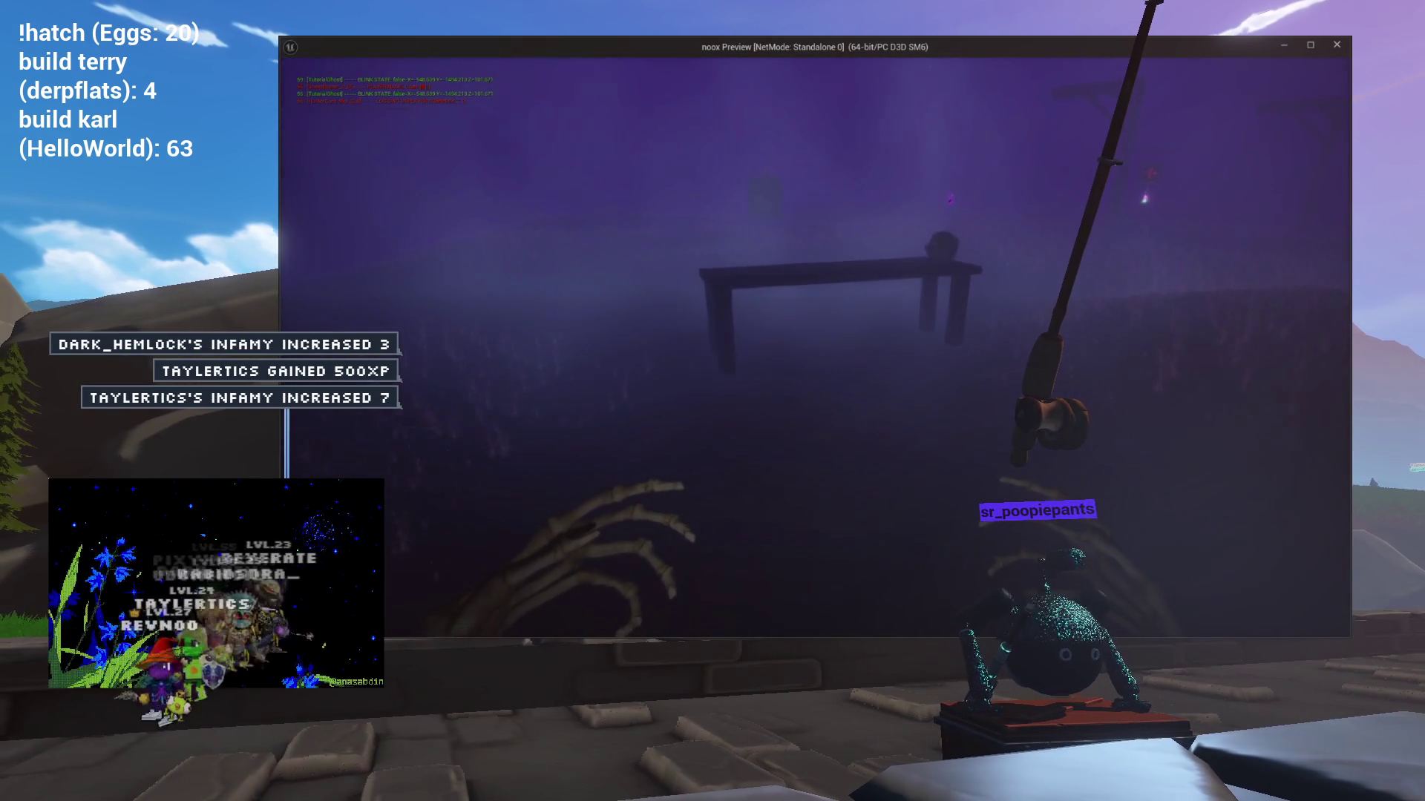
pyautogui.press('w')
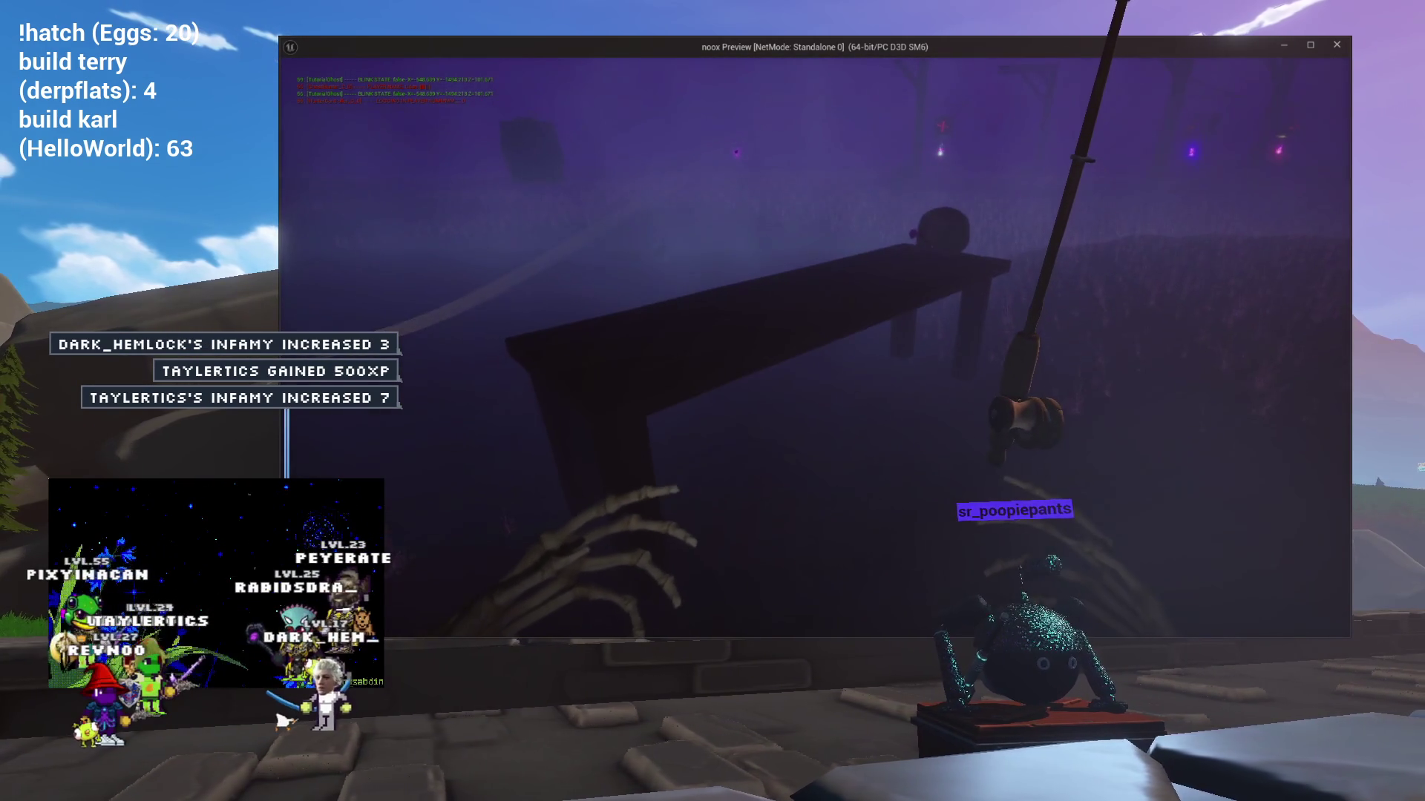
pyautogui.press('Escape')
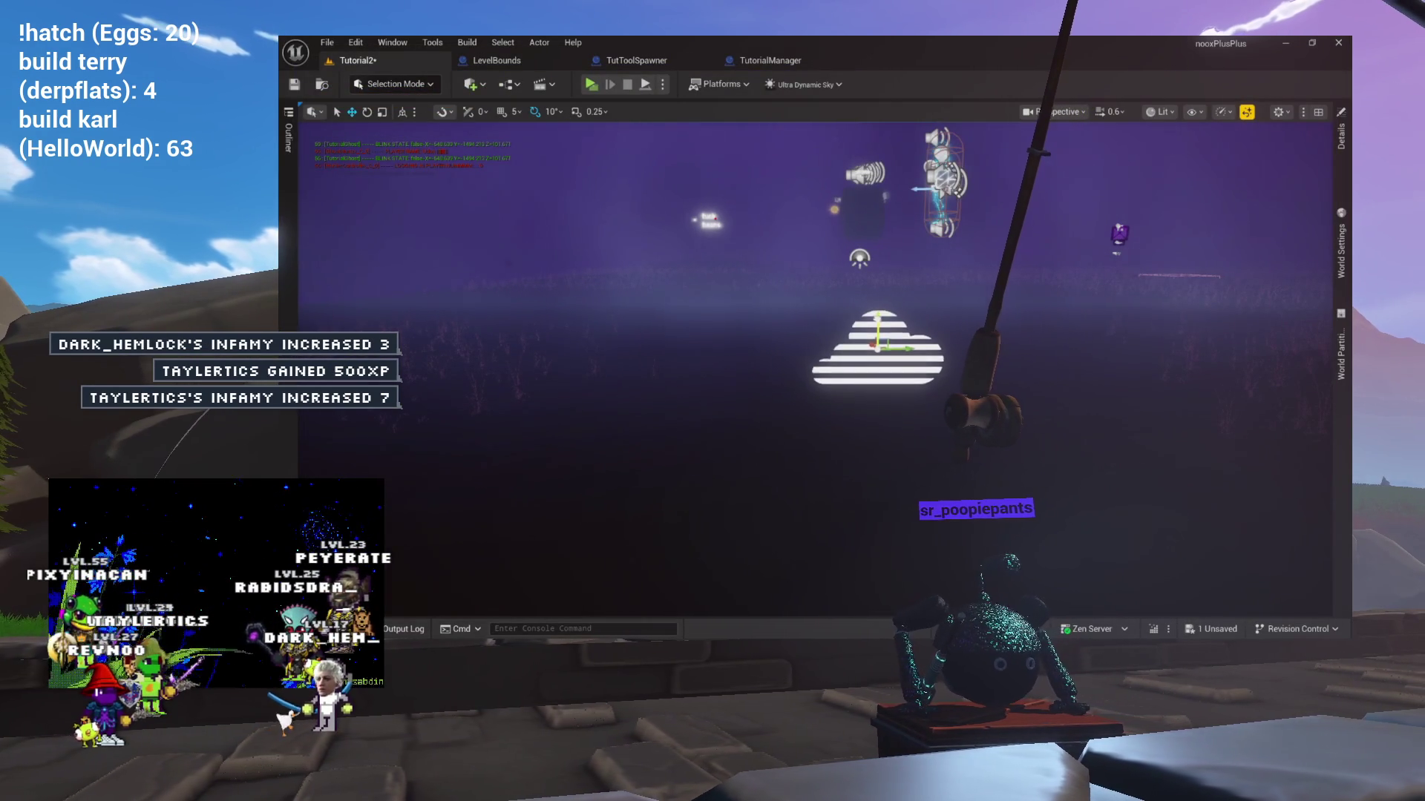
# Rotate the cloud actor with the rotate tool and save the Tutorial2 level.
pyautogui.press('e')
pyautogui.moveTo(876, 333)
pyautogui.mouseDown()
pyautogui.moveTo(846, 349)
pyautogui.moveTo(851, 380)
pyautogui.mouseUp()
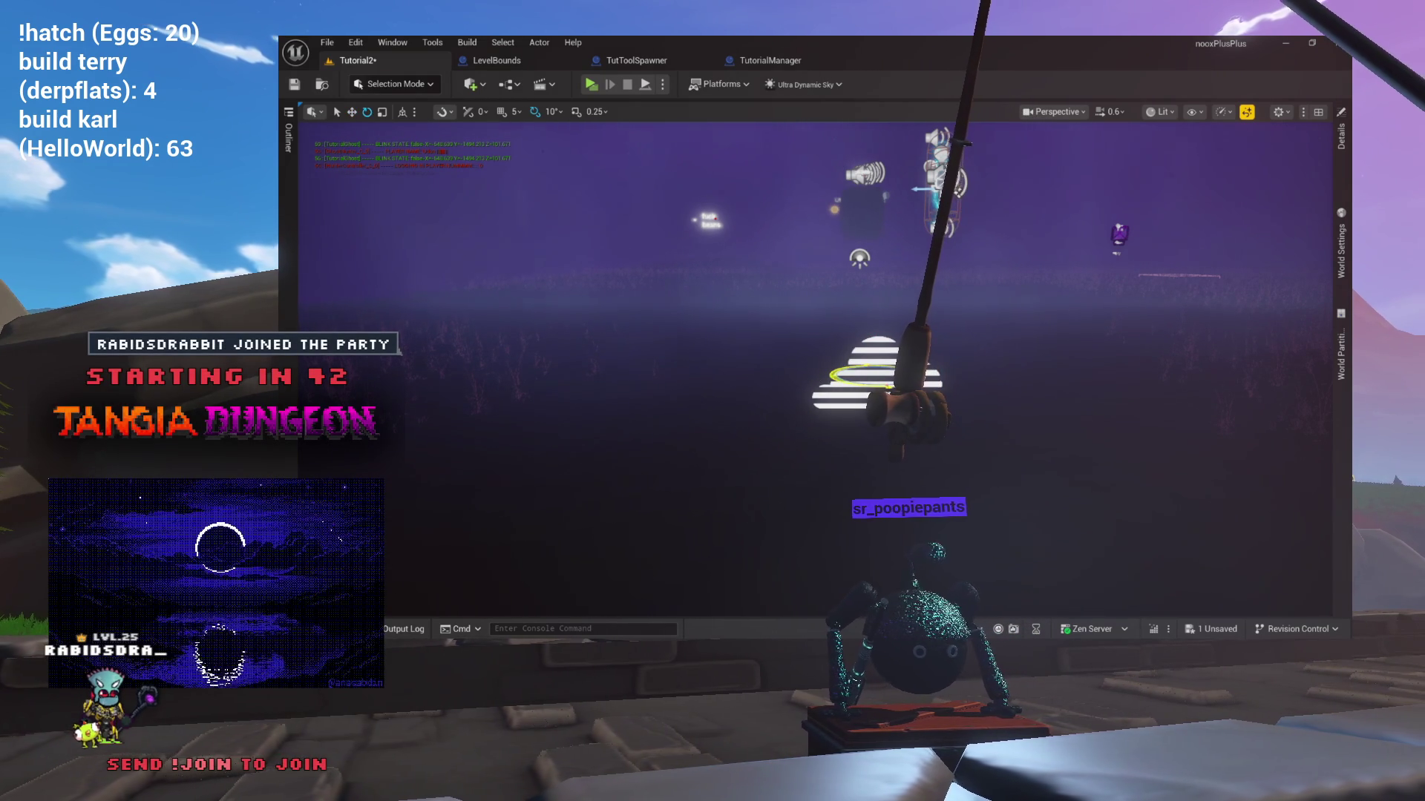
pyautogui.click(295, 84)
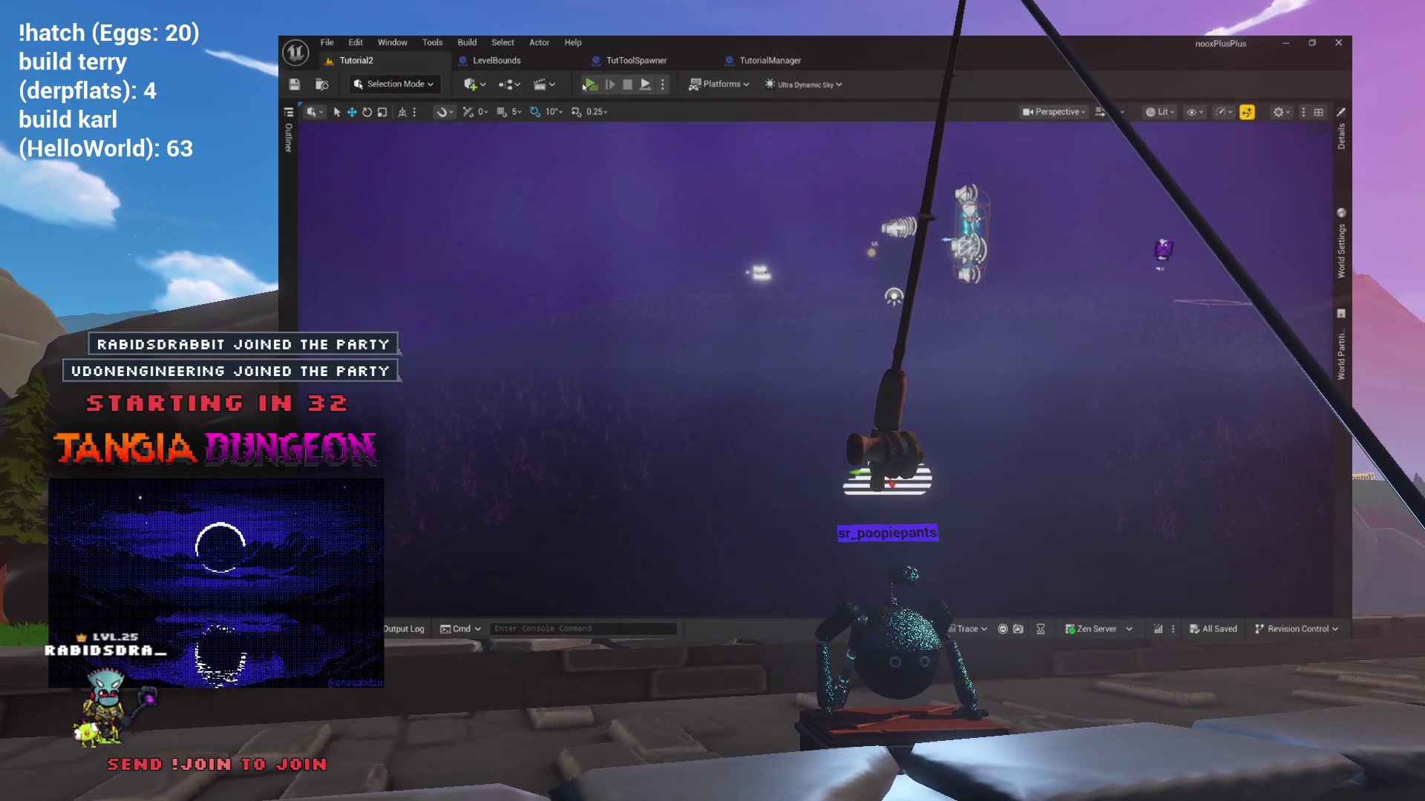
# Playtest the level in preview twice more, then orbit around the white slab stack.
pyautogui.click(588, 85)
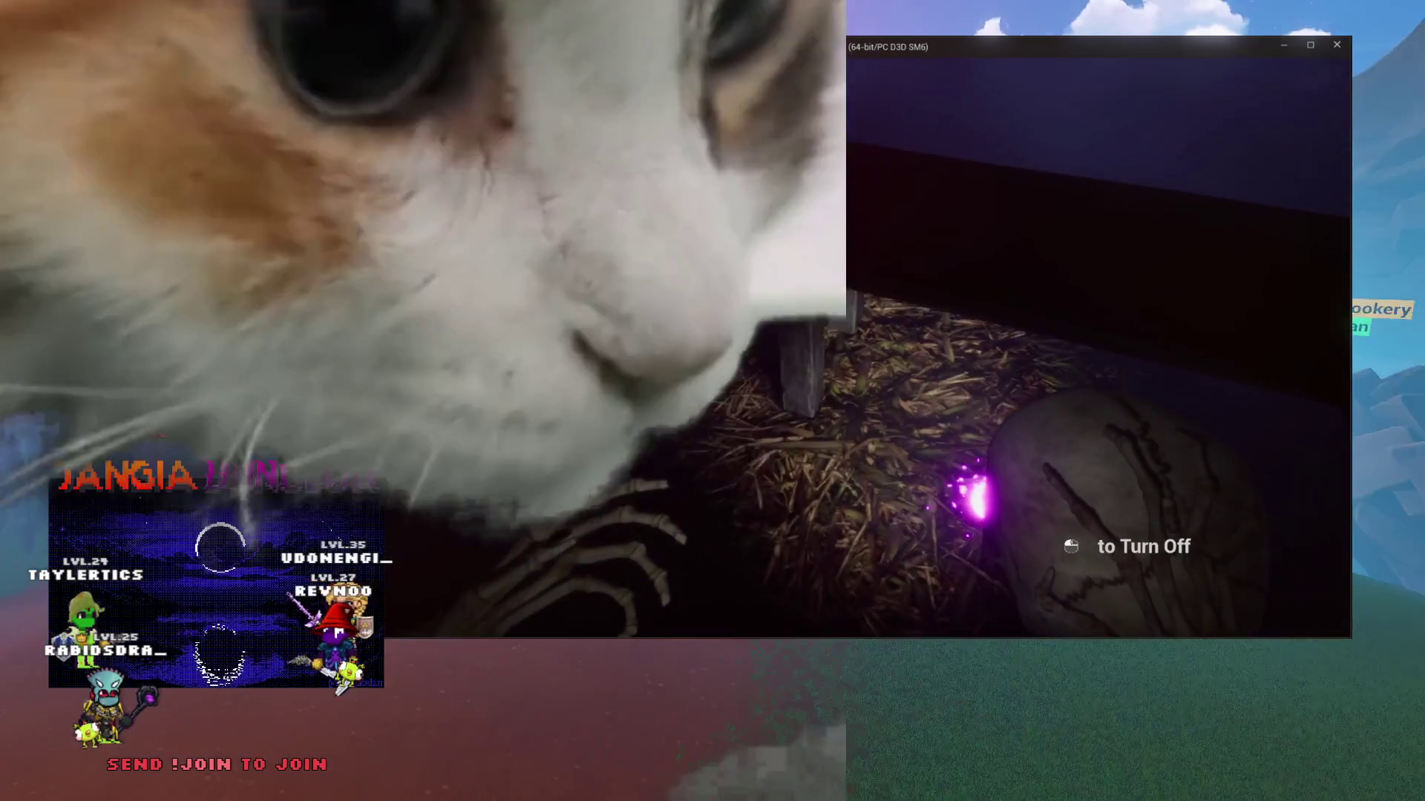
pyautogui.press('Escape')
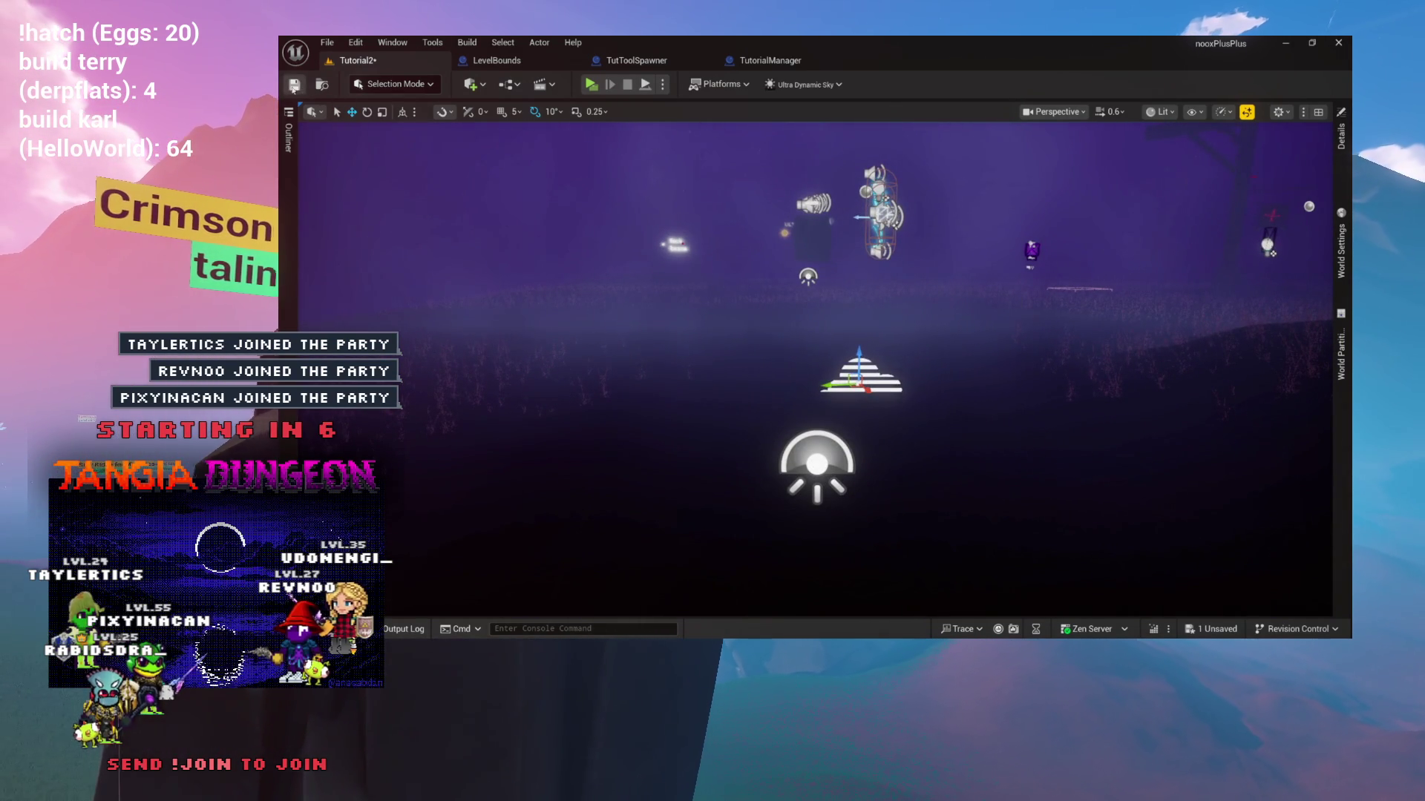
pyautogui.click(591, 85)
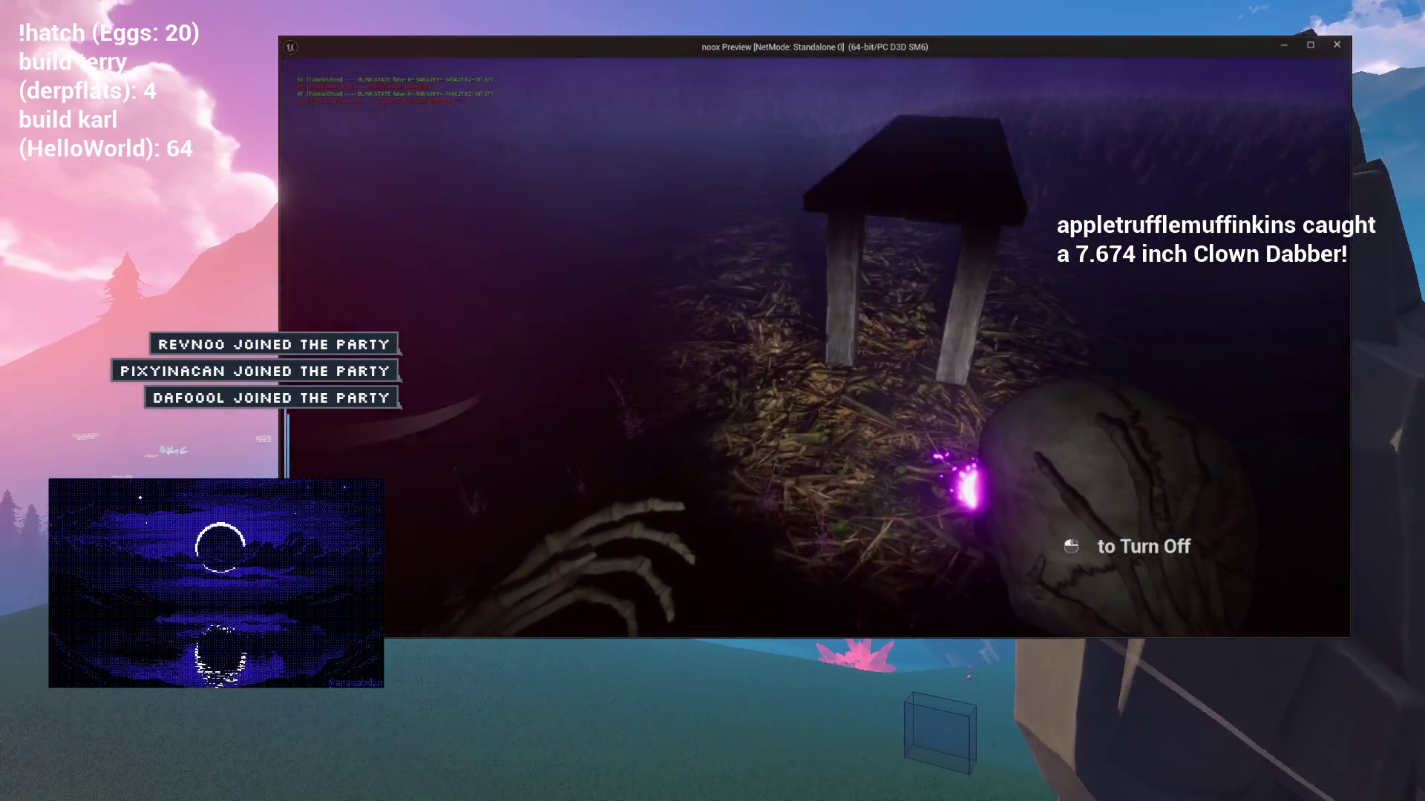
pyautogui.scroll(5, 816, 371)
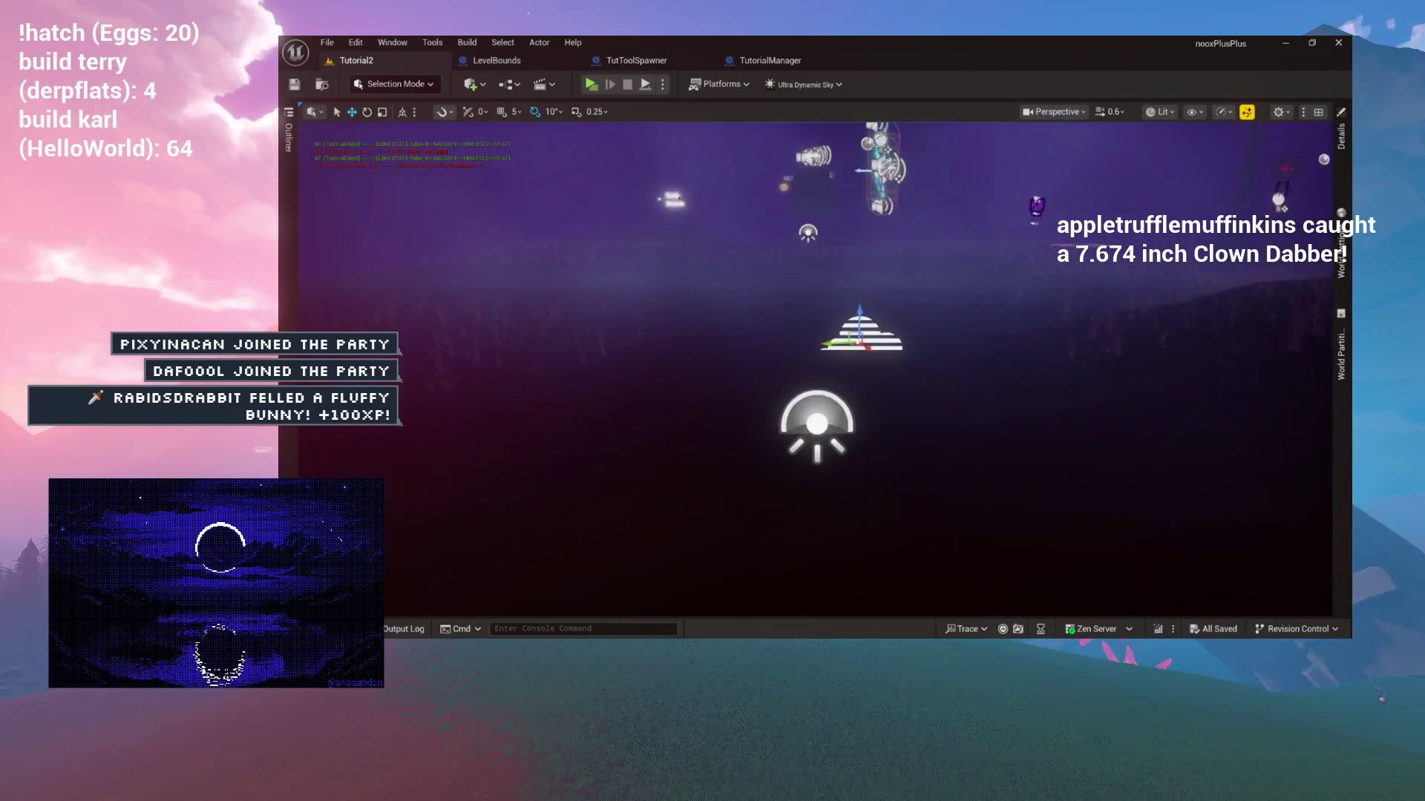
pyautogui.scroll(-5, 726, 242)
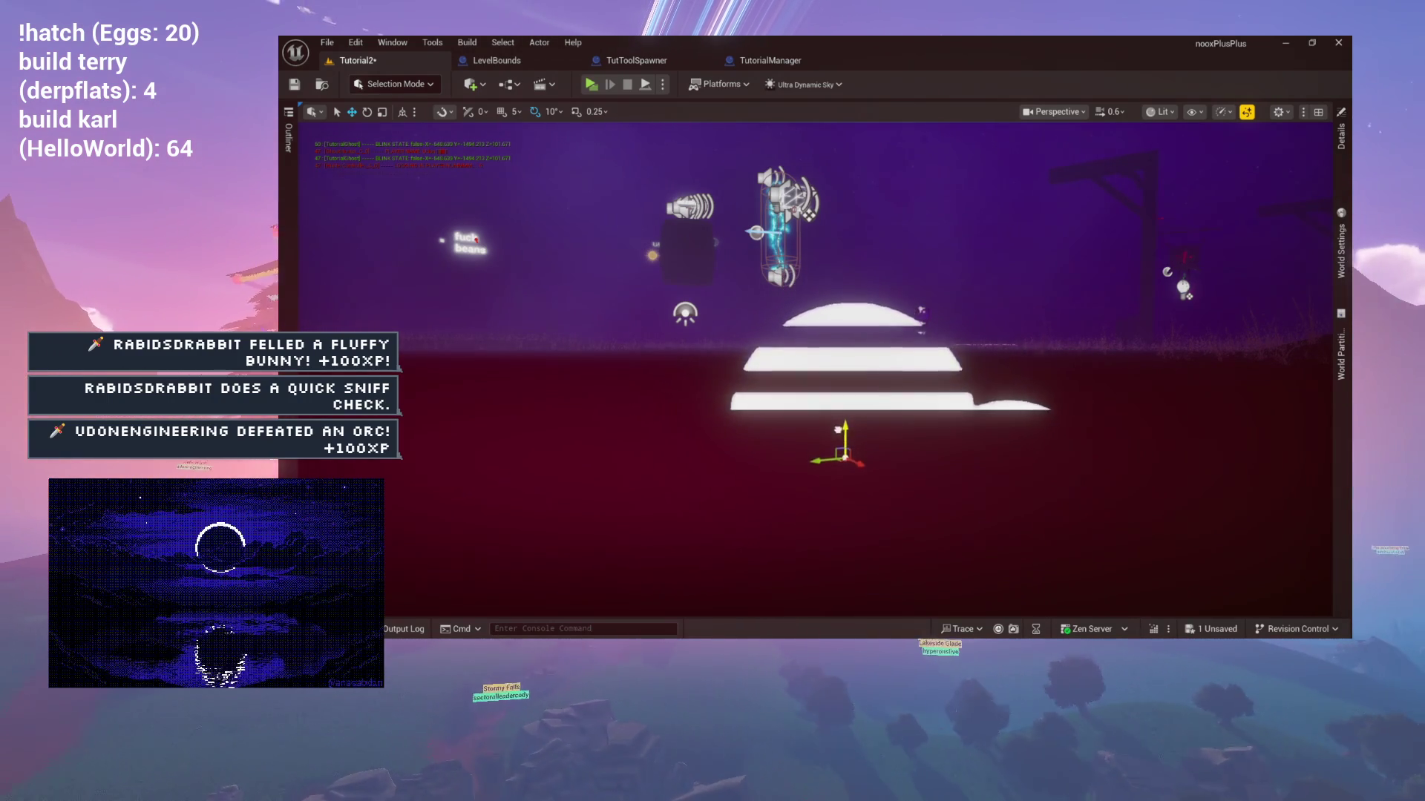
pyautogui.moveTo(851, 349)
pyautogui.mouseDown()
pyautogui.moveTo(786, 346)
pyautogui.moveTo(757, 427)
pyautogui.mouseUp()
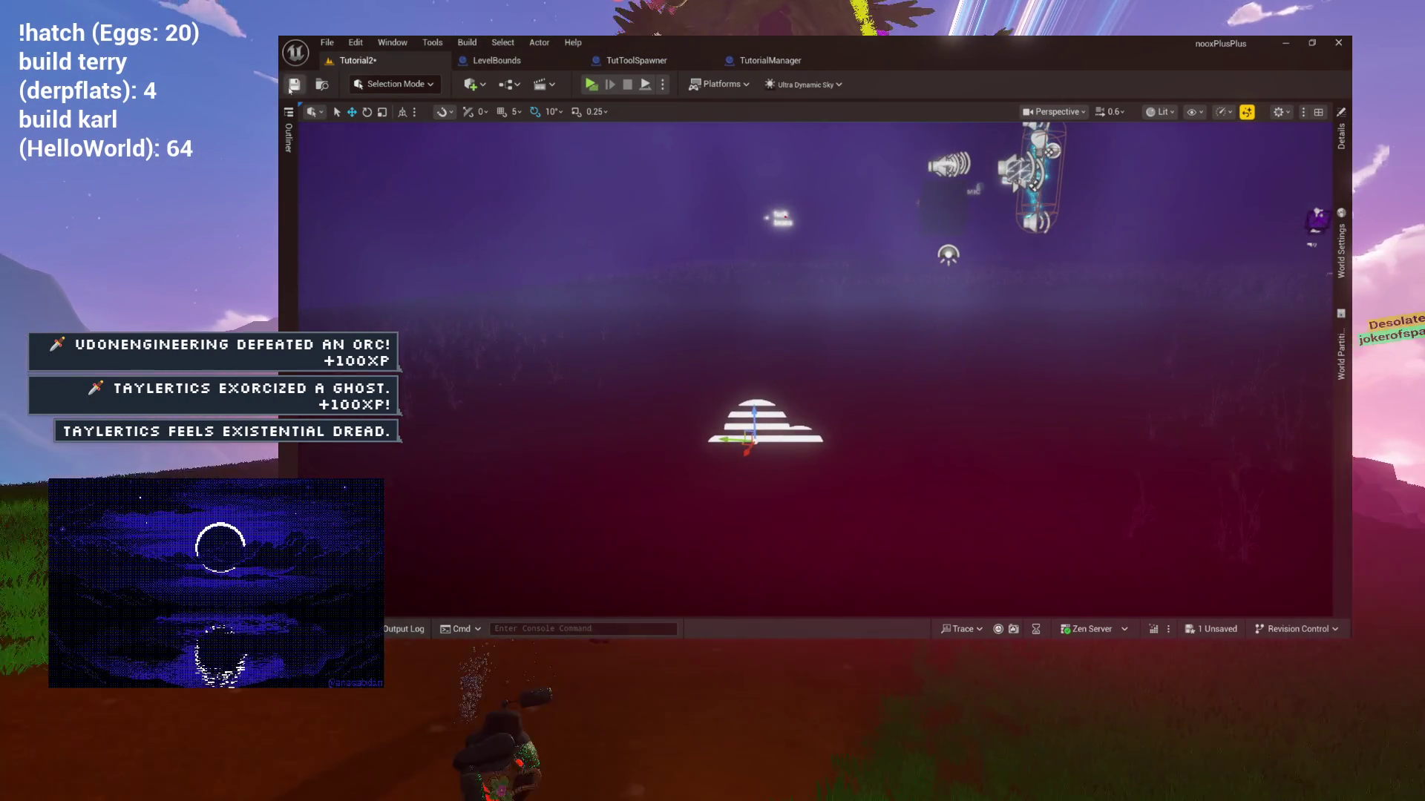
pyautogui.click(636, 60)
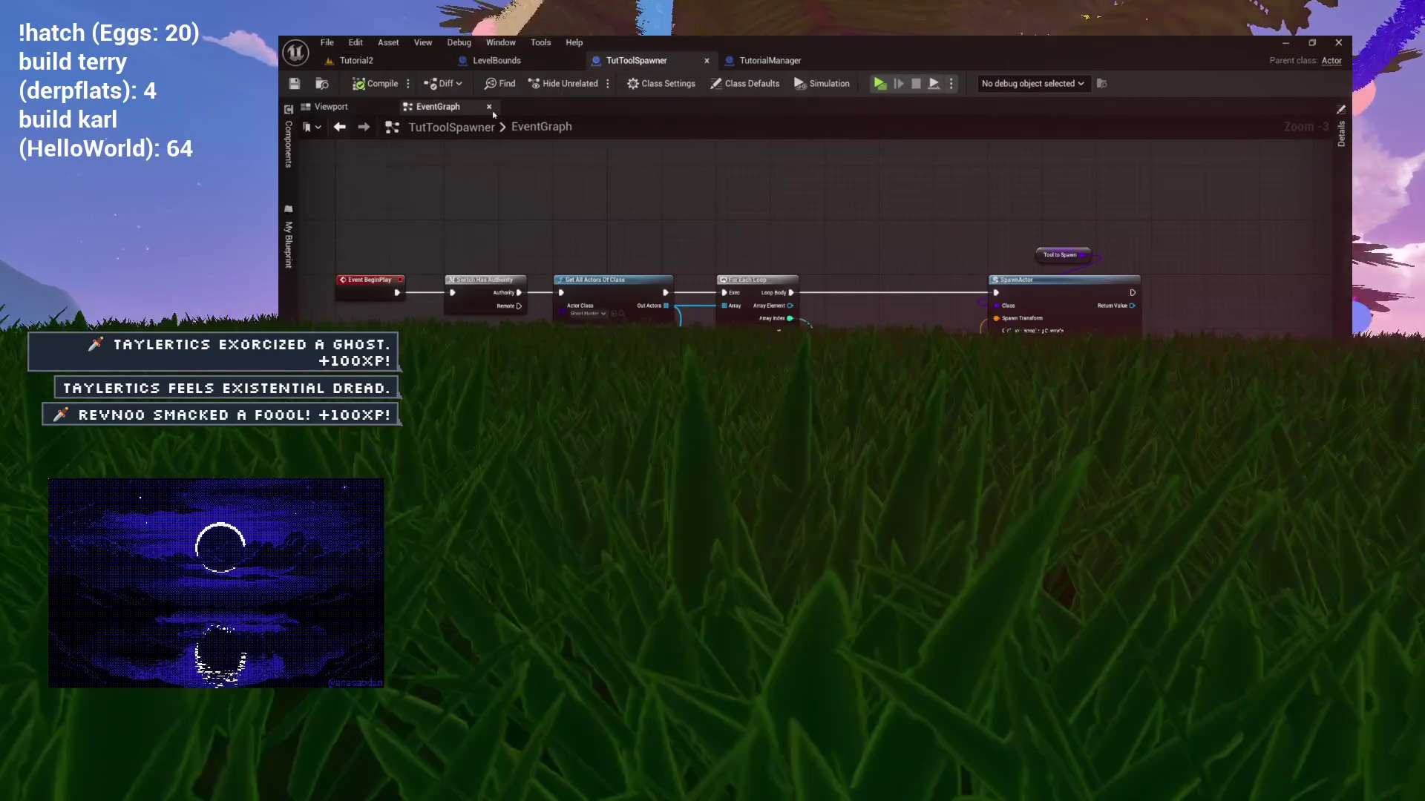
pyautogui.click(348, 110)
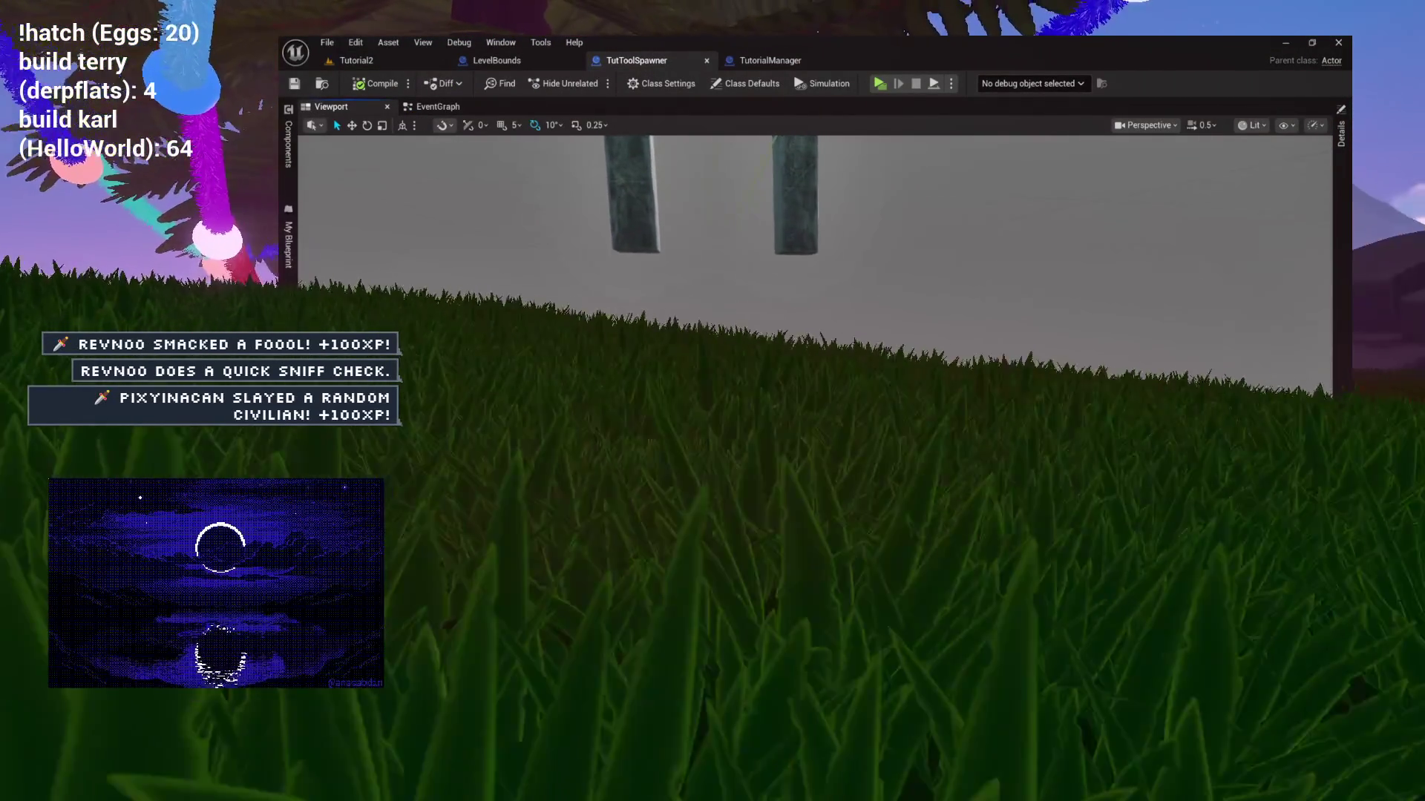
pyautogui.click(356, 60)
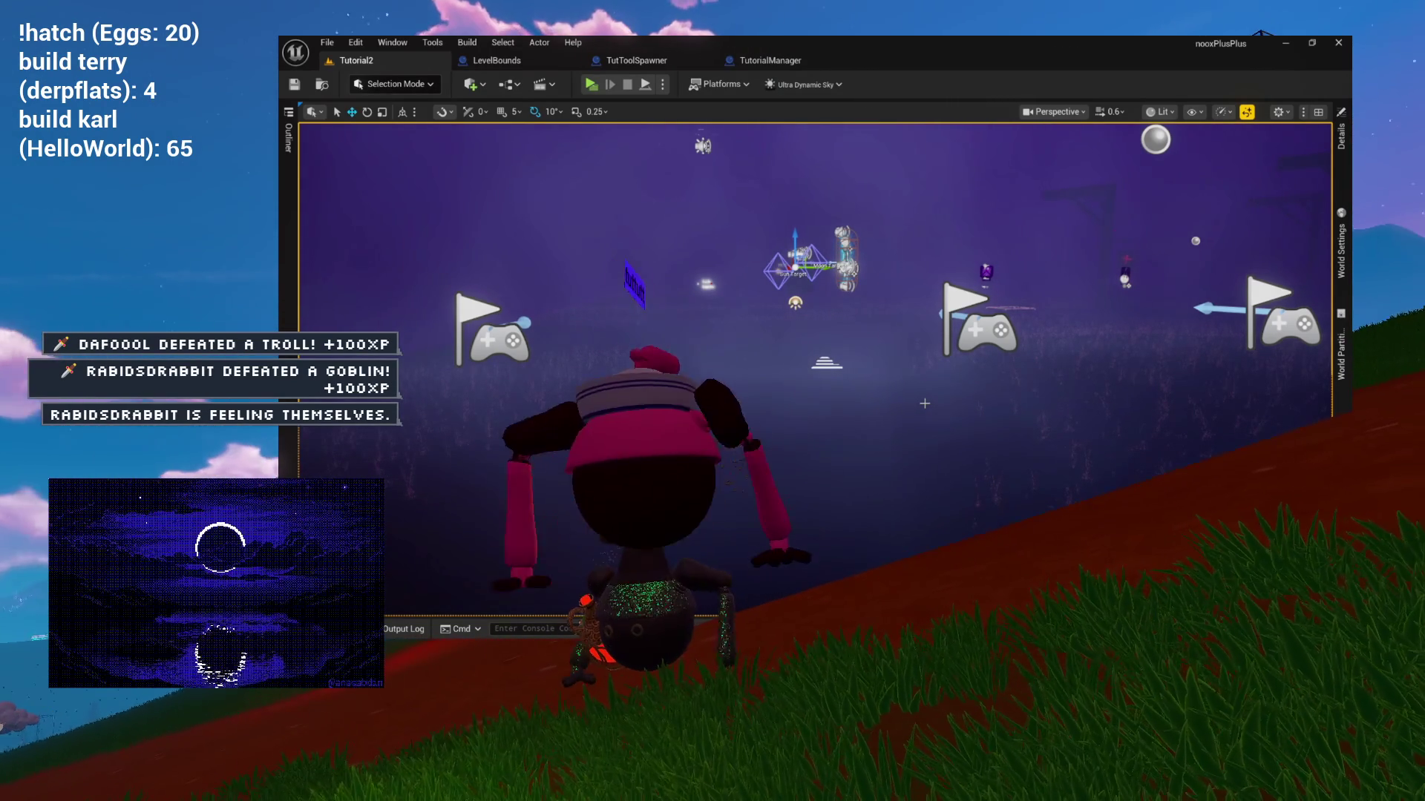
pyautogui.moveTo(945, 386); pyautogui.dragTo(883, 348)
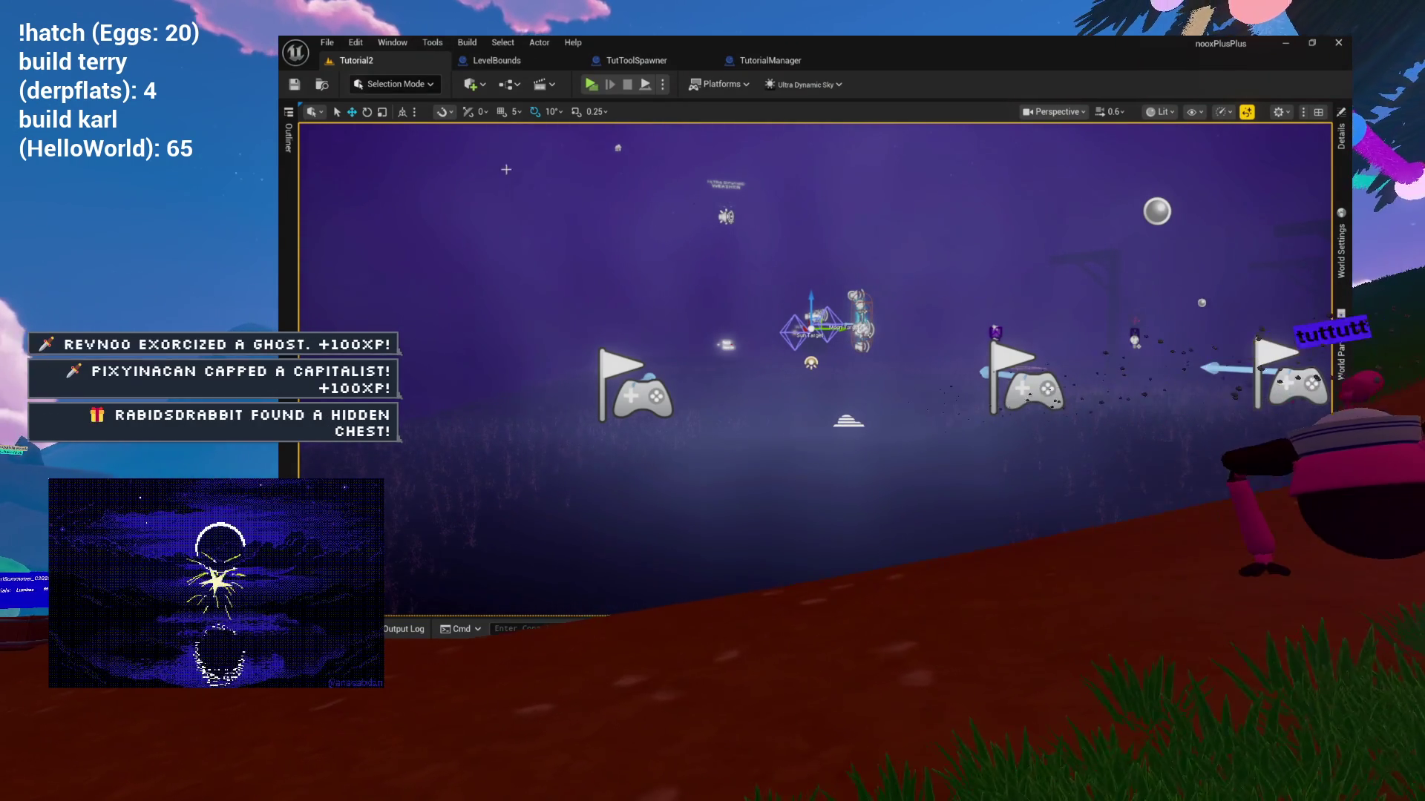
pyautogui.click(792, 63)
pyautogui.click(494, 65)
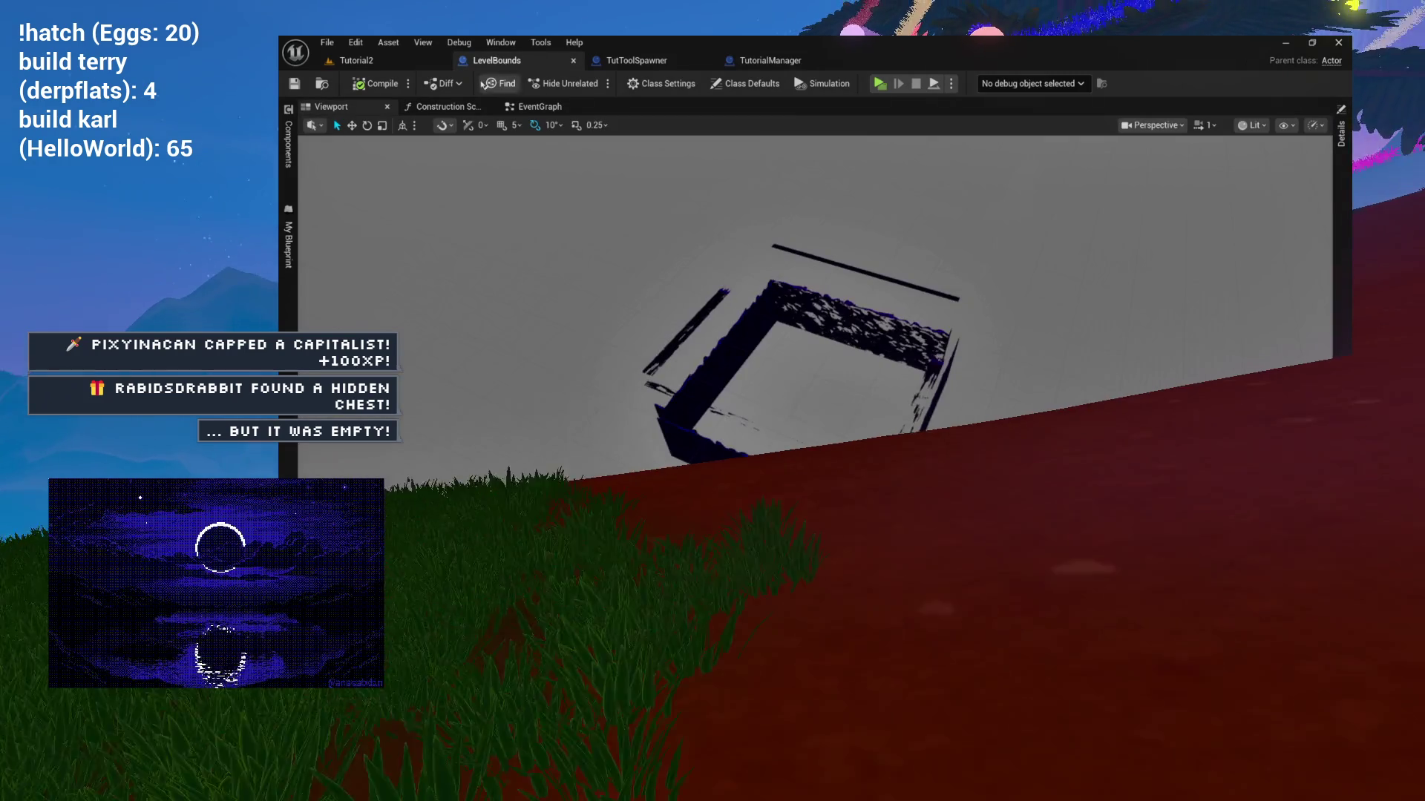
pyautogui.moveTo(530, 192); pyautogui.dragTo(641, 302)
pyautogui.click(356, 60)
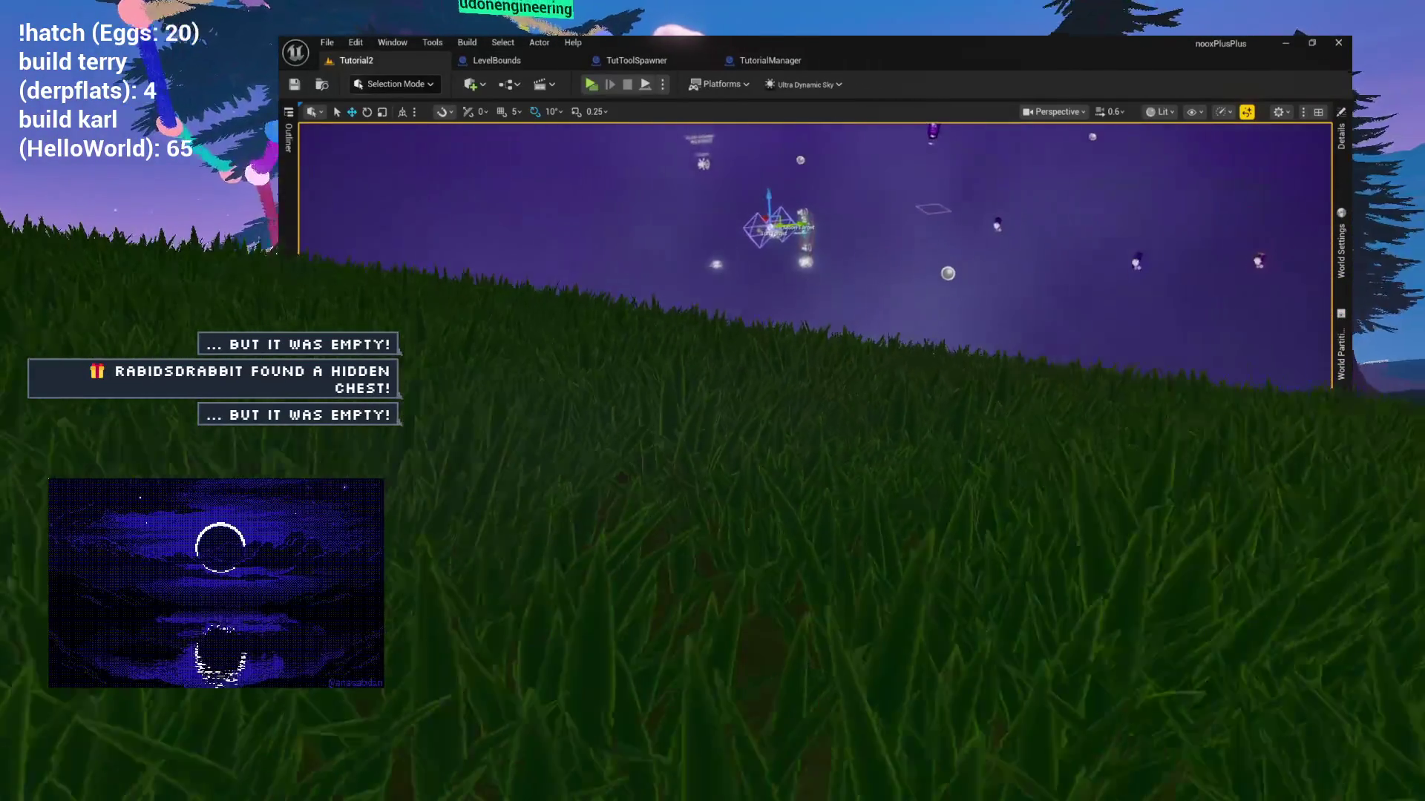
pyautogui.hotkey('ctrl', 'space')
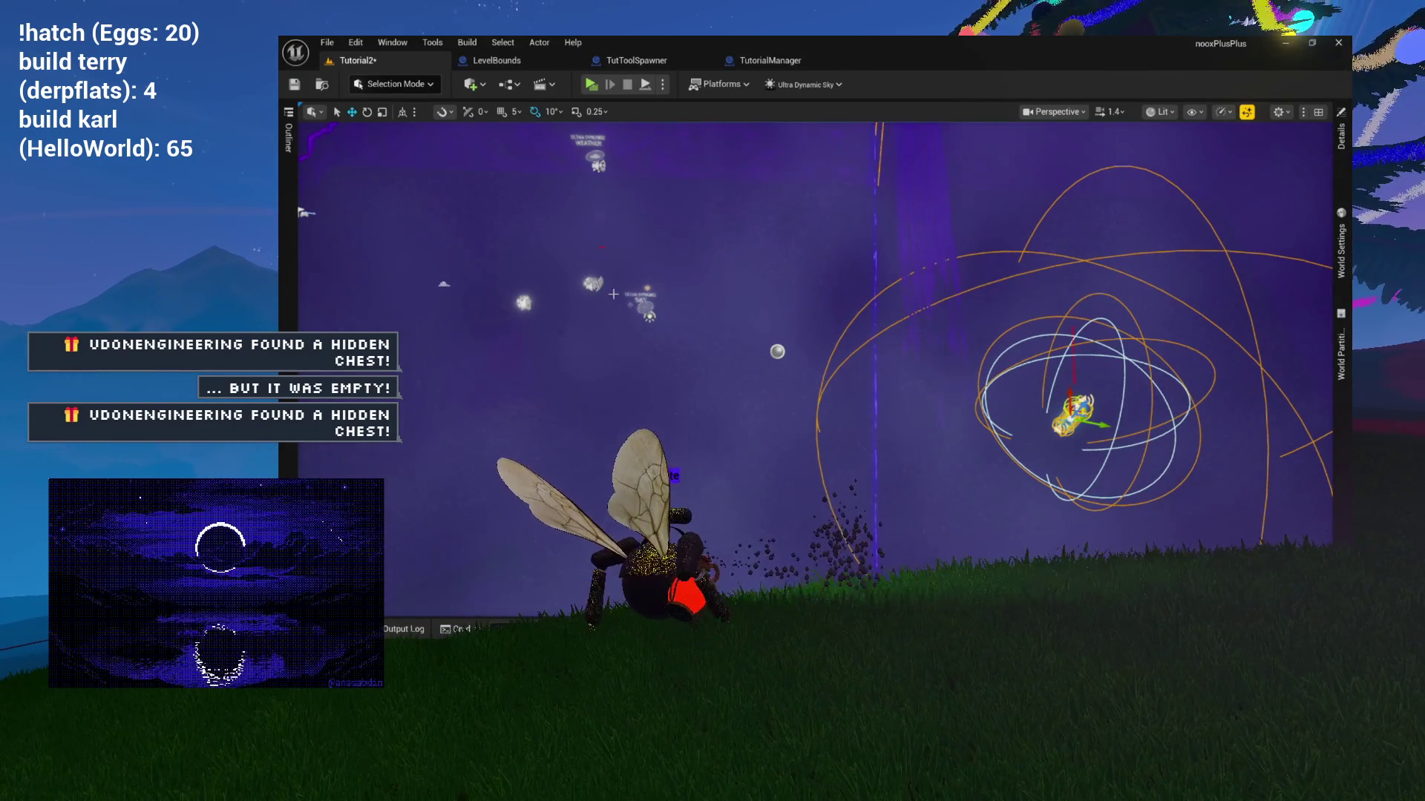
pyautogui.click(592, 281)
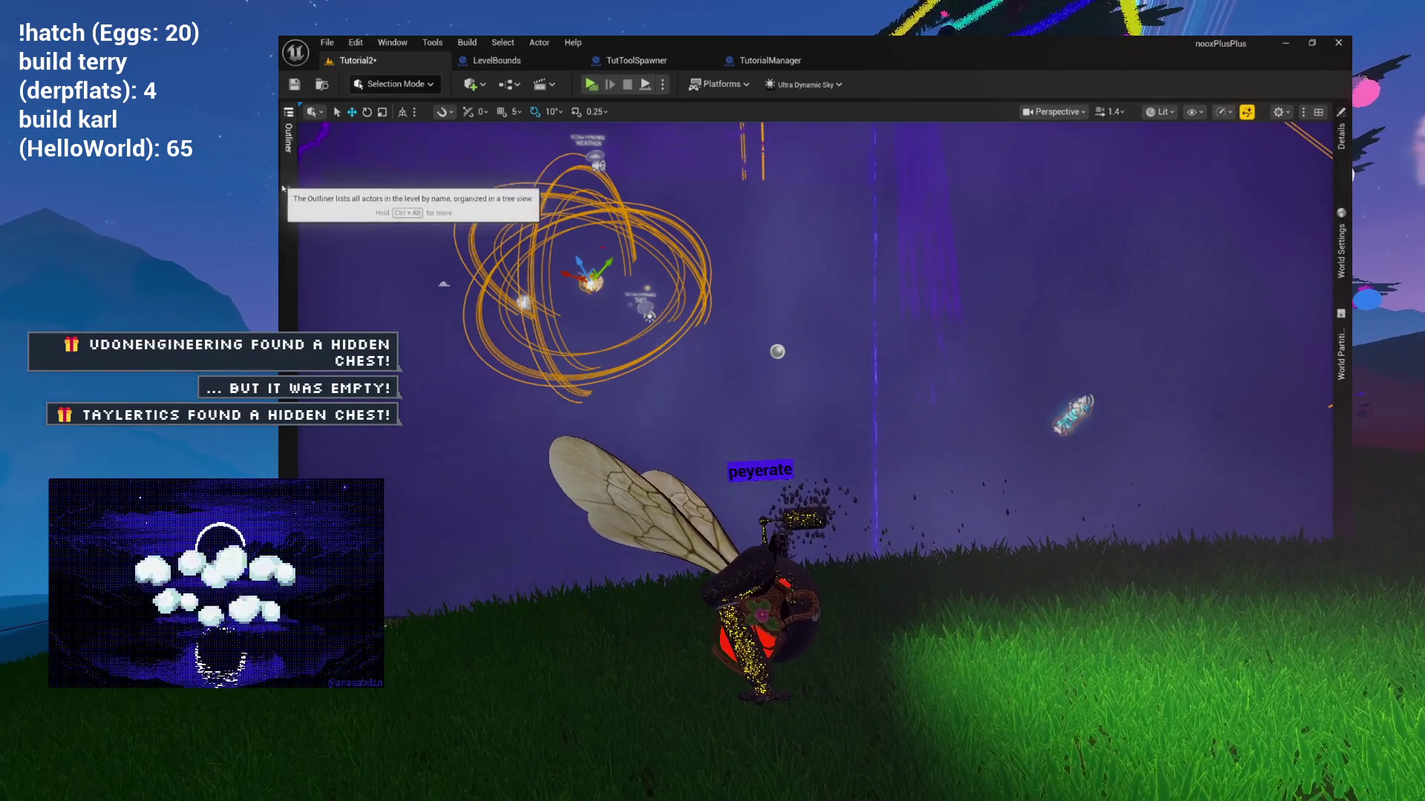
# Delete the Barrel_Trap and EMF_Book actors from the Outliner.
pyautogui.click(289, 138)
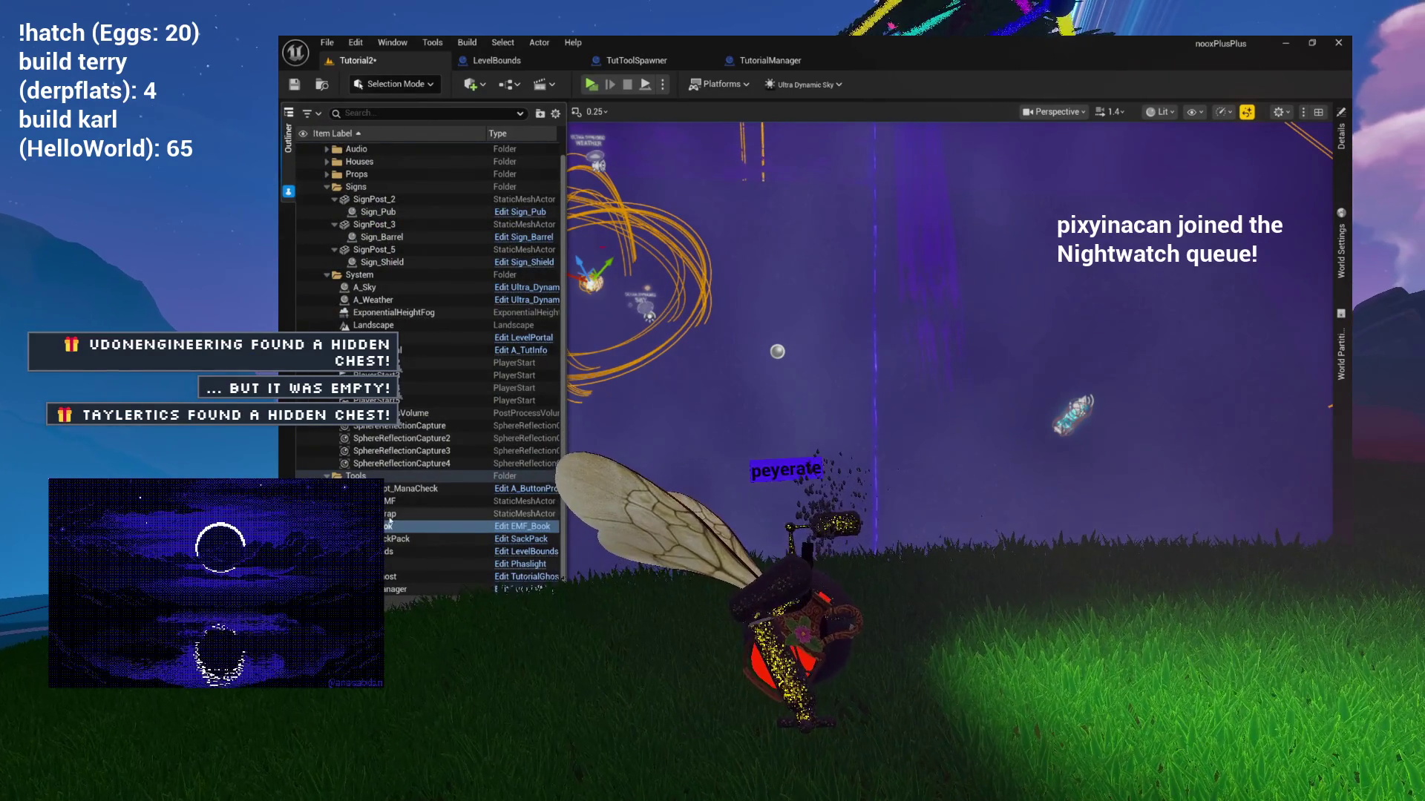
pyautogui.click(389, 515)
pyautogui.press('Delete')
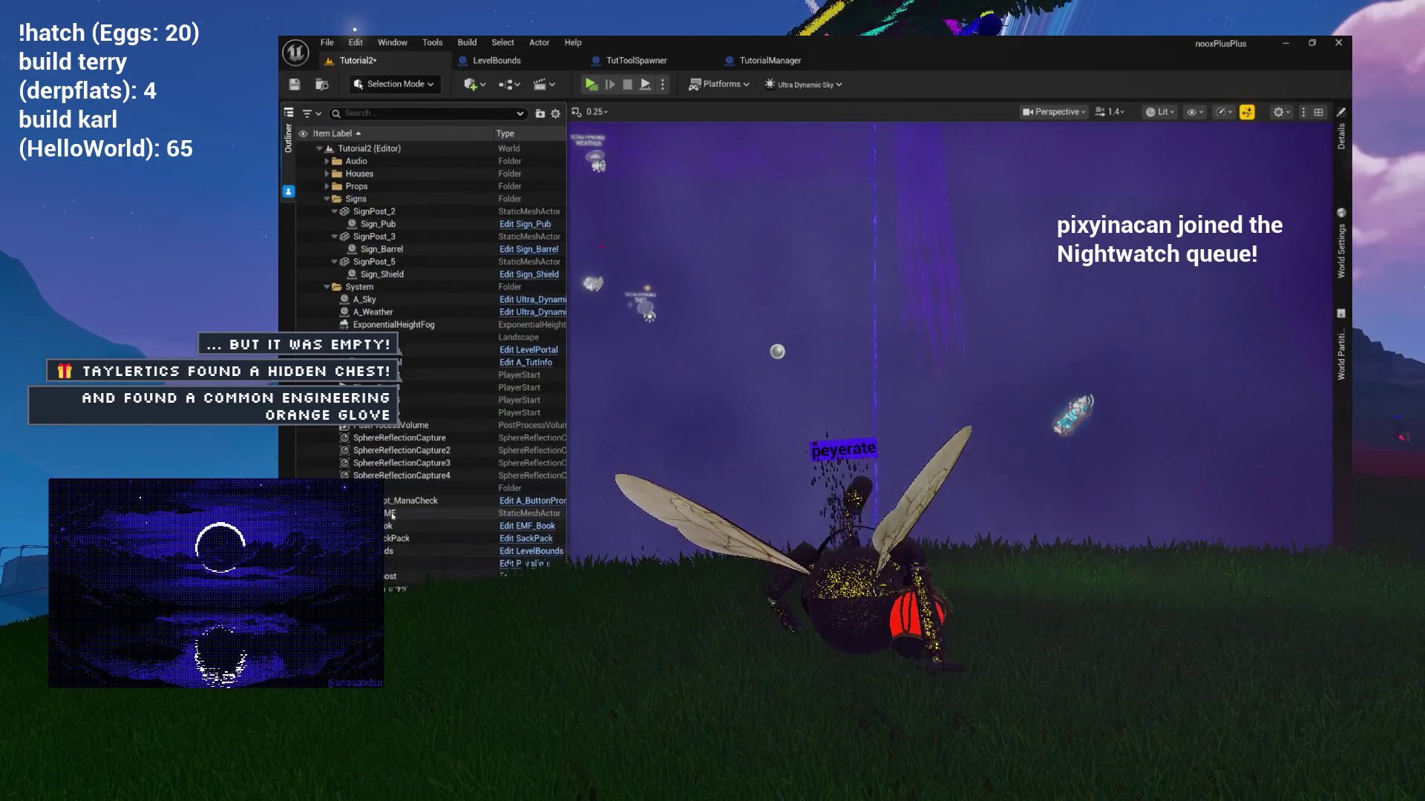
pyautogui.press('Delete')
pyautogui.press('Delete')
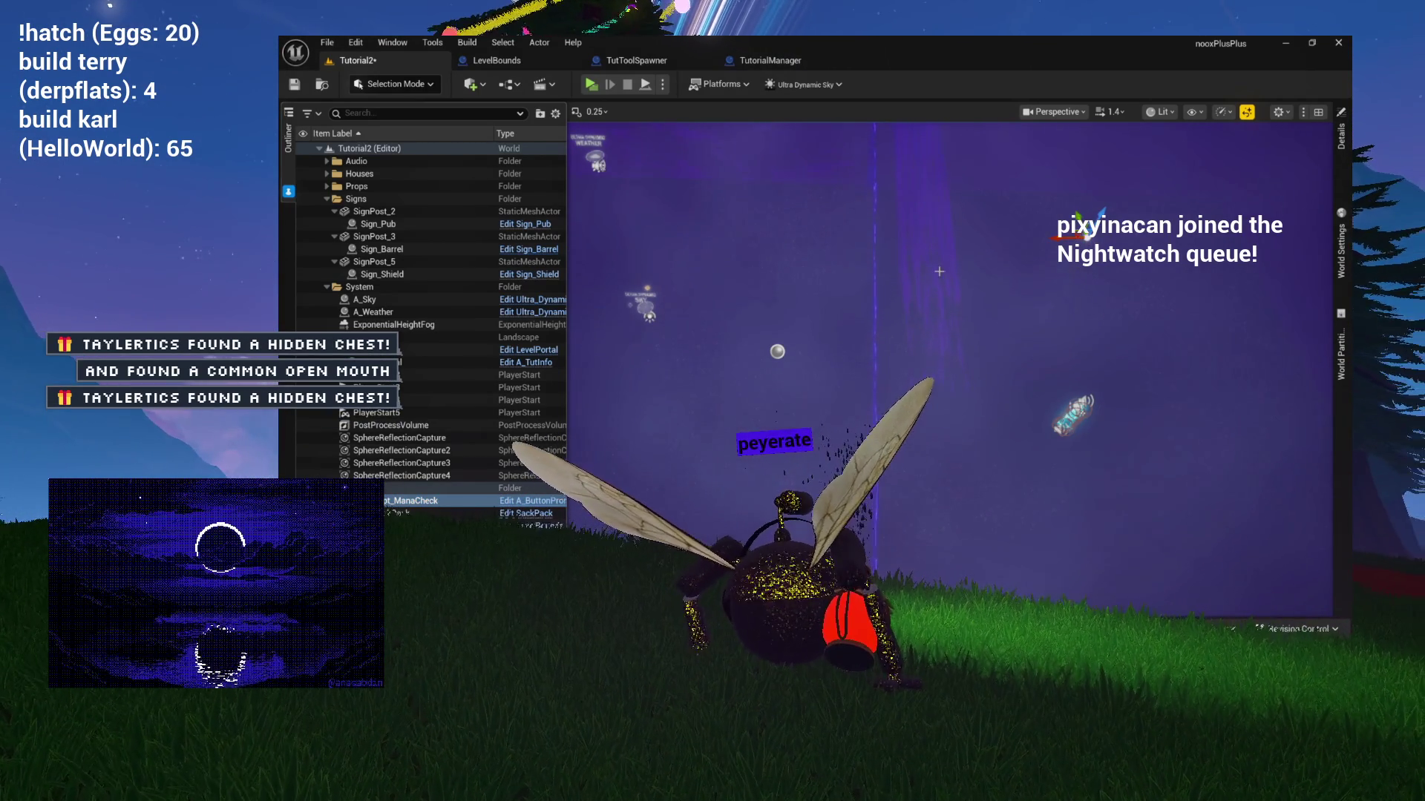
# Attach the four SphereReflectionCaptures under PostProcessVolume, then select Info_Portal.
pyautogui.moveTo(939, 271); pyautogui.dragTo(697, 288)
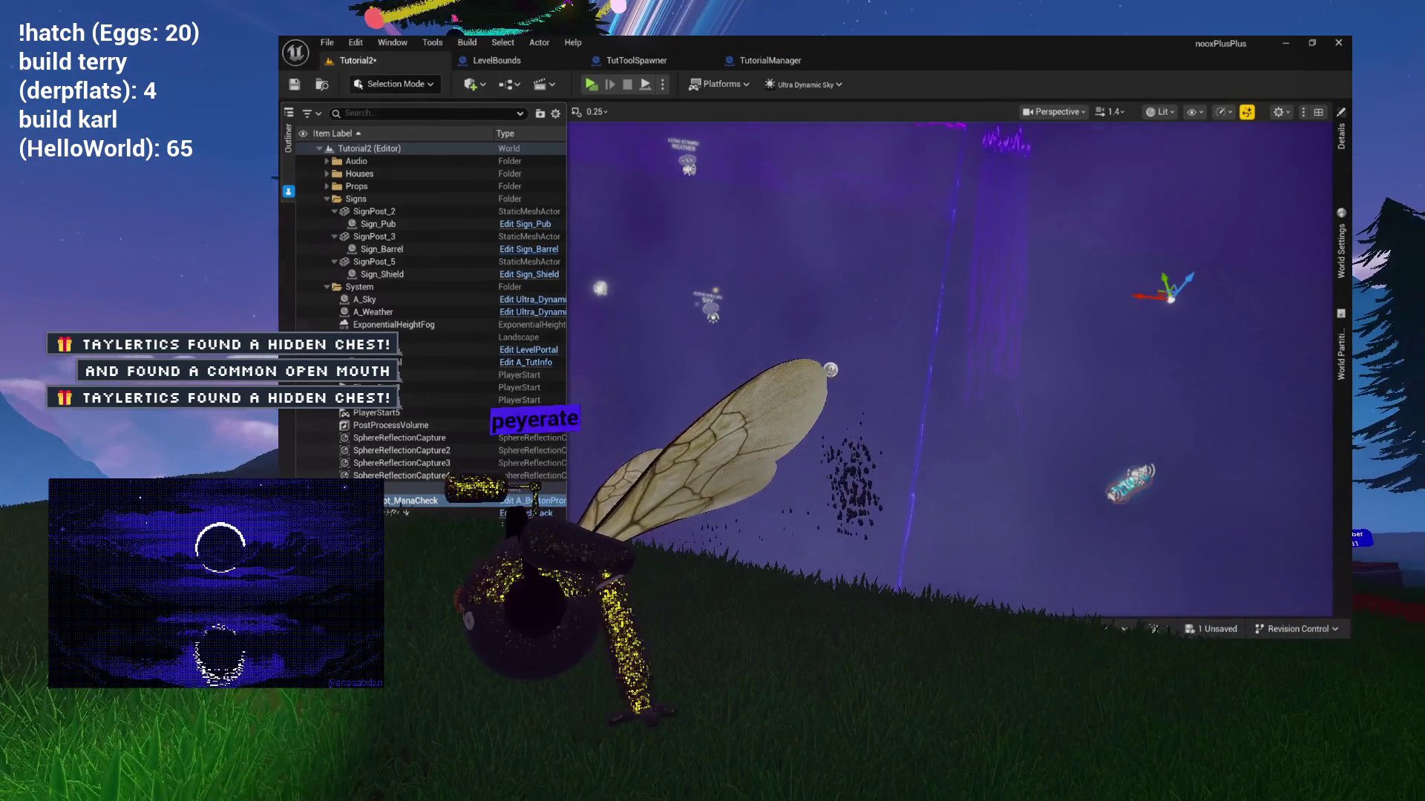
pyautogui.click(831, 368)
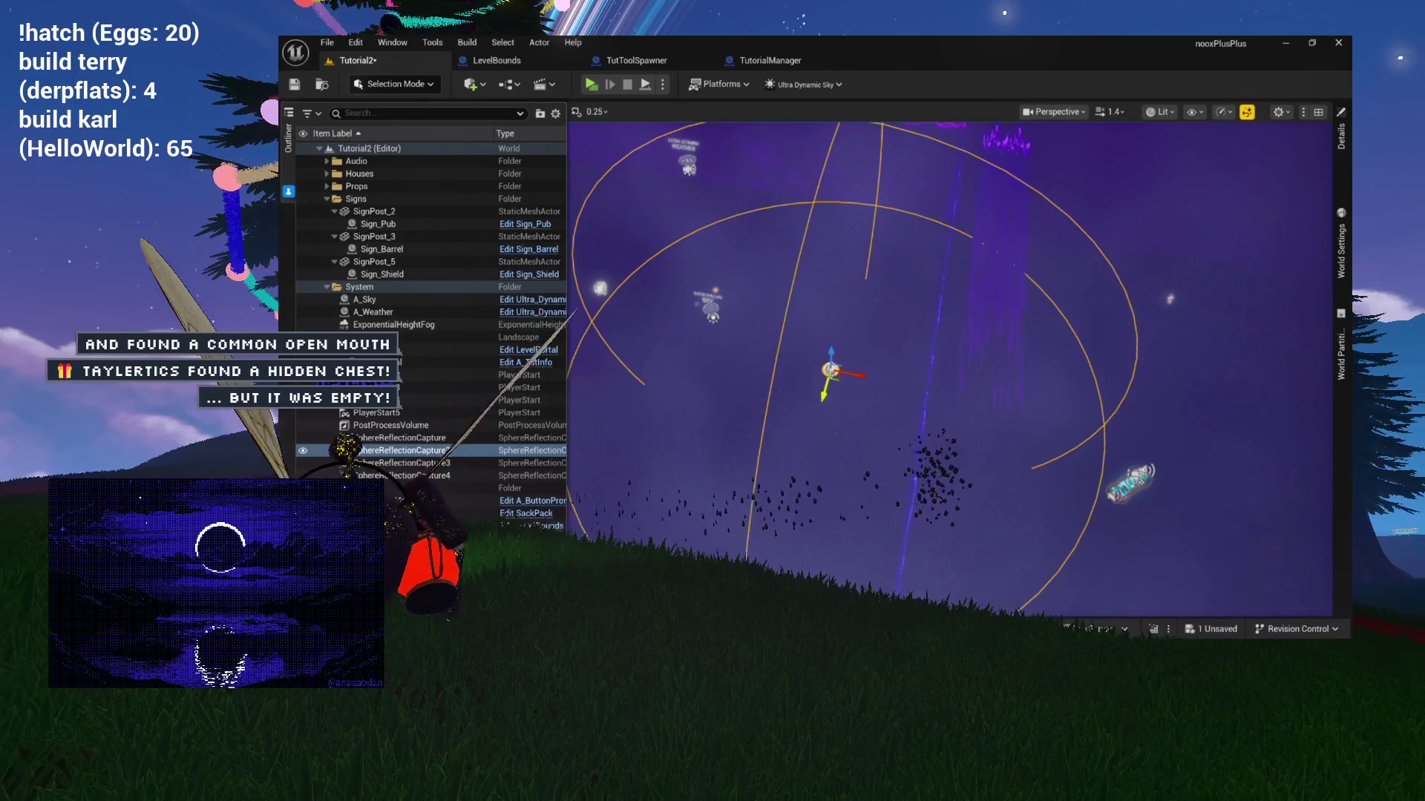
pyautogui.click(400, 438)
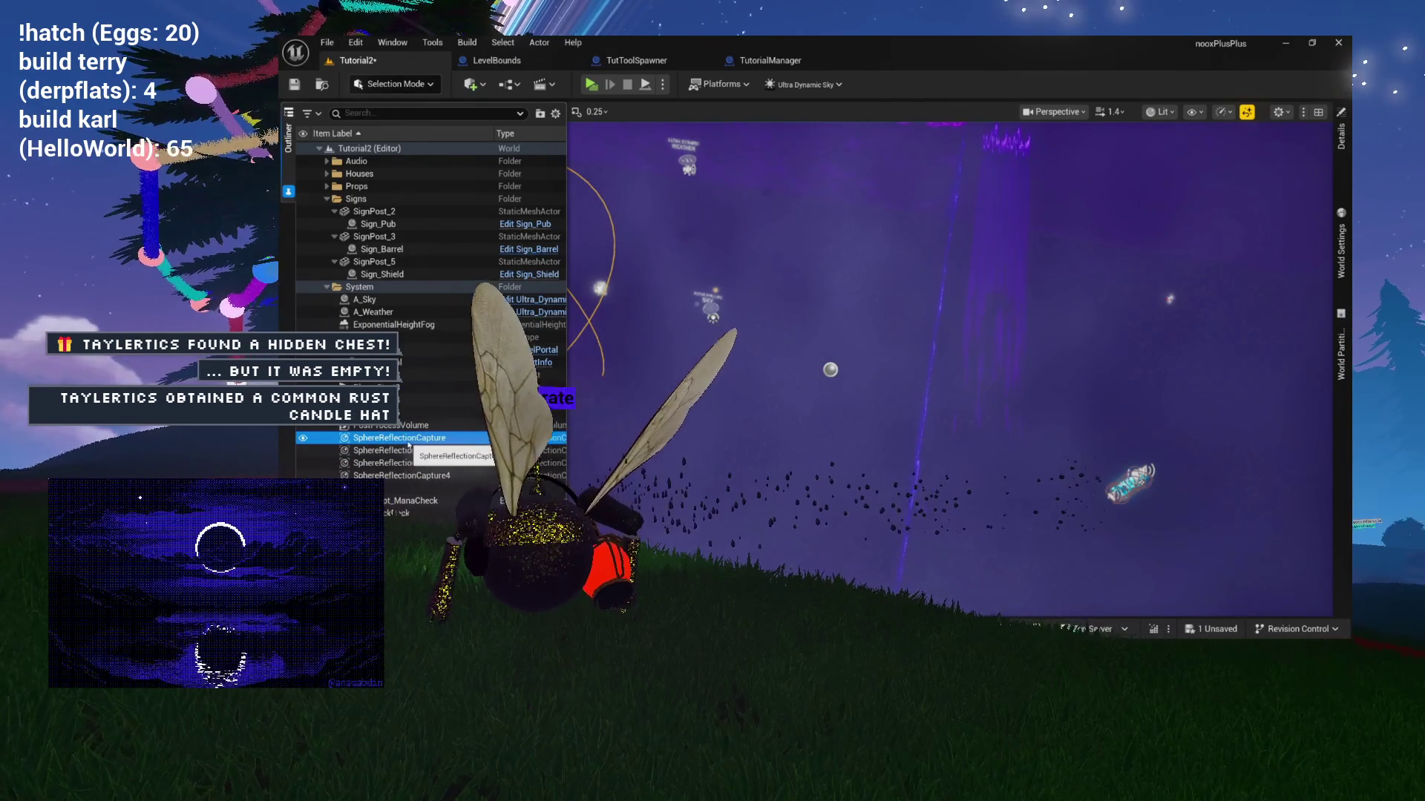
pyautogui.keyDown('shift'); pyautogui.click(412, 476); pyautogui.keyUp('shift')
pyautogui.moveTo(412, 475); pyautogui.dragTo(383, 428)
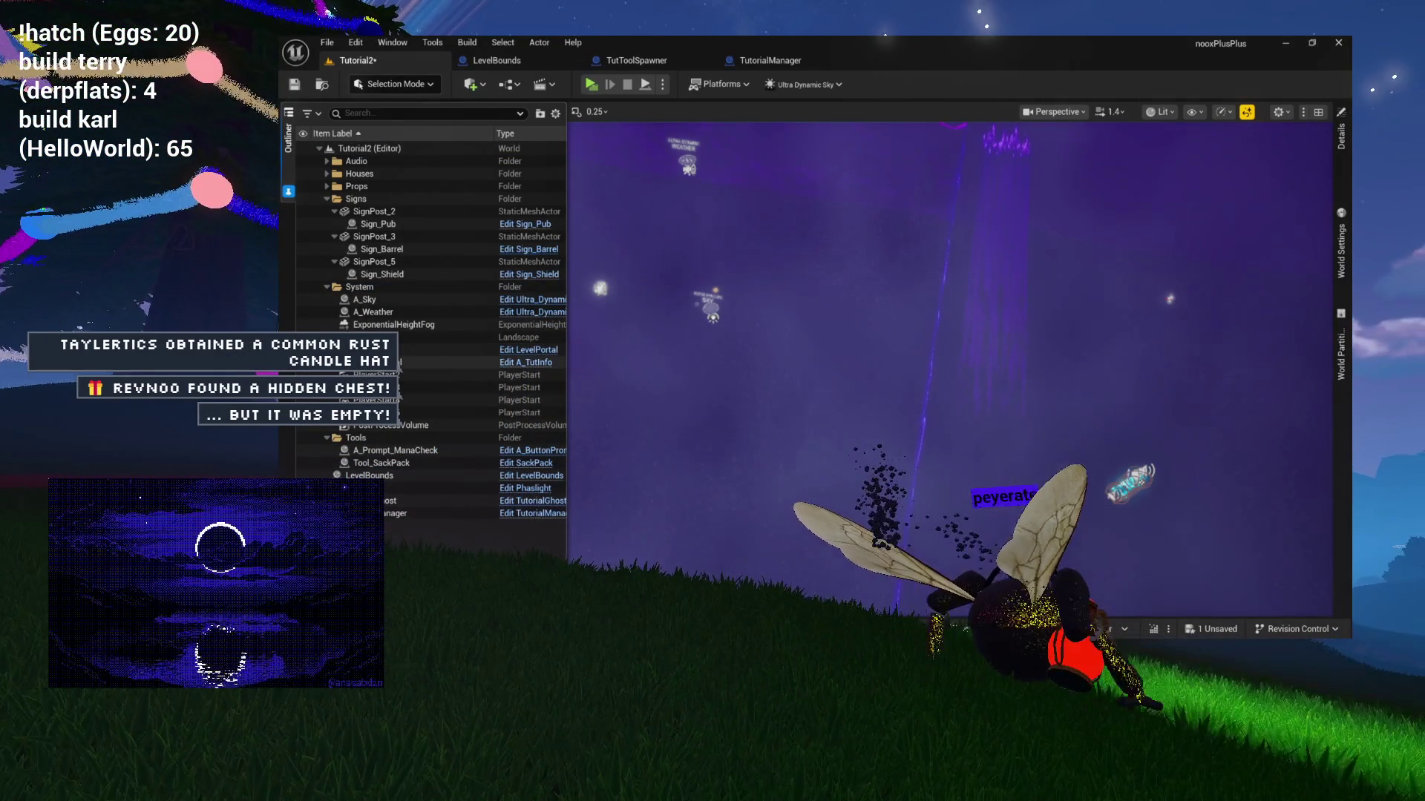
pyautogui.click(393, 362)
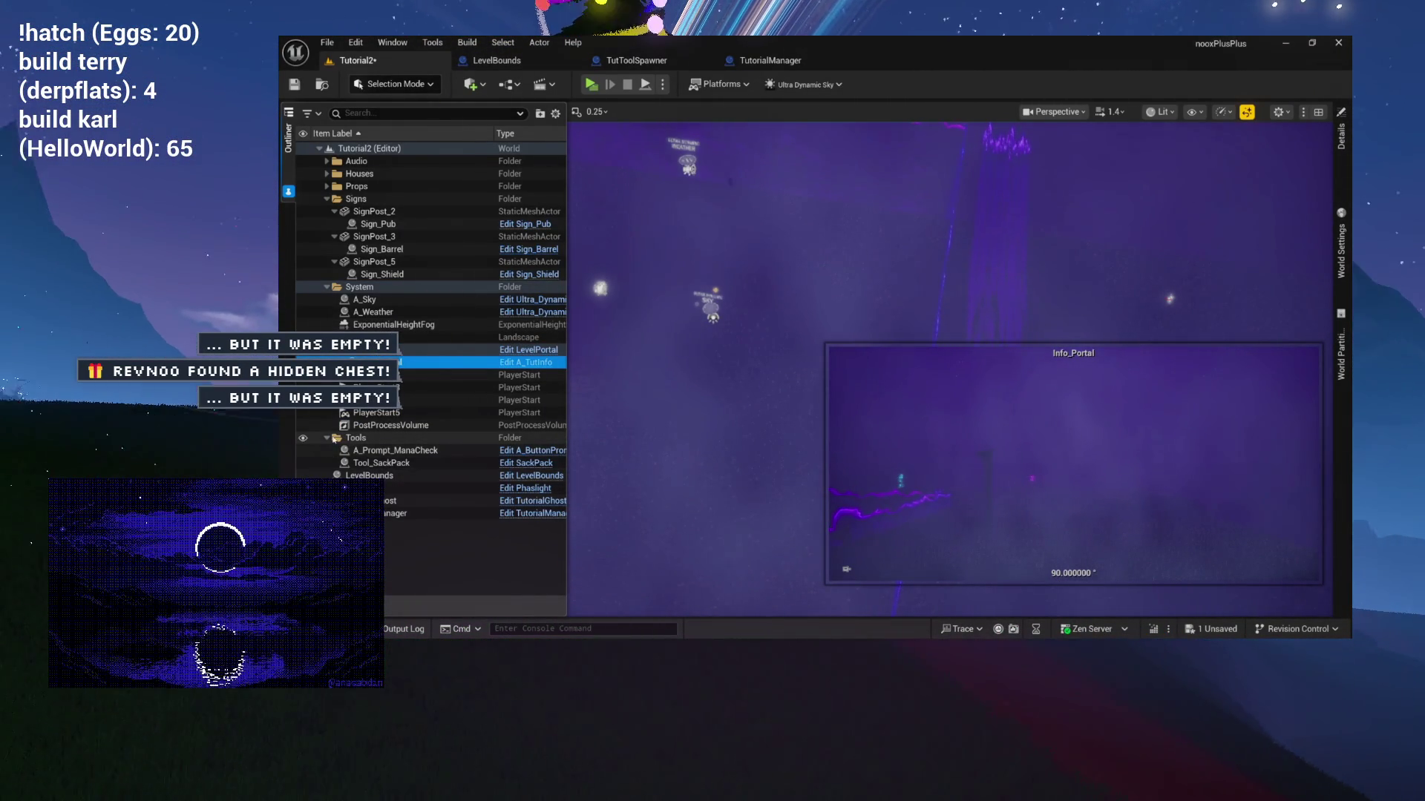
# Tidy the Outliner: collapse Signs and System, moving LevelBounds into the System folder.
pyautogui.click(327, 287)
pyautogui.click(326, 200)
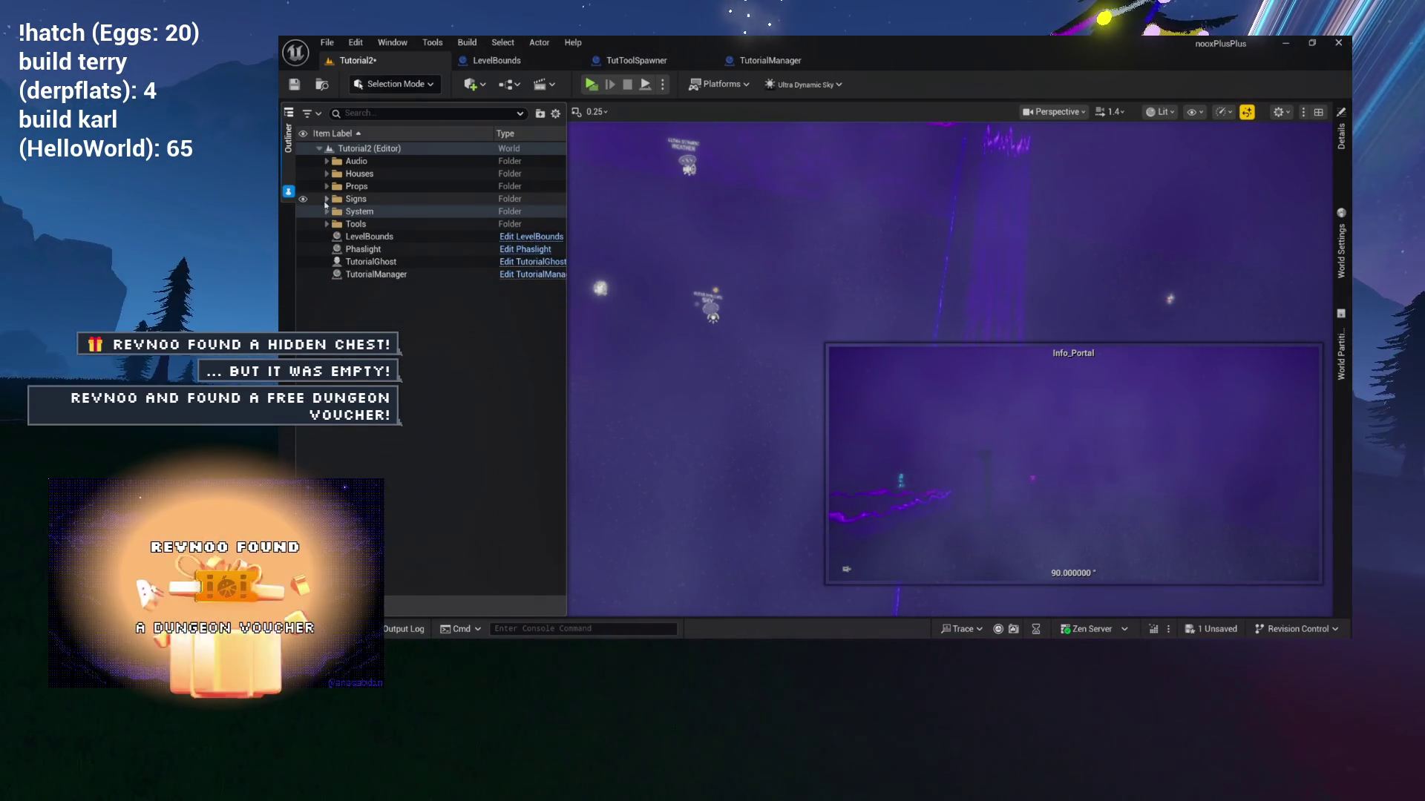
pyautogui.moveTo(364, 236); pyautogui.dragTo(361, 213)
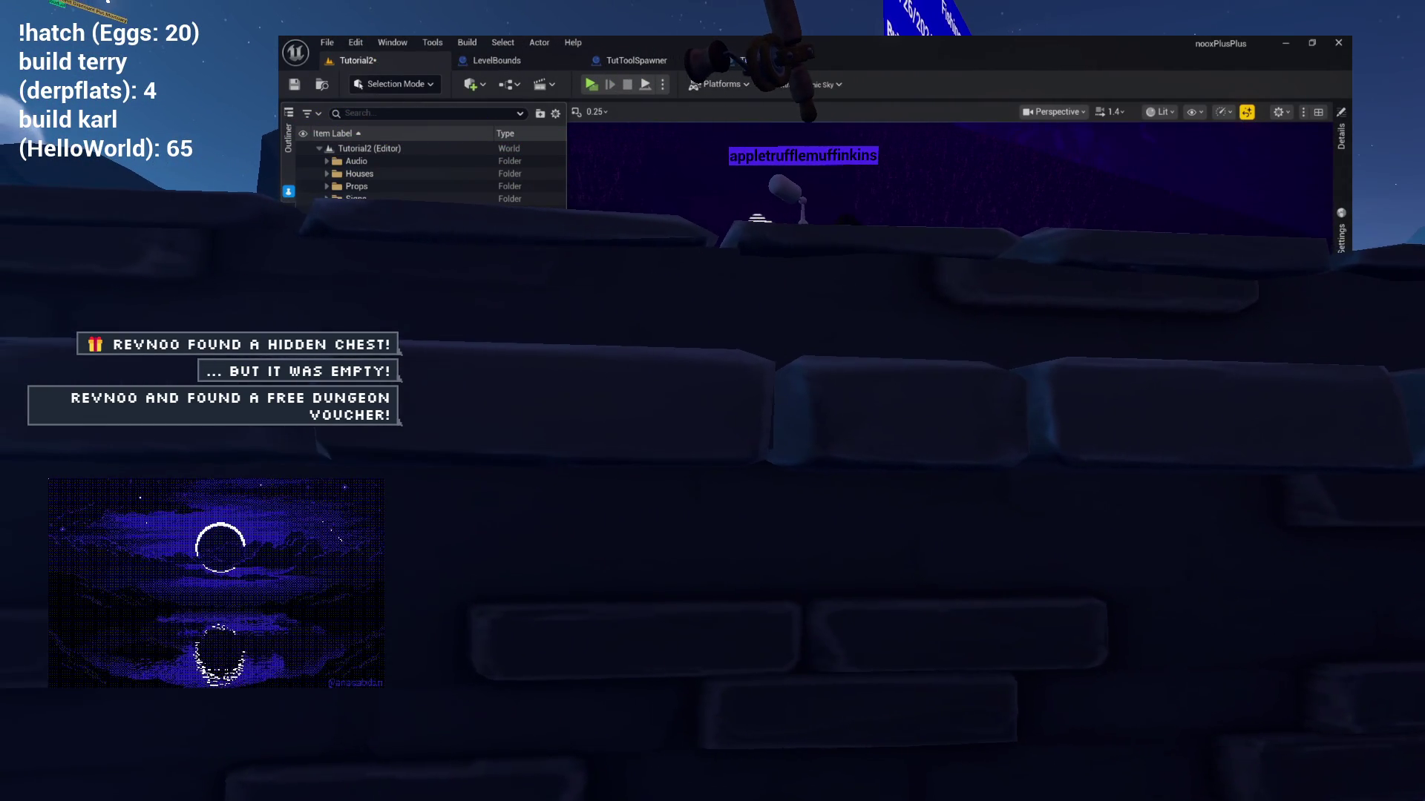
pyautogui.click(756, 220)
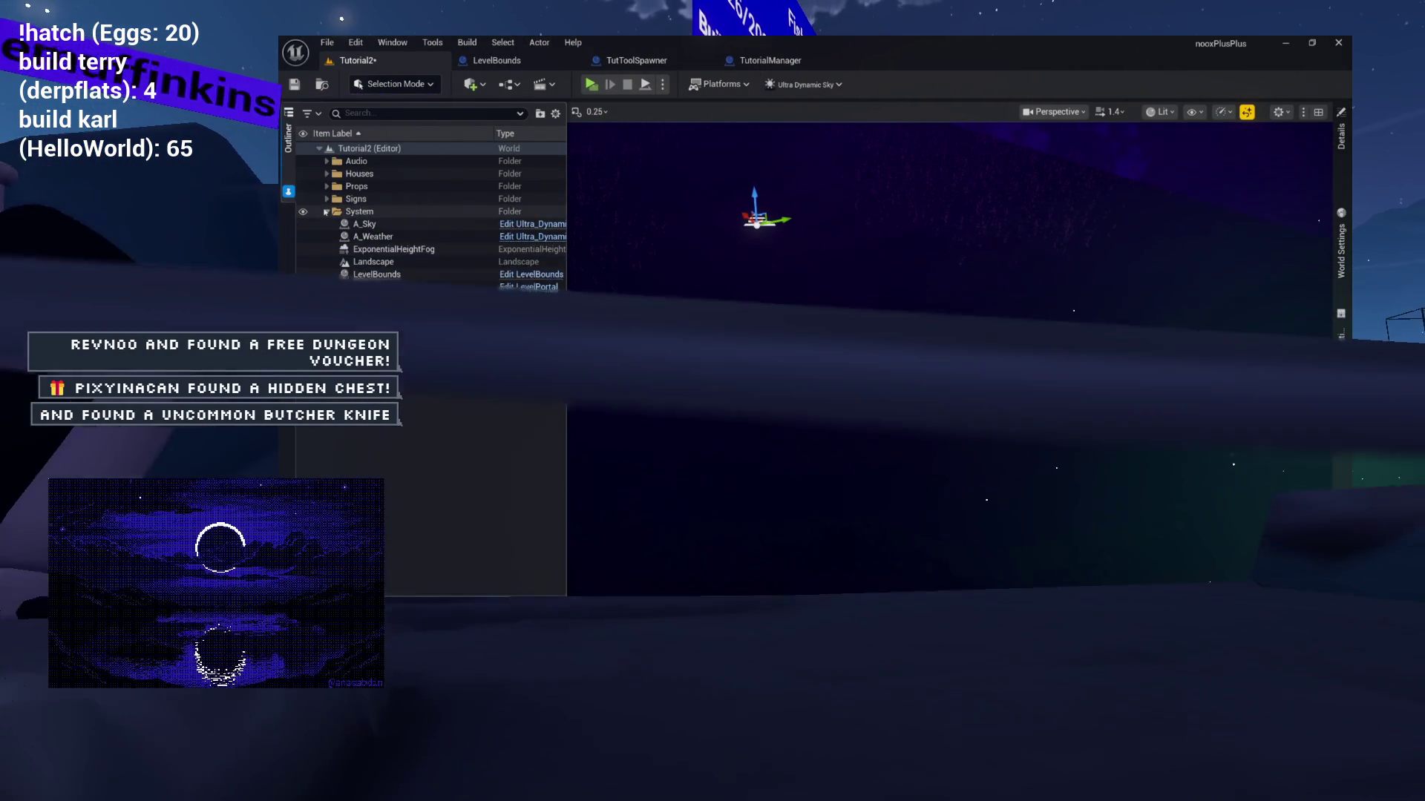
pyautogui.click(326, 212)
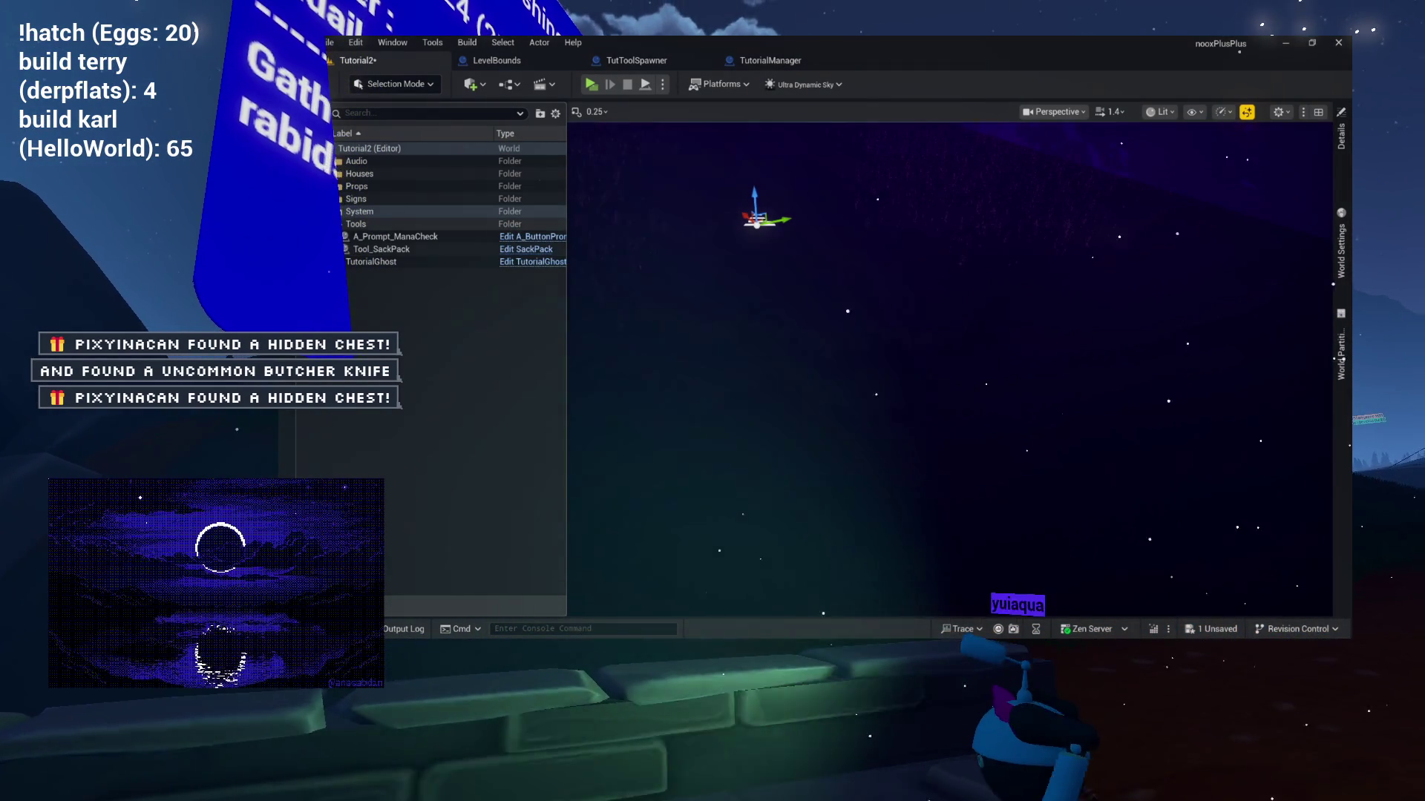
pyautogui.click(502, 254)
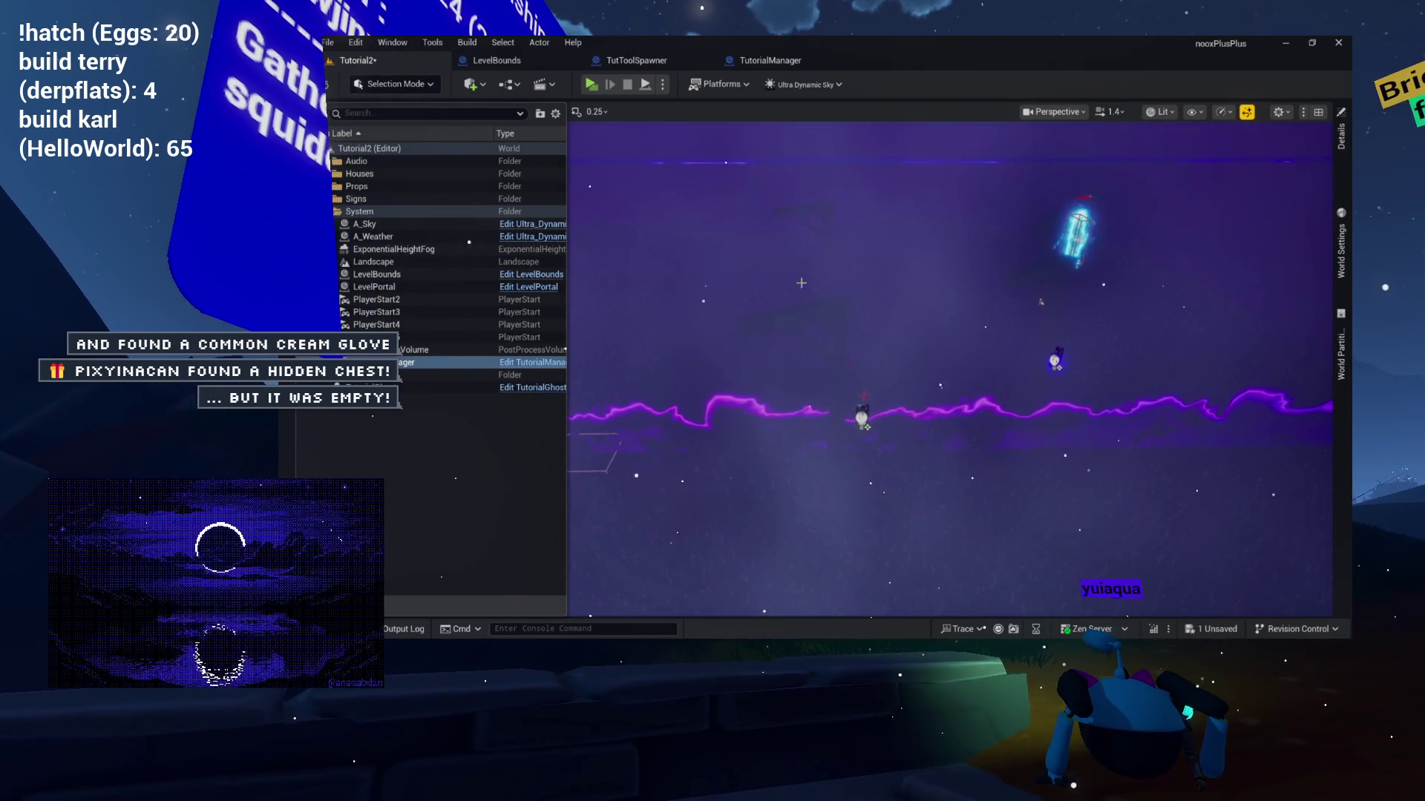
# Select a signpost, look around it in the viewport, and save the level with Ctrl+S.
pyautogui.click(824, 320)
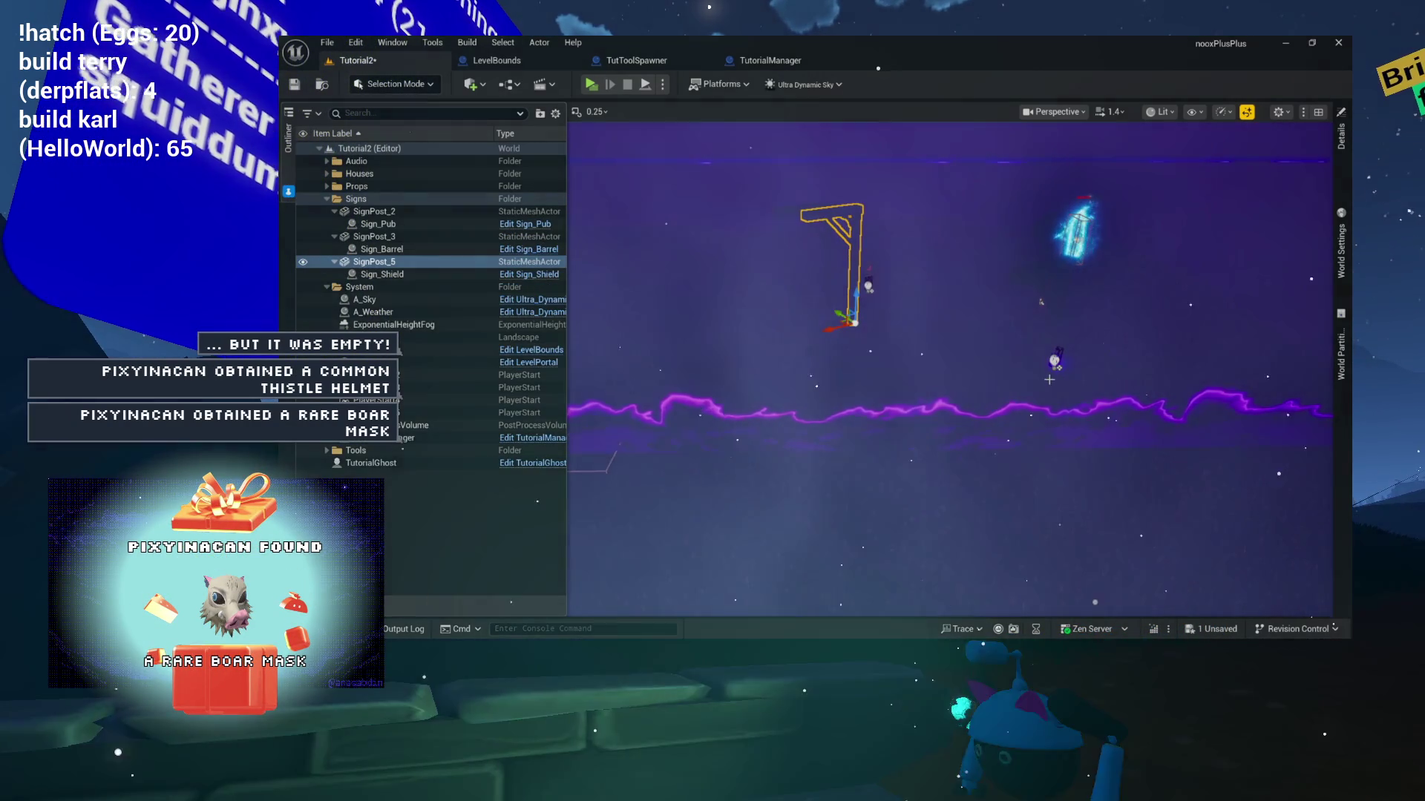
pyautogui.moveTo(946, 336); pyautogui.dragTo(946, 336)
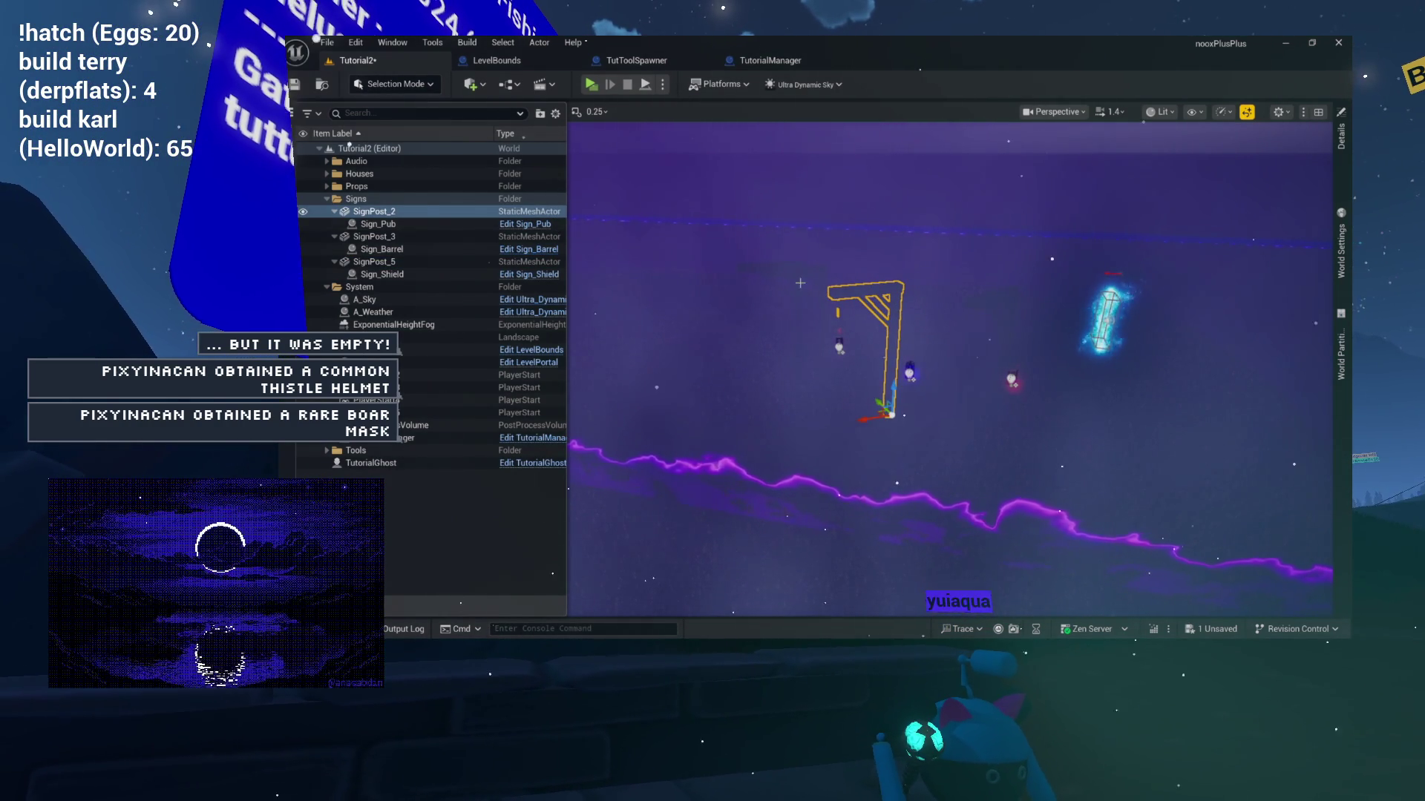
pyautogui.scroll(3, 800, 282)
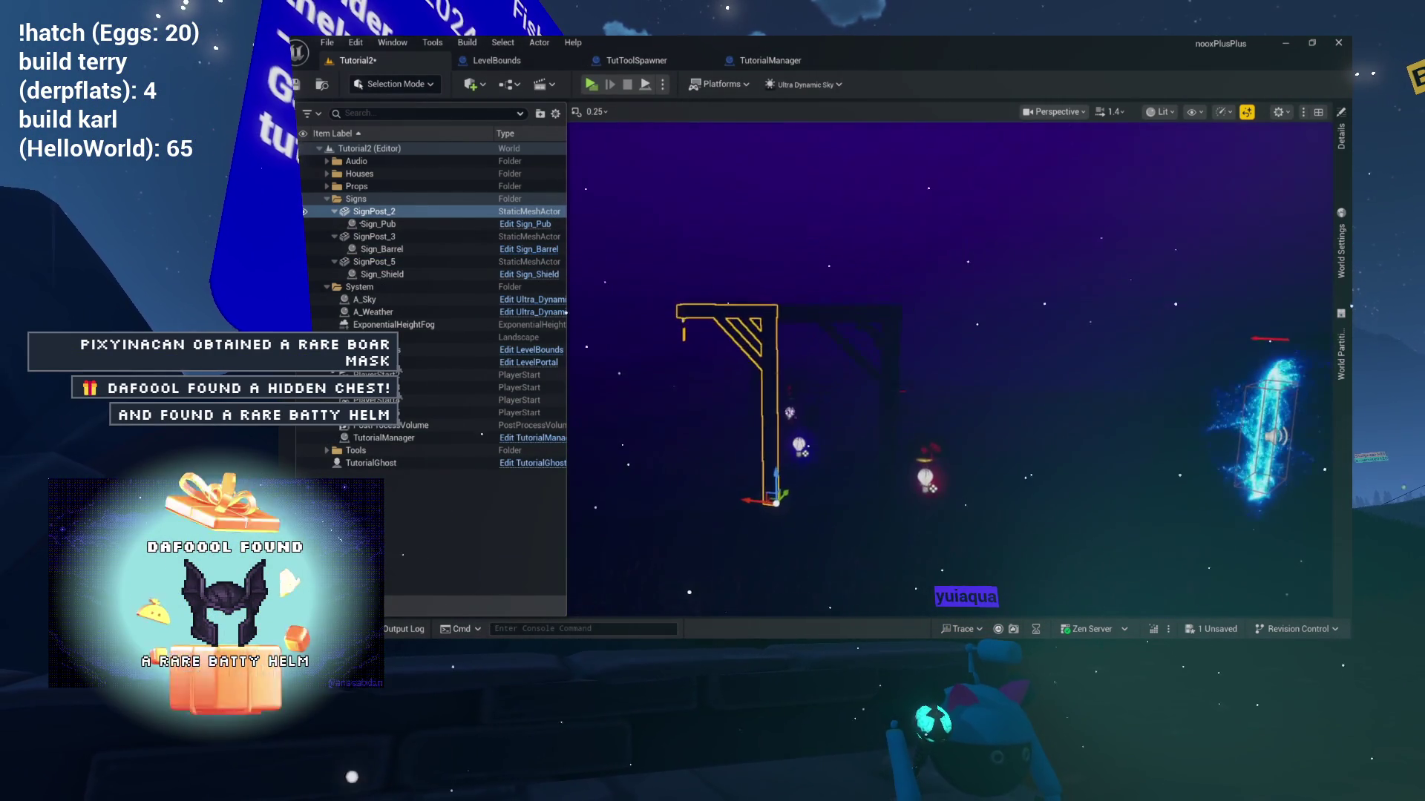
pyautogui.scroll(-3, 950, 371)
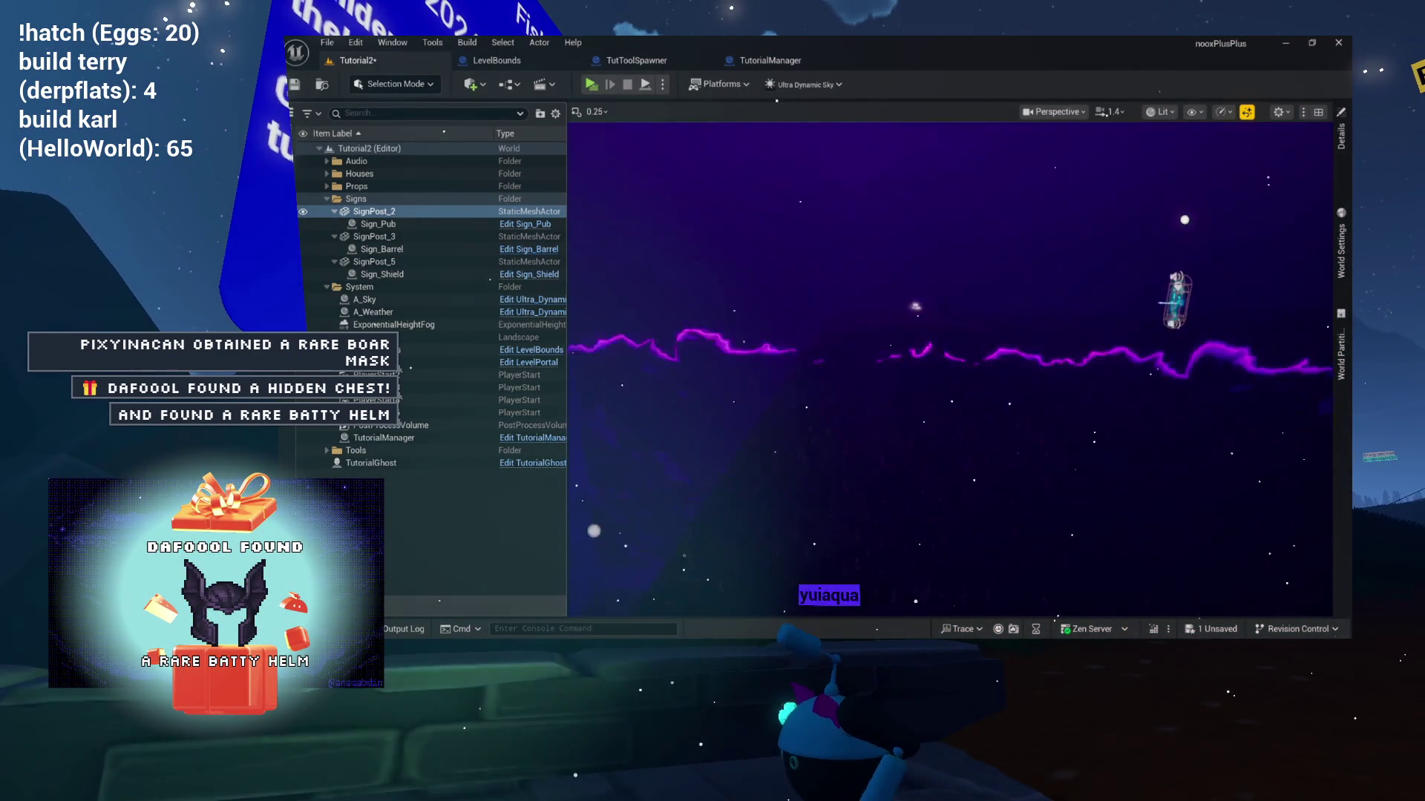
pyautogui.scroll(-3, 949, 371)
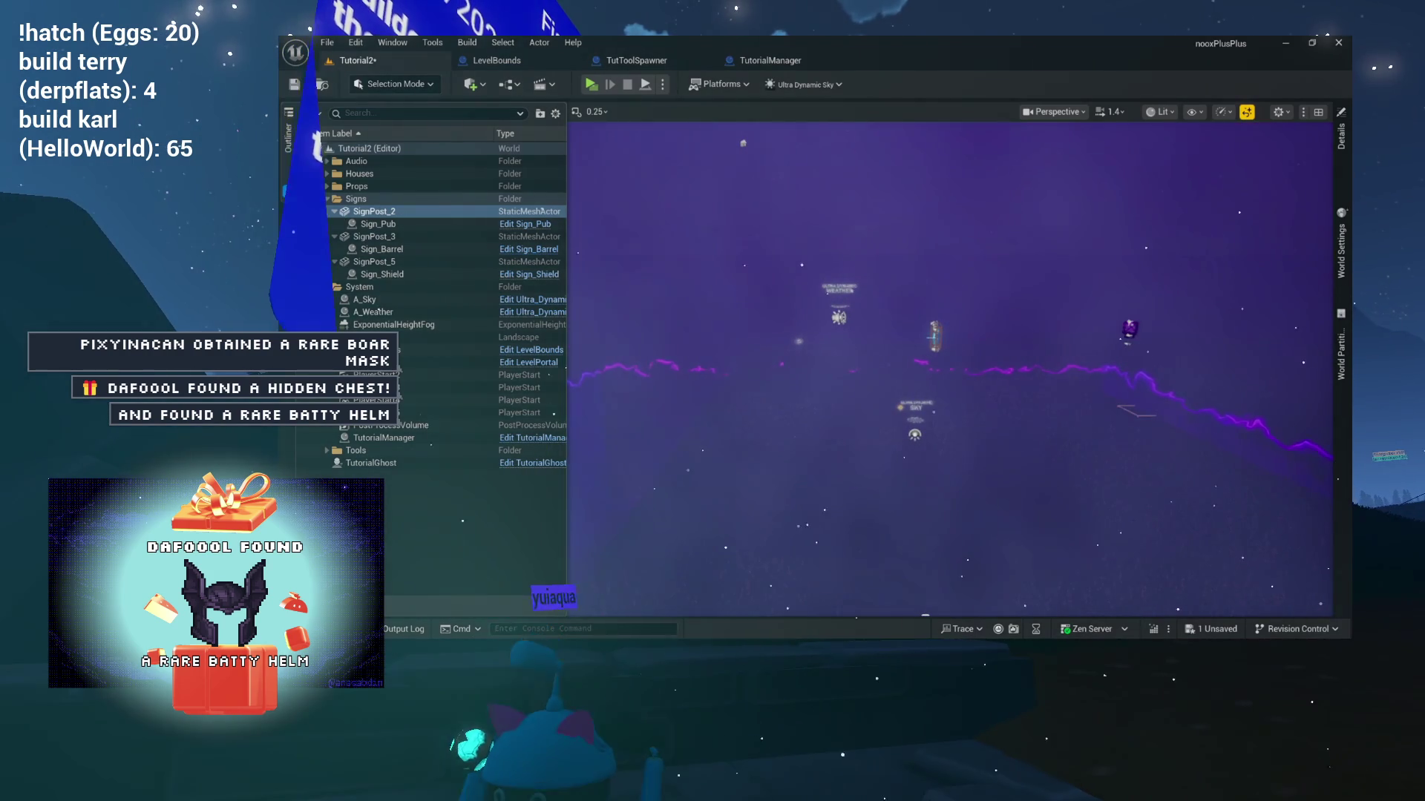
pyautogui.hotkey('ctrl', 's')
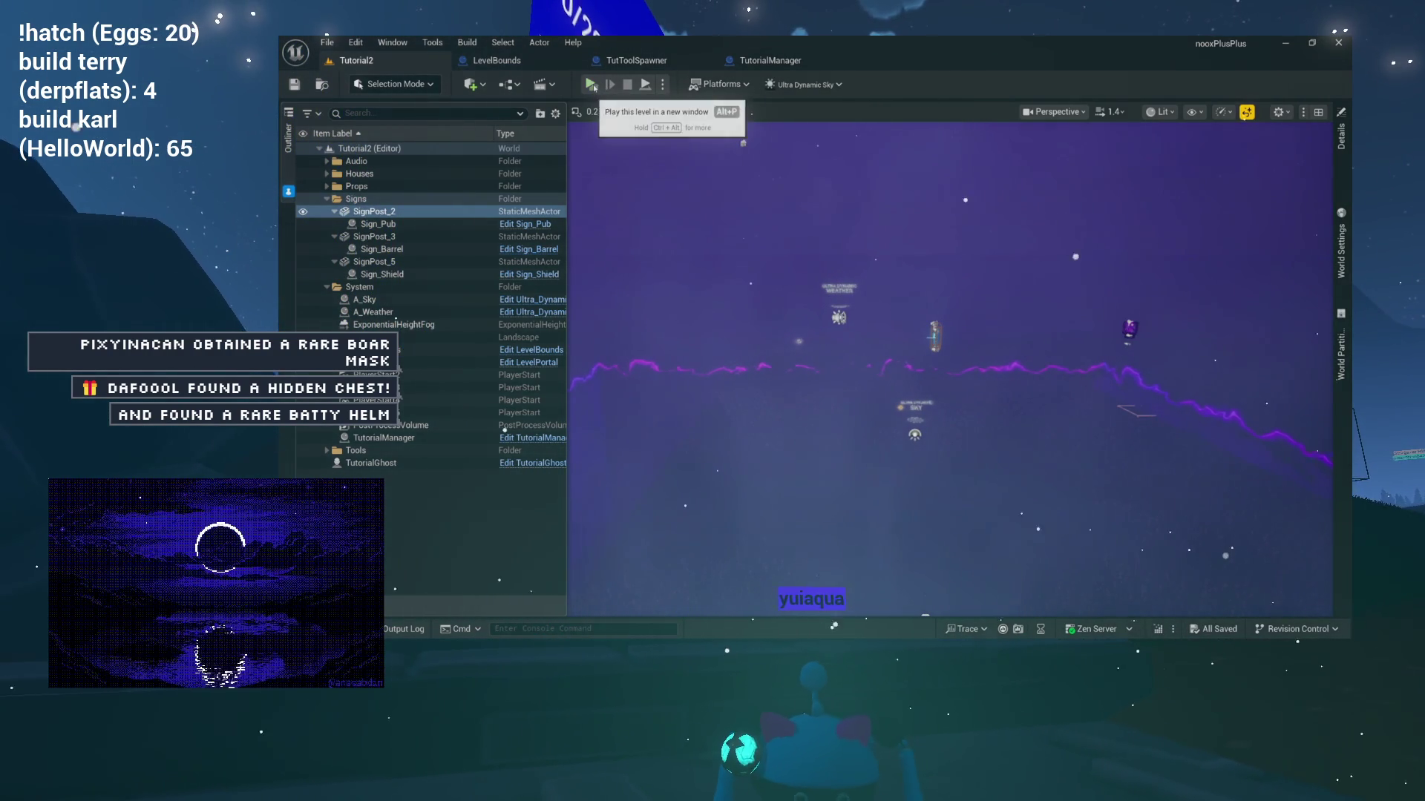
# Run Tutorial2 in a standalone preview window, turn its lights on in game, then exit.
pyautogui.click(592, 84)
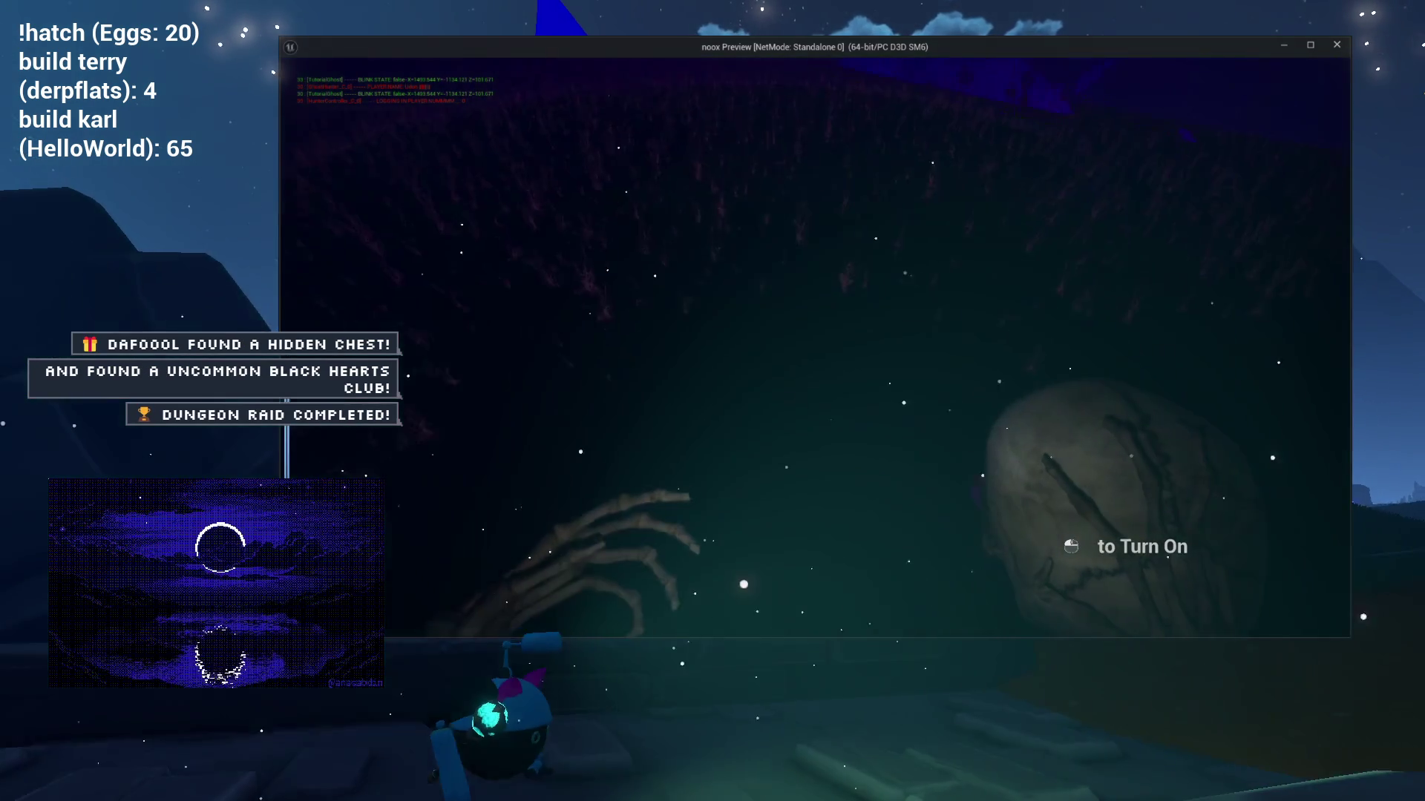
pyautogui.click(815, 347)
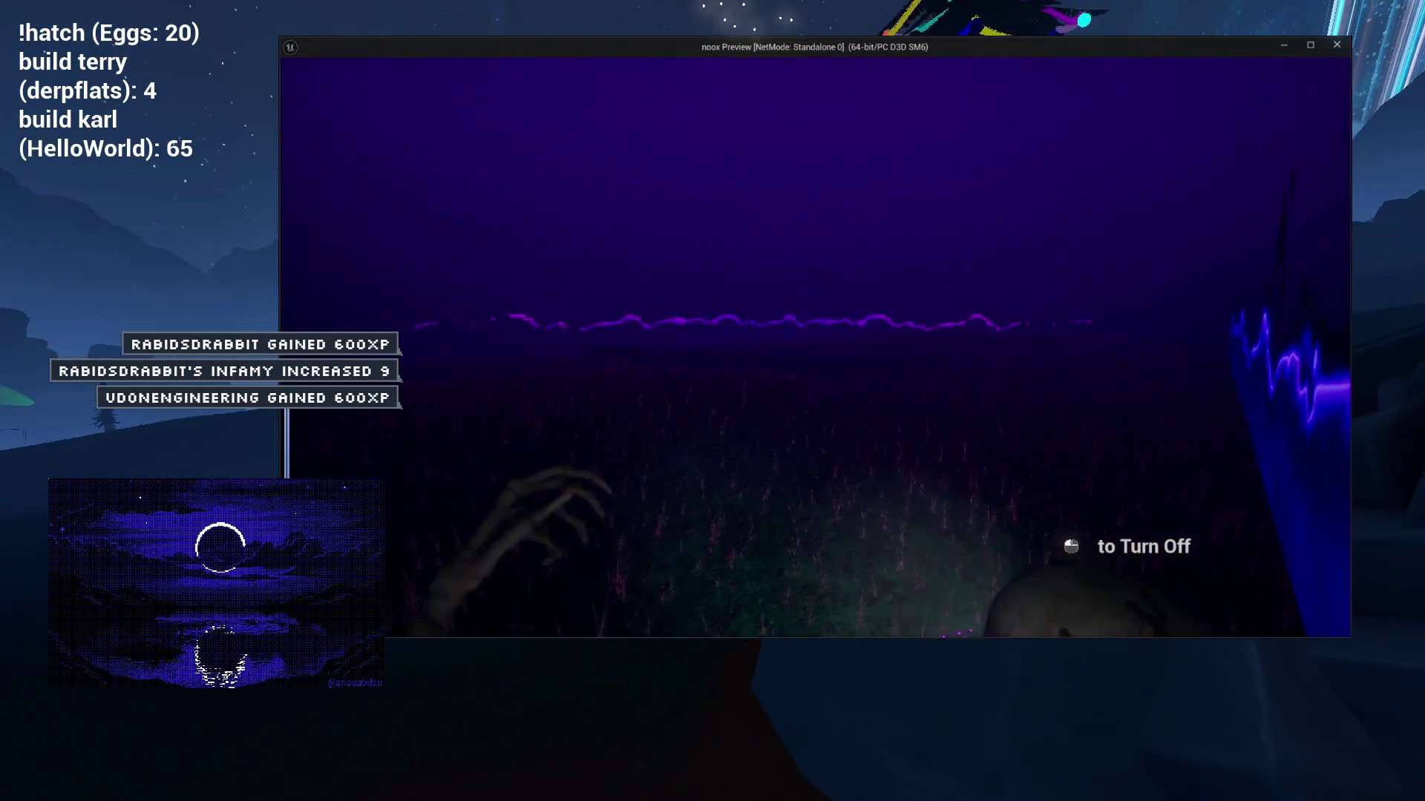
pyautogui.press('Escape')
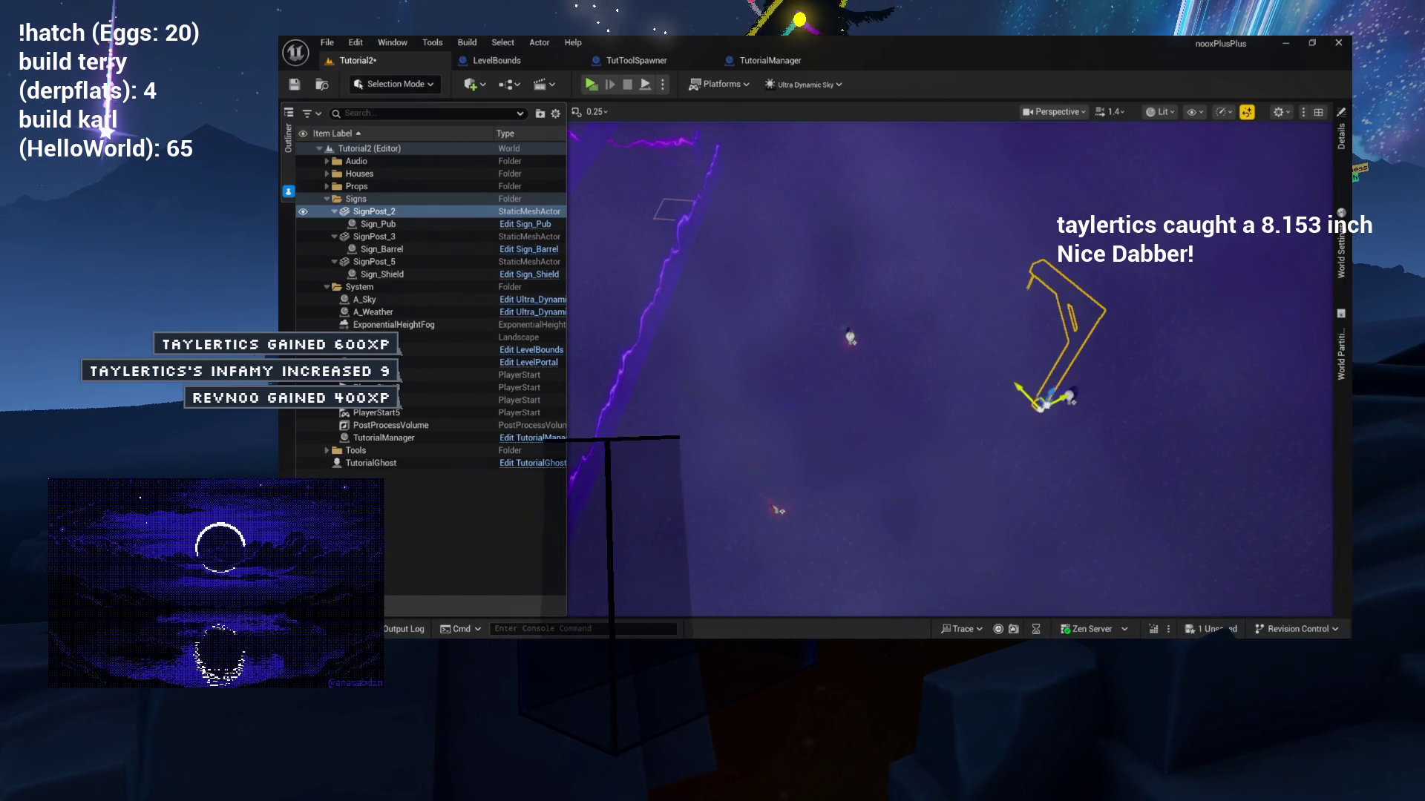
# Select SignPost_3 in the Outliner and frame the viewport around the gallows sign.
pyautogui.click(851, 337)
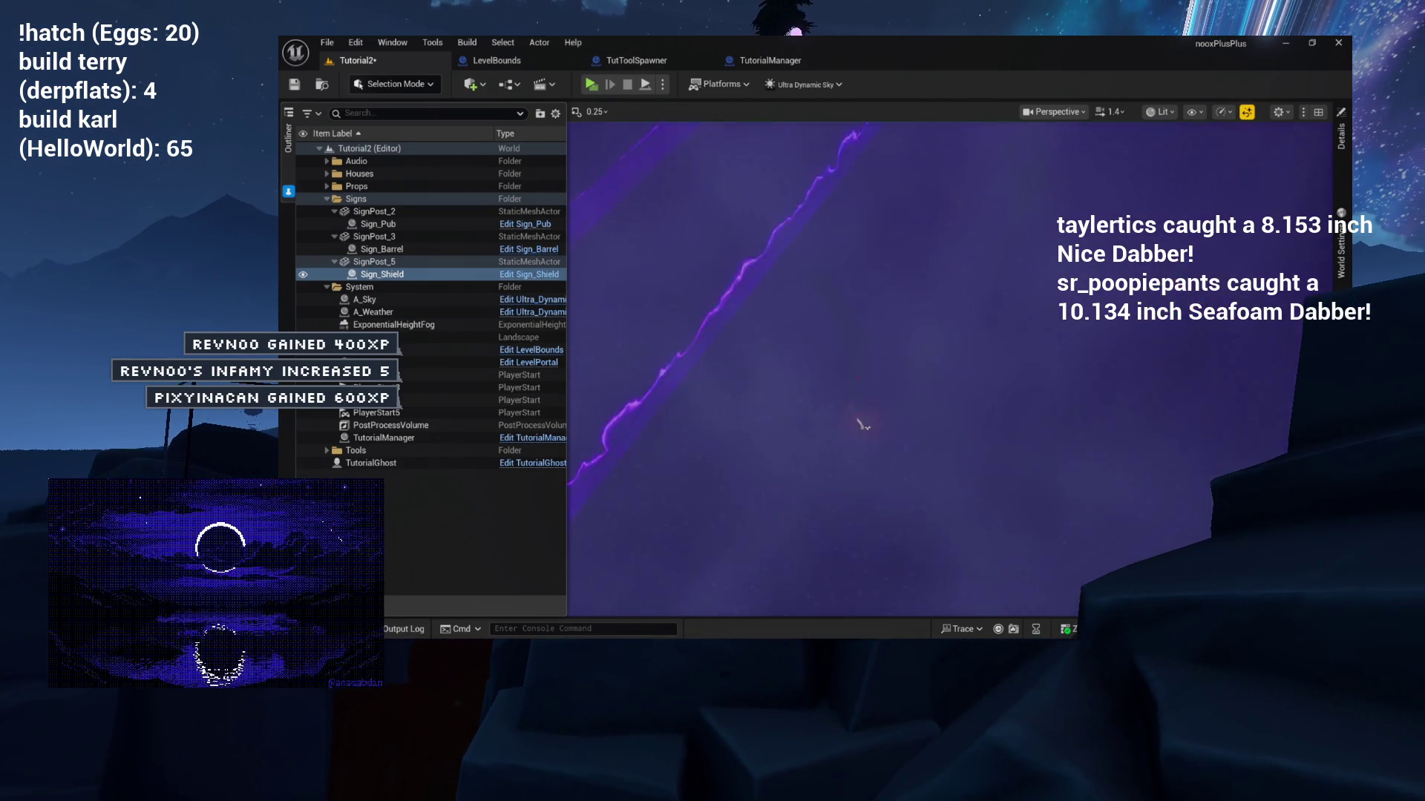
pyautogui.click(854, 397)
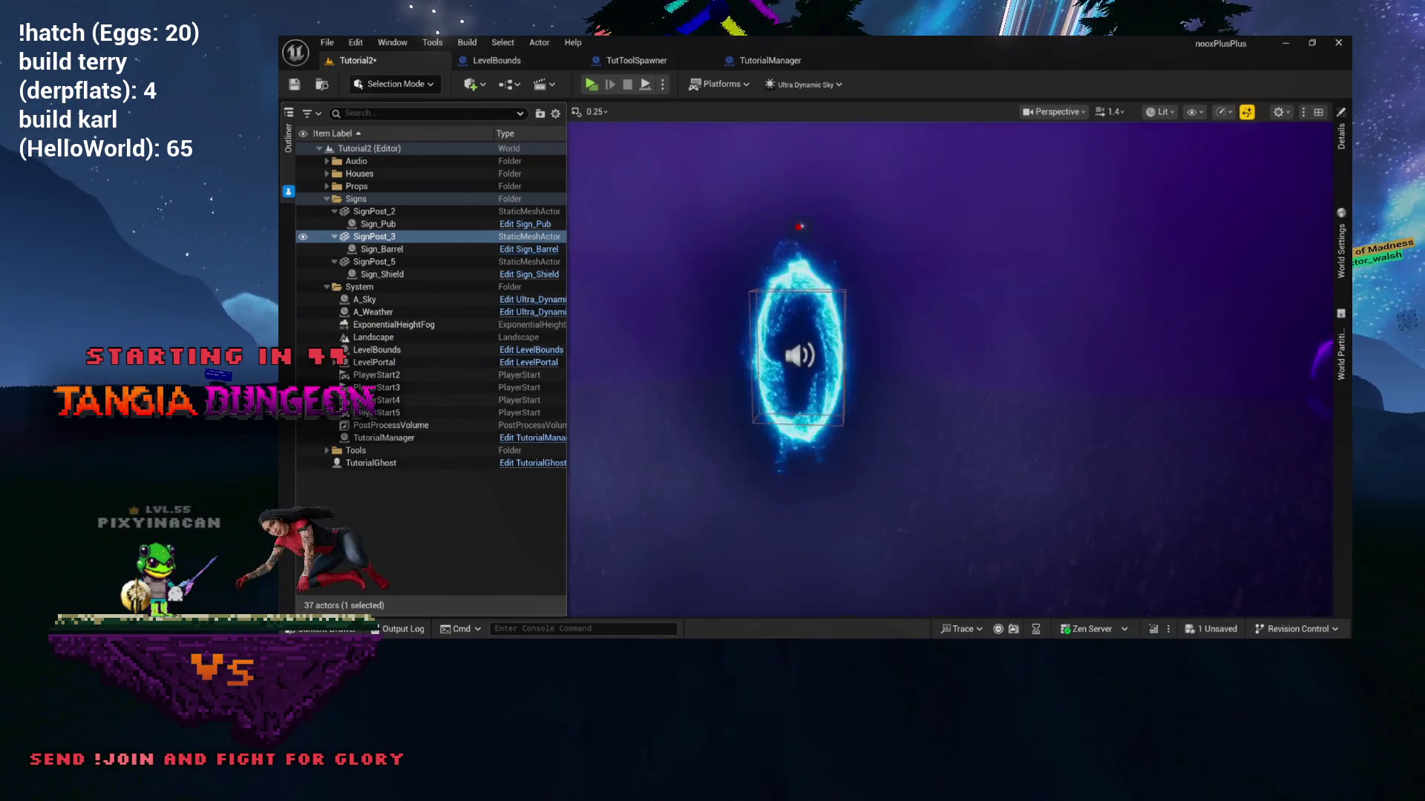
pyautogui.press('f')
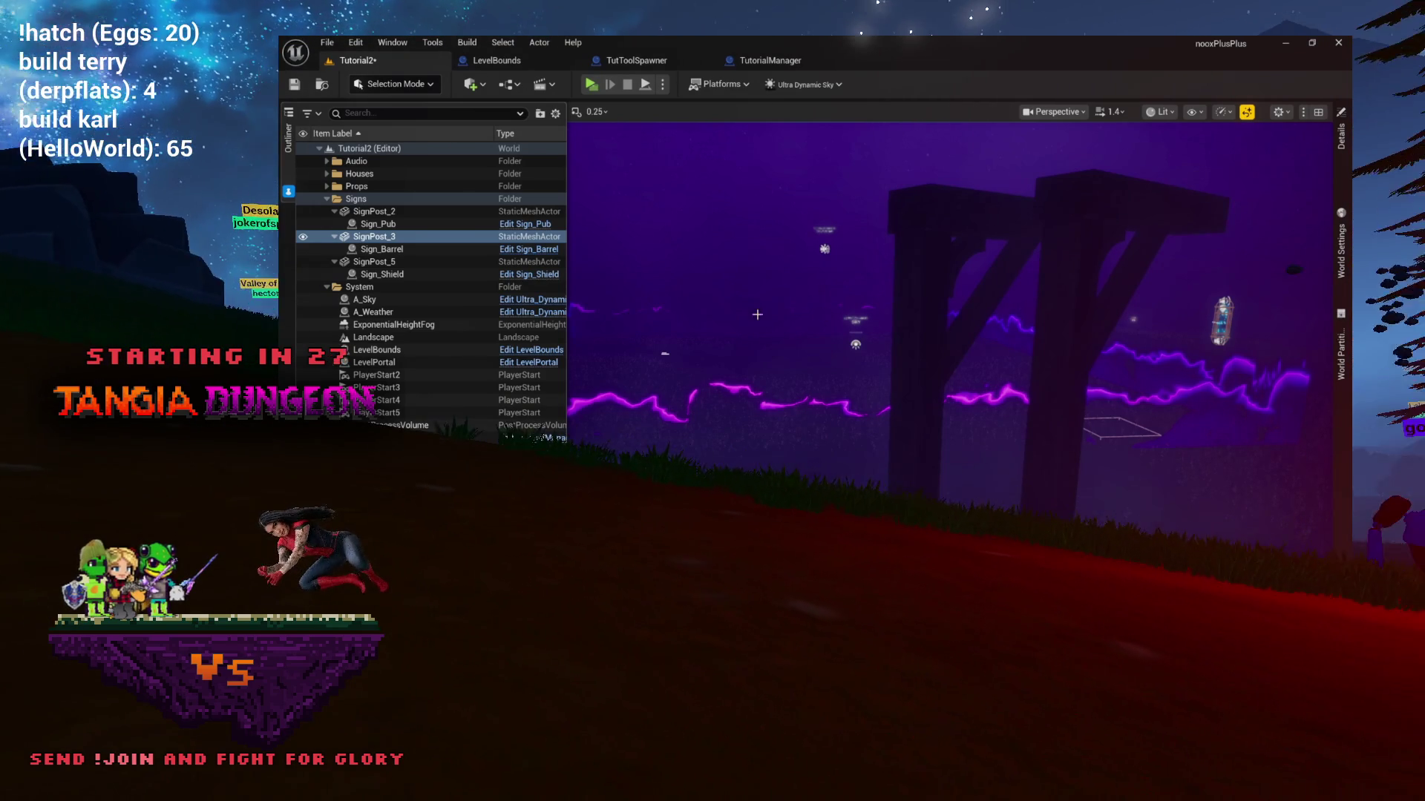
pyautogui.moveTo(868, 312)
pyautogui.mouseDown()
pyautogui.moveTo(920, 310)
pyautogui.moveTo(875, 312)
pyautogui.mouseUp()
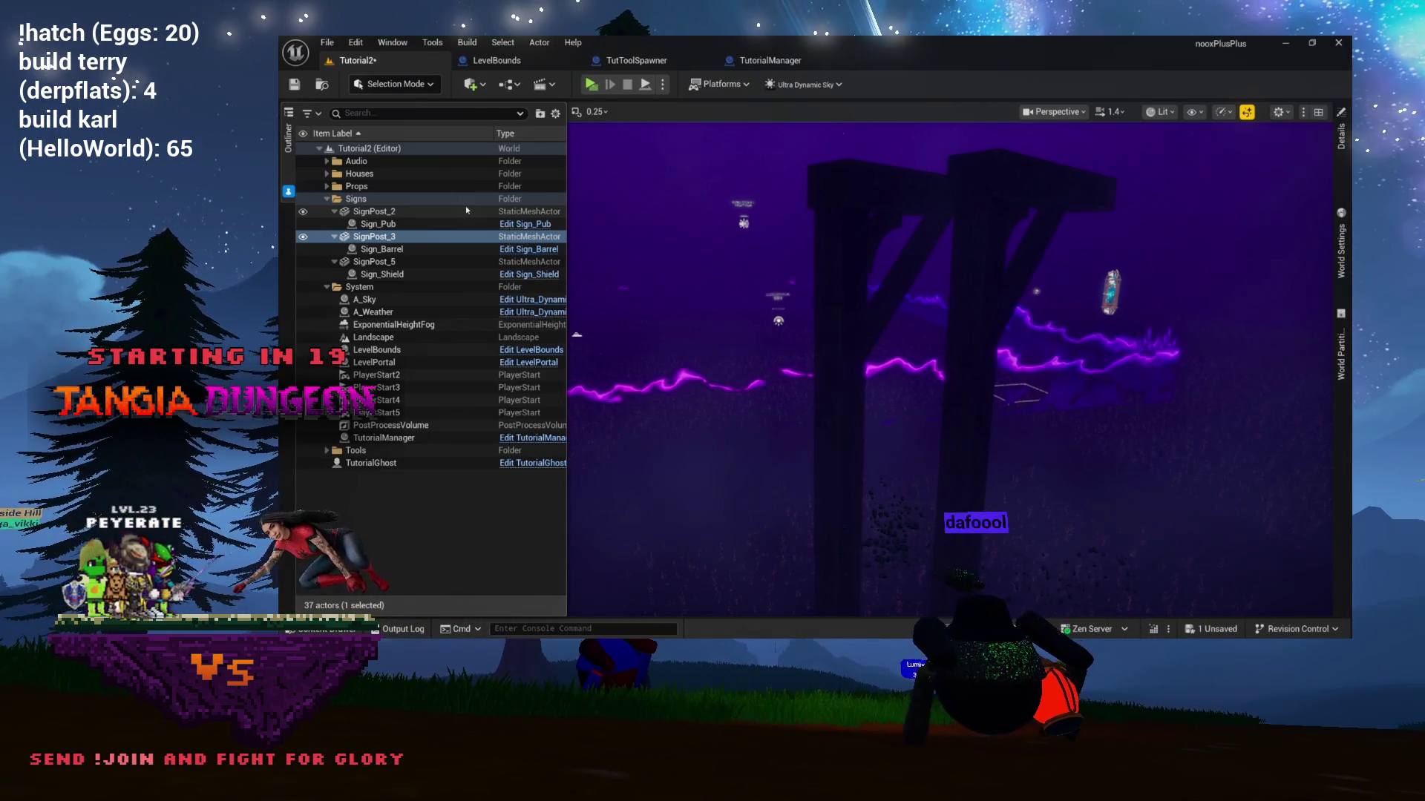
pyautogui.moveTo(891, 334)
pyautogui.mouseDown()
pyautogui.moveTo(1024, 321)
pyautogui.moveTo(1047, 393)
pyautogui.moveTo(1113, 393)
pyautogui.moveTo(909, 348)
pyautogui.moveTo(957, 400)
pyautogui.moveTo(1010, 313)
pyautogui.mouseUp()
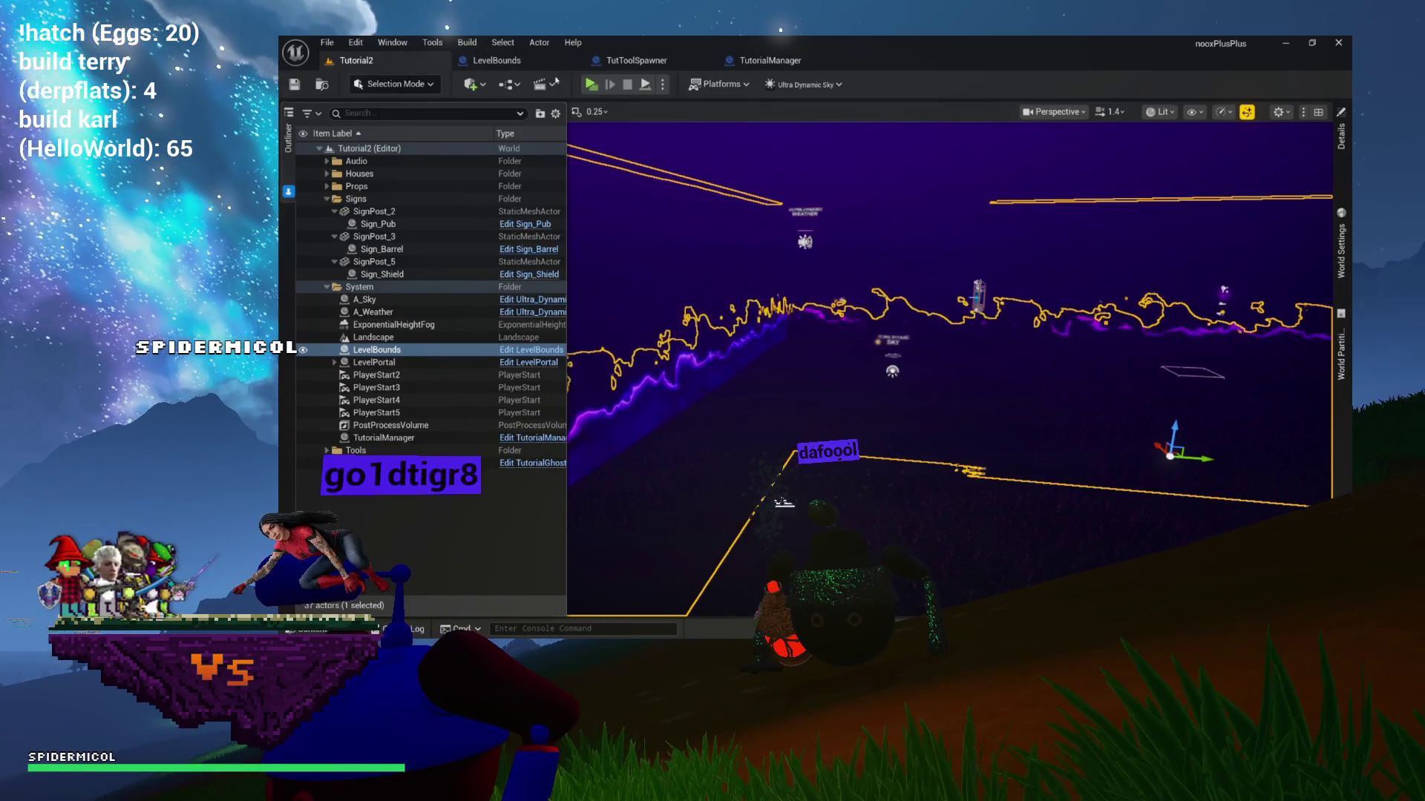
pyautogui.click(592, 84)
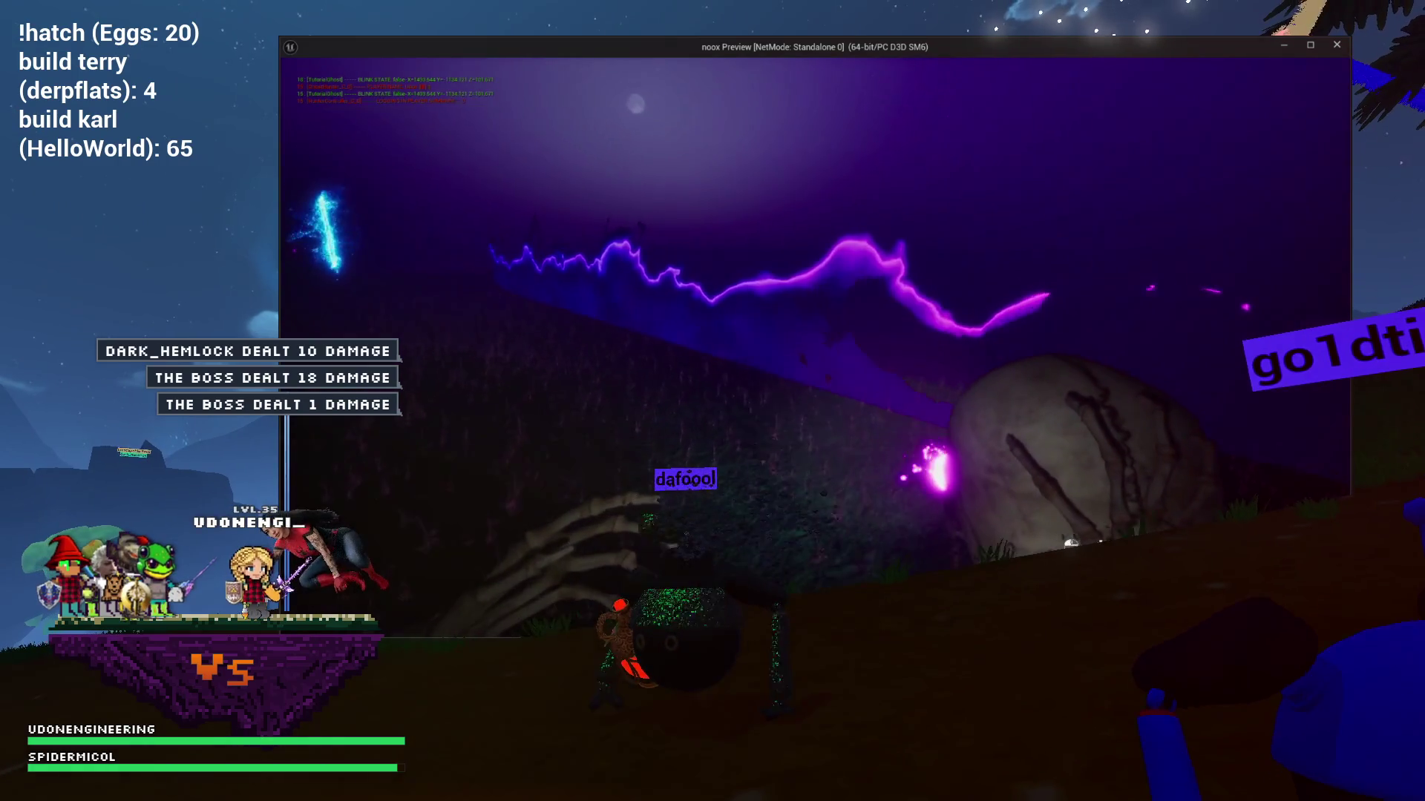
pyautogui.press('Escape')
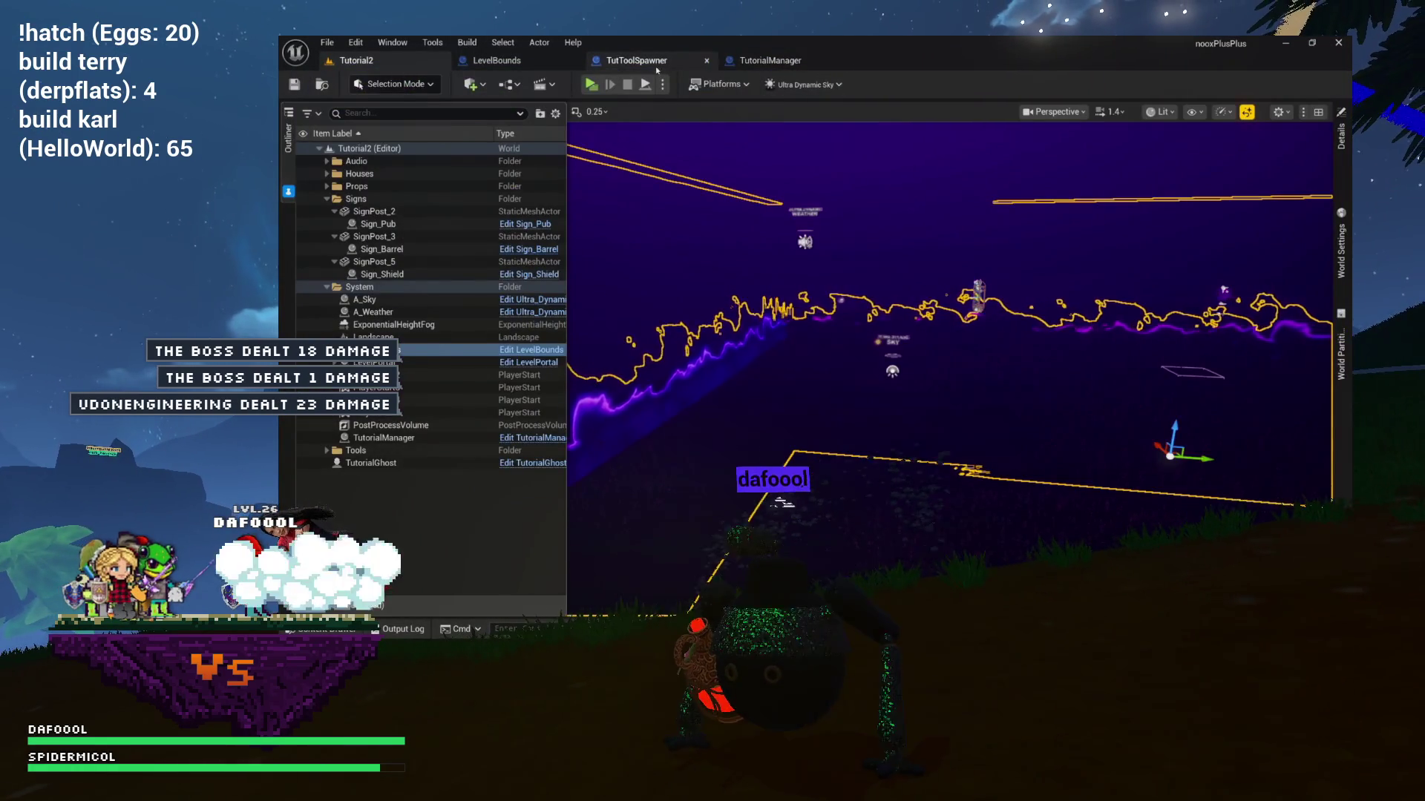
# Switch to the TutToolSpawner blueprint, show its Components, and orbit the viewport around the wooden bench.
pyautogui.click(731, 62)
pyautogui.click(637, 60)
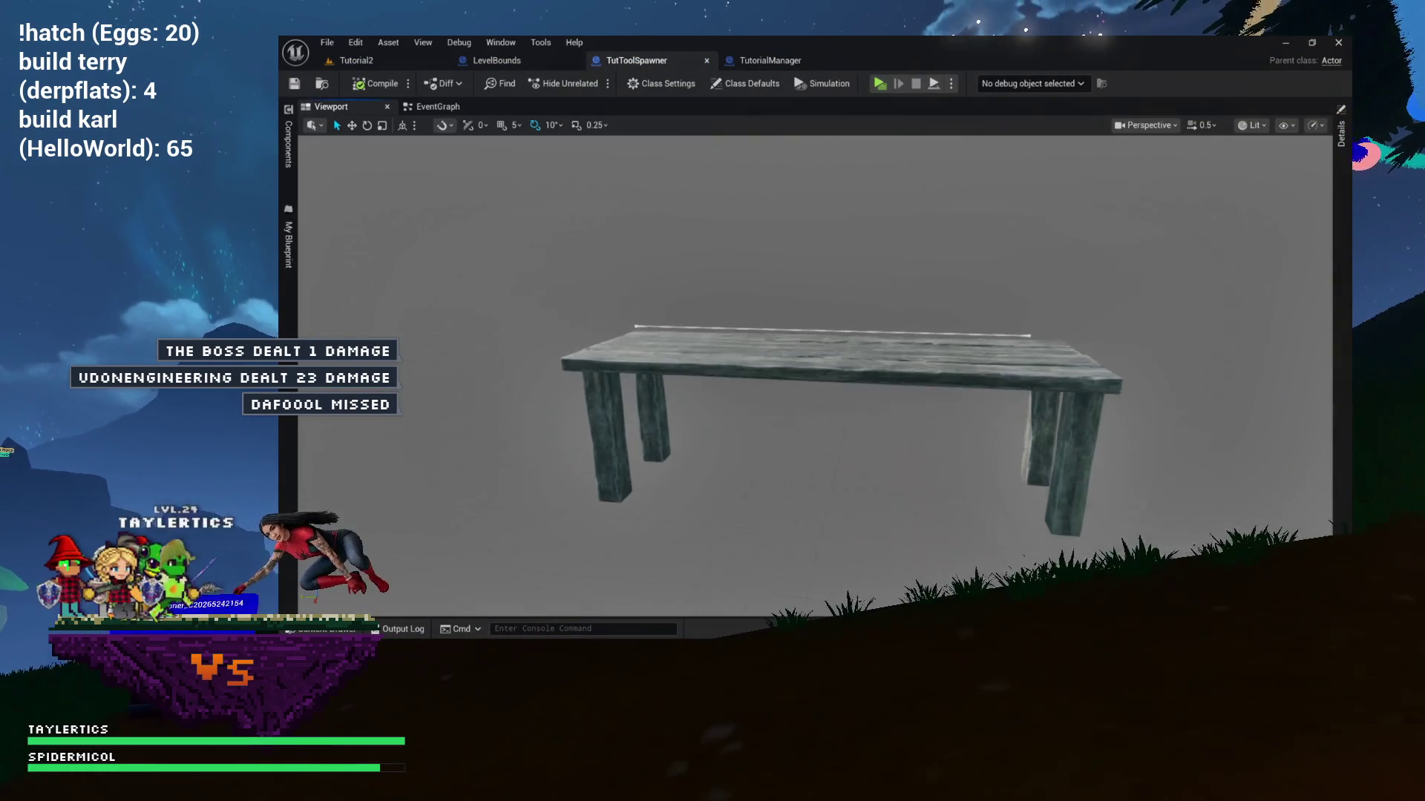
pyautogui.click(289, 145)
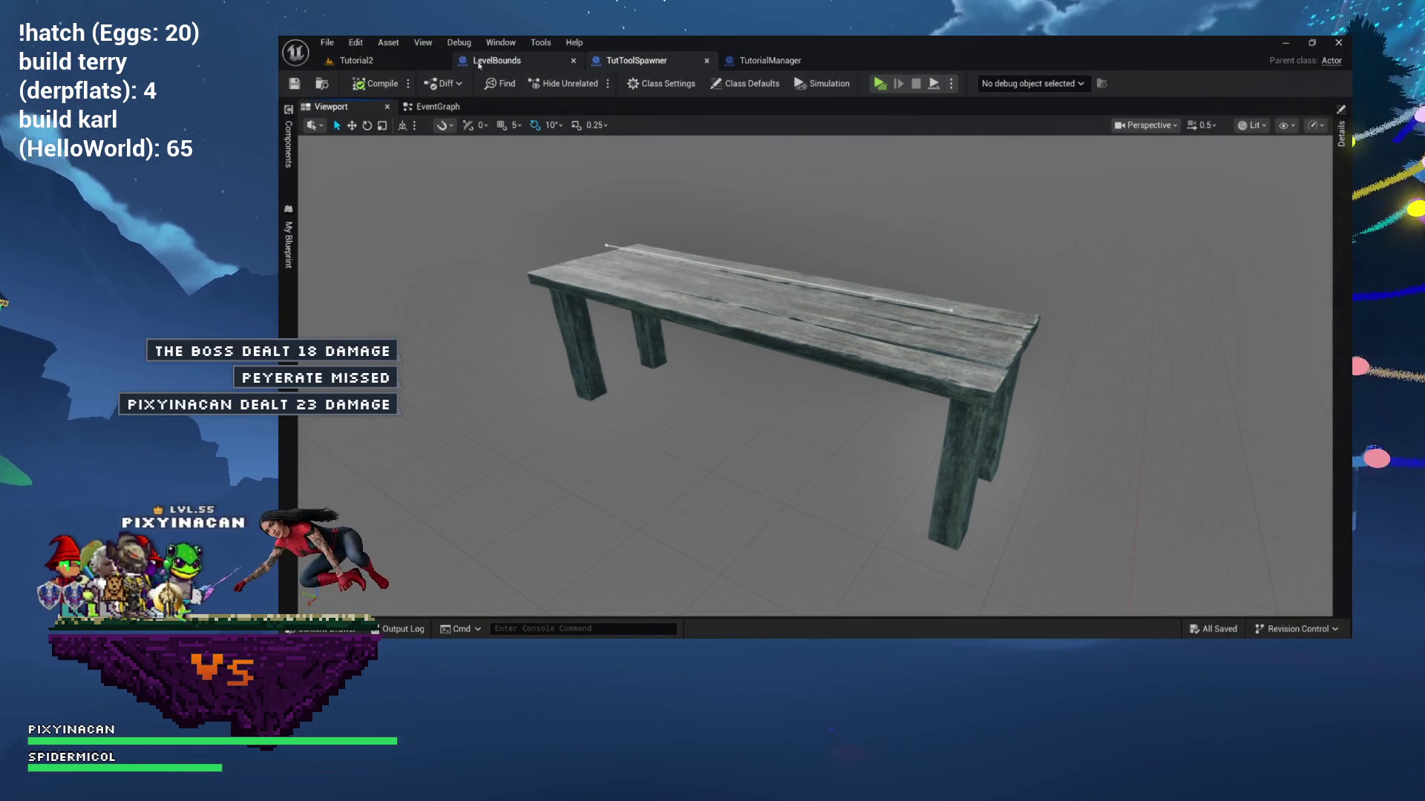
pyautogui.moveTo(558, 181)
pyautogui.mouseDown()
pyautogui.moveTo(490, 211)
pyautogui.moveTo(569, 191)
pyautogui.mouseUp()
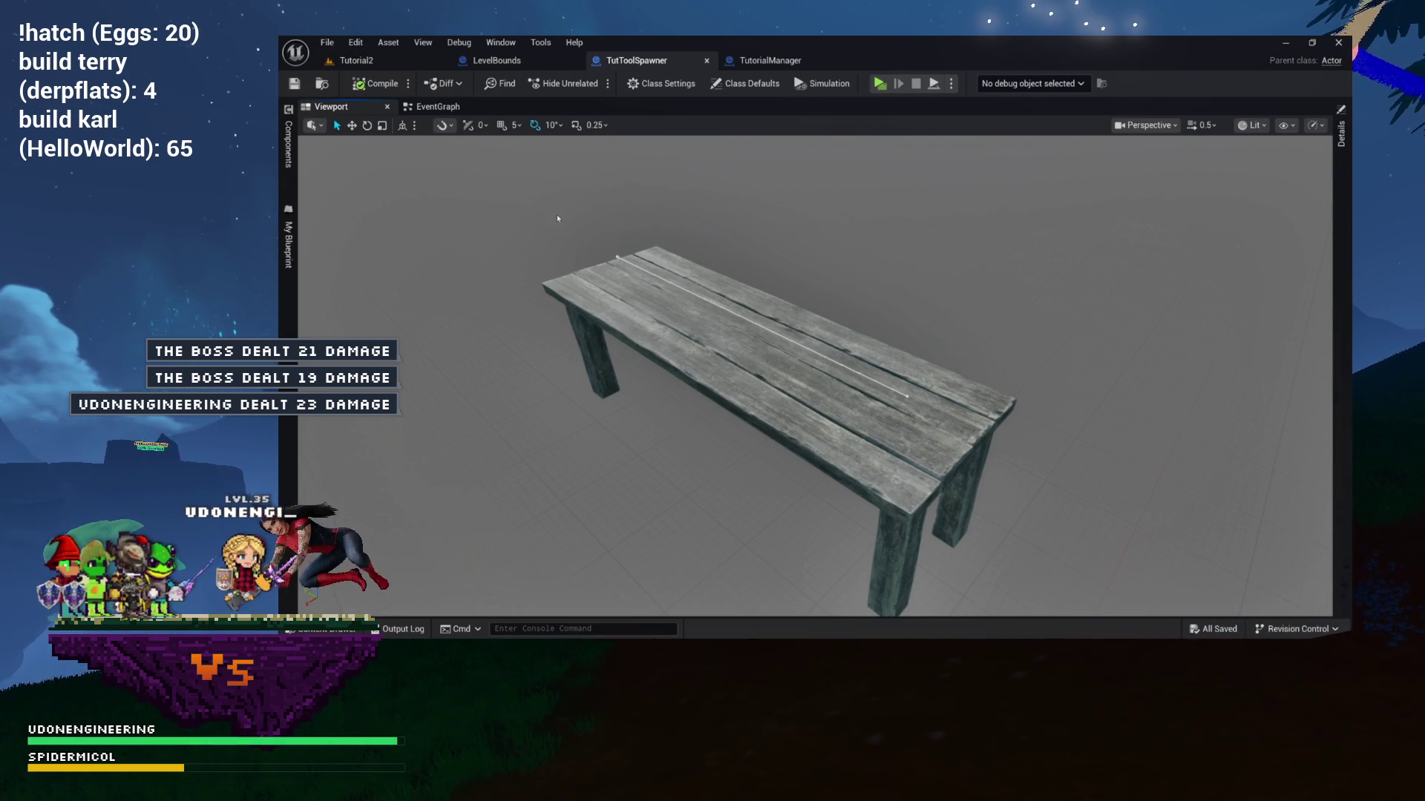
pyautogui.moveTo(625, 253); pyautogui.dragTo(521, 258)
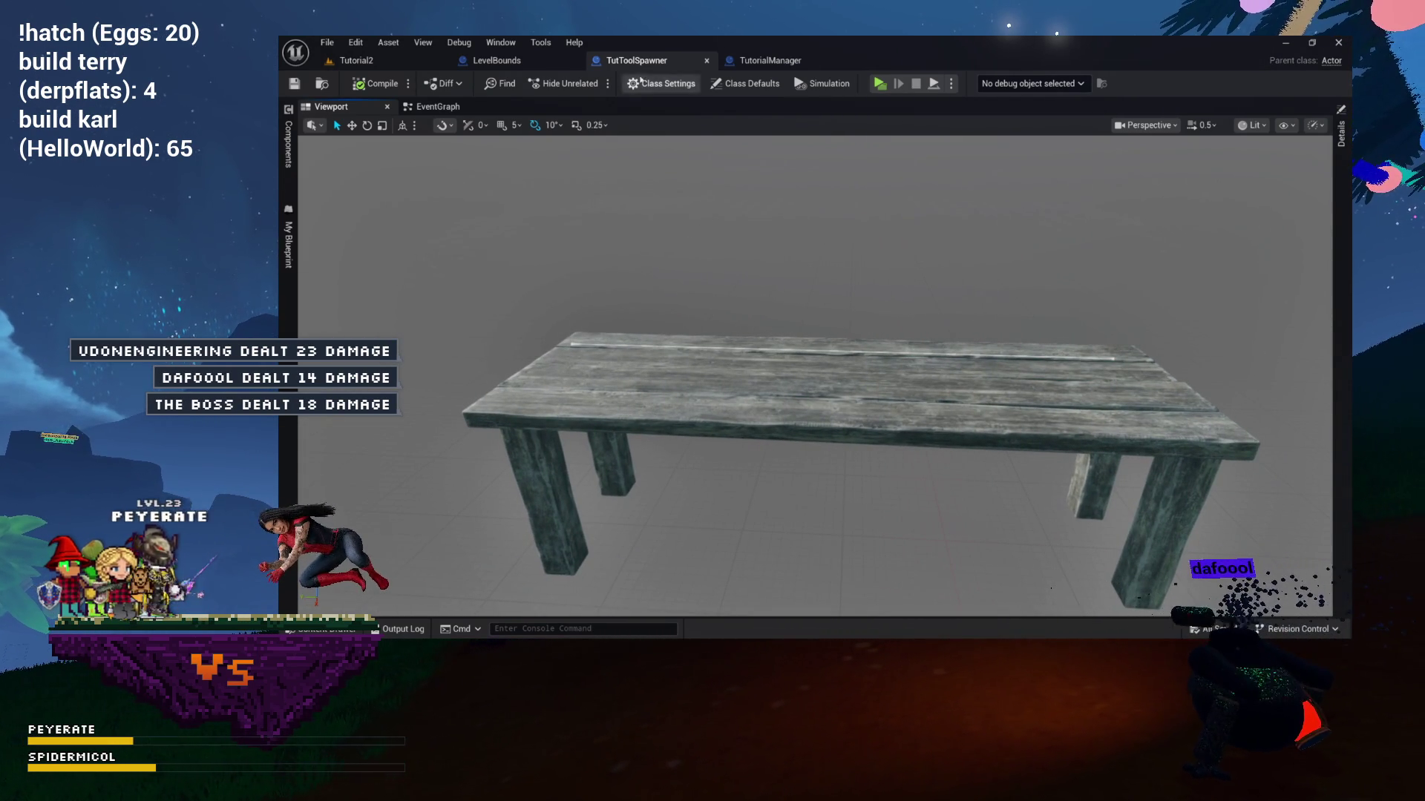
pyautogui.click(454, 108)
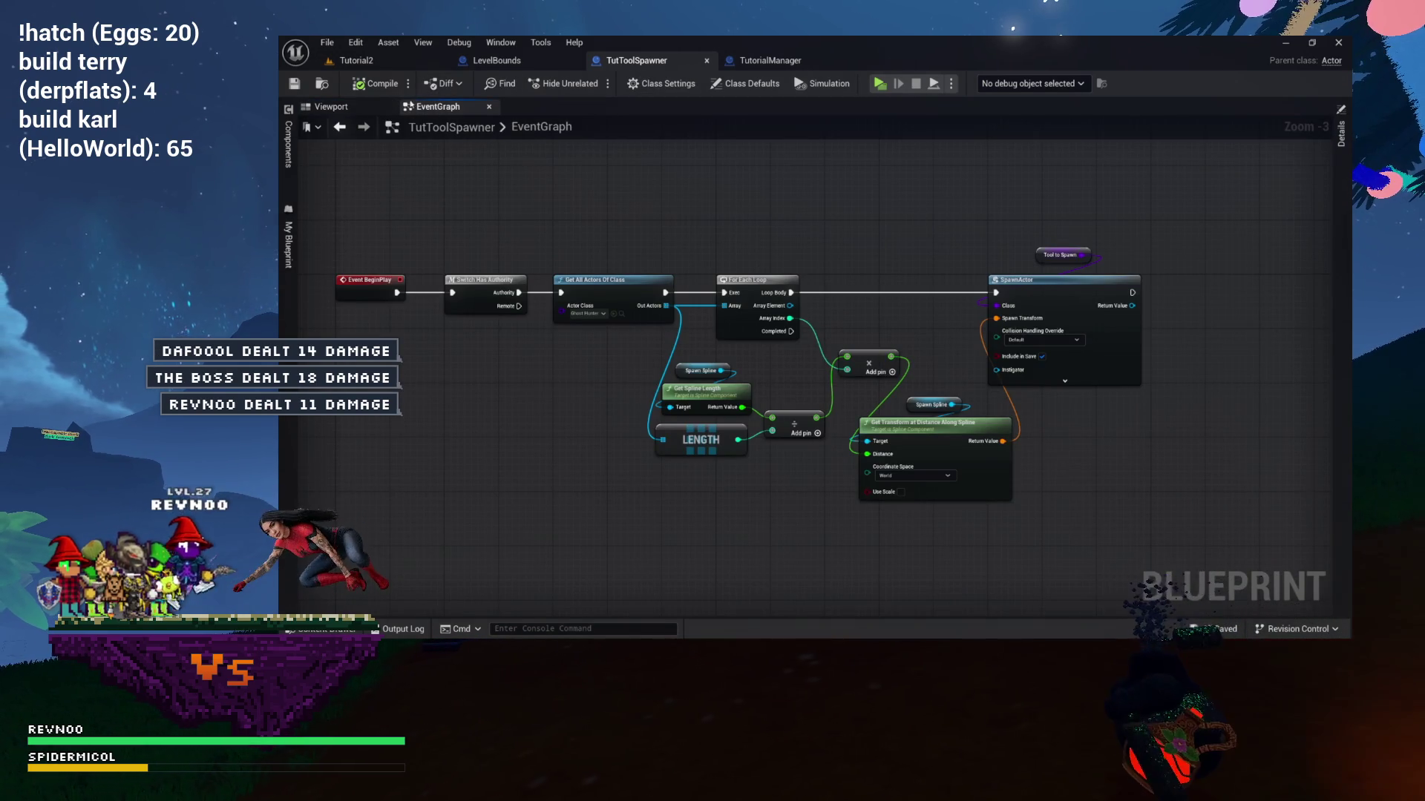
pyautogui.click(357, 106)
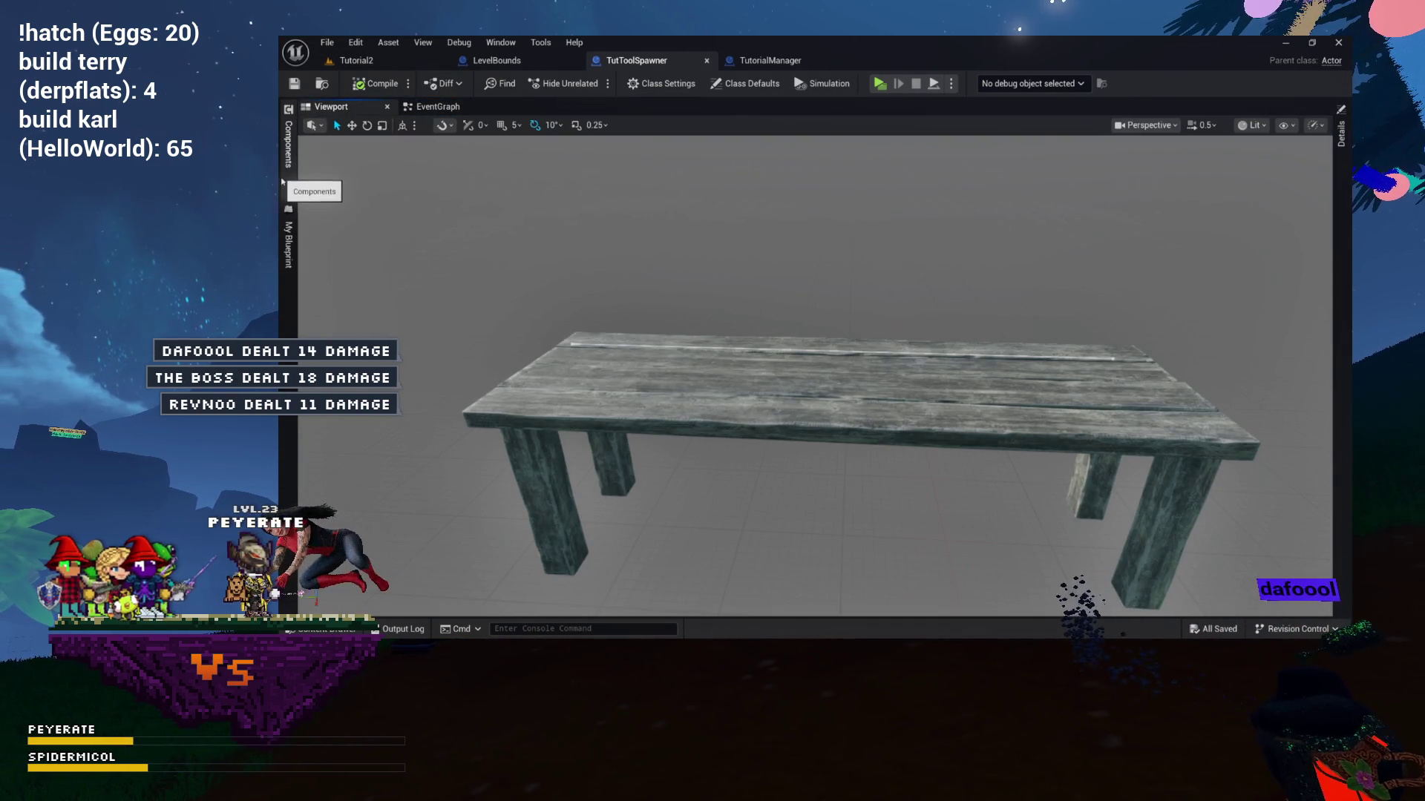
pyautogui.click(283, 176)
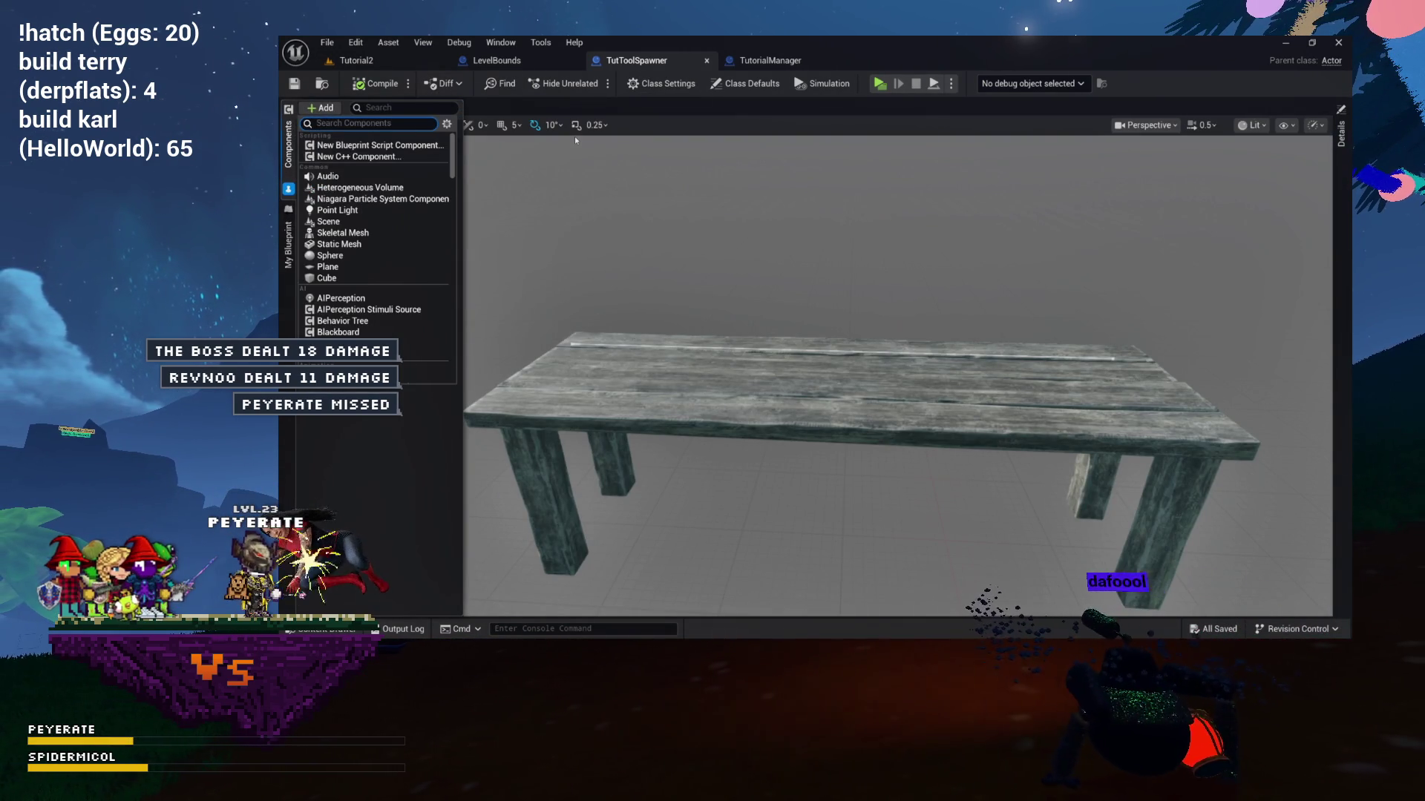
# Add a Rect Light component to TutToolSpawner, lift it above the bench, and show its Details.
pyautogui.write('hlight')
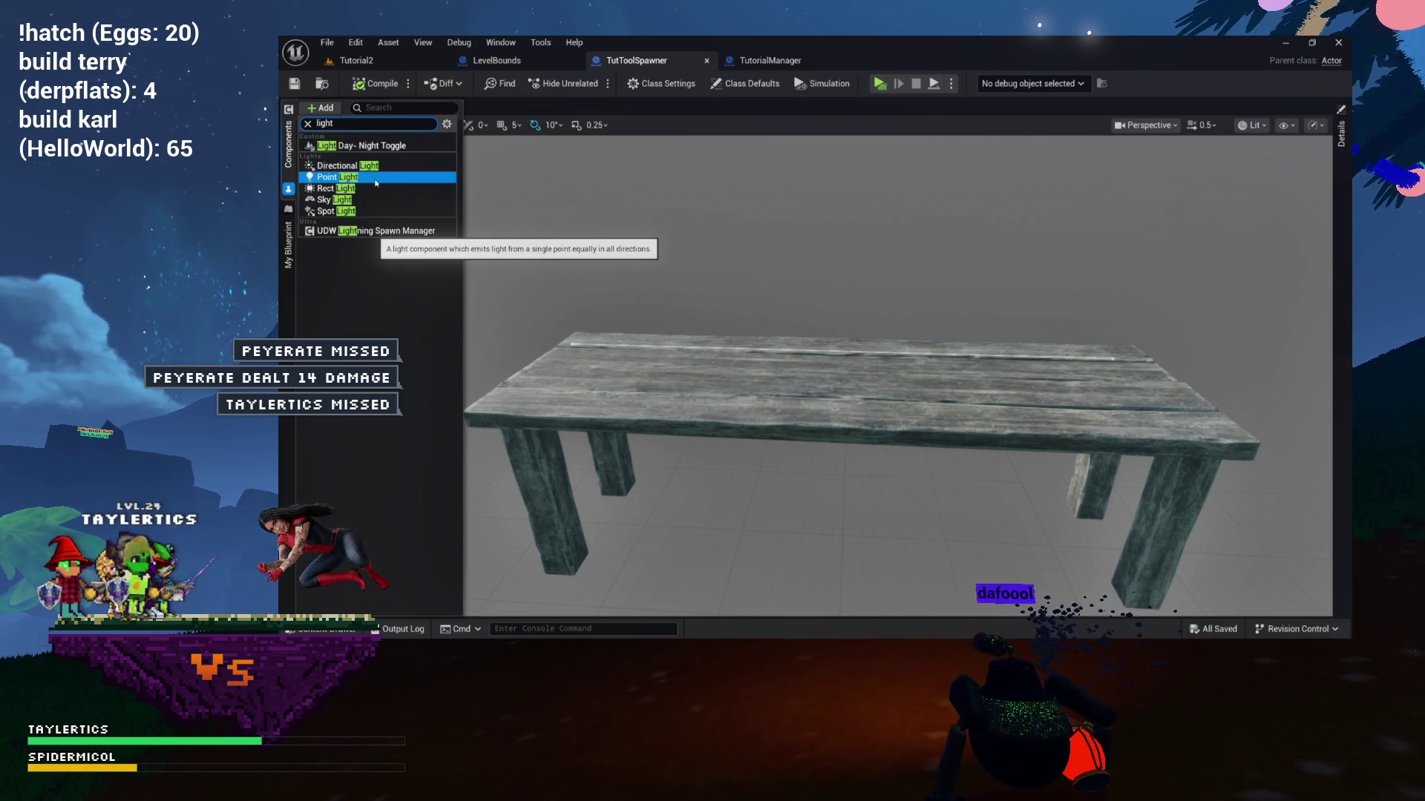
pyautogui.click(360, 190)
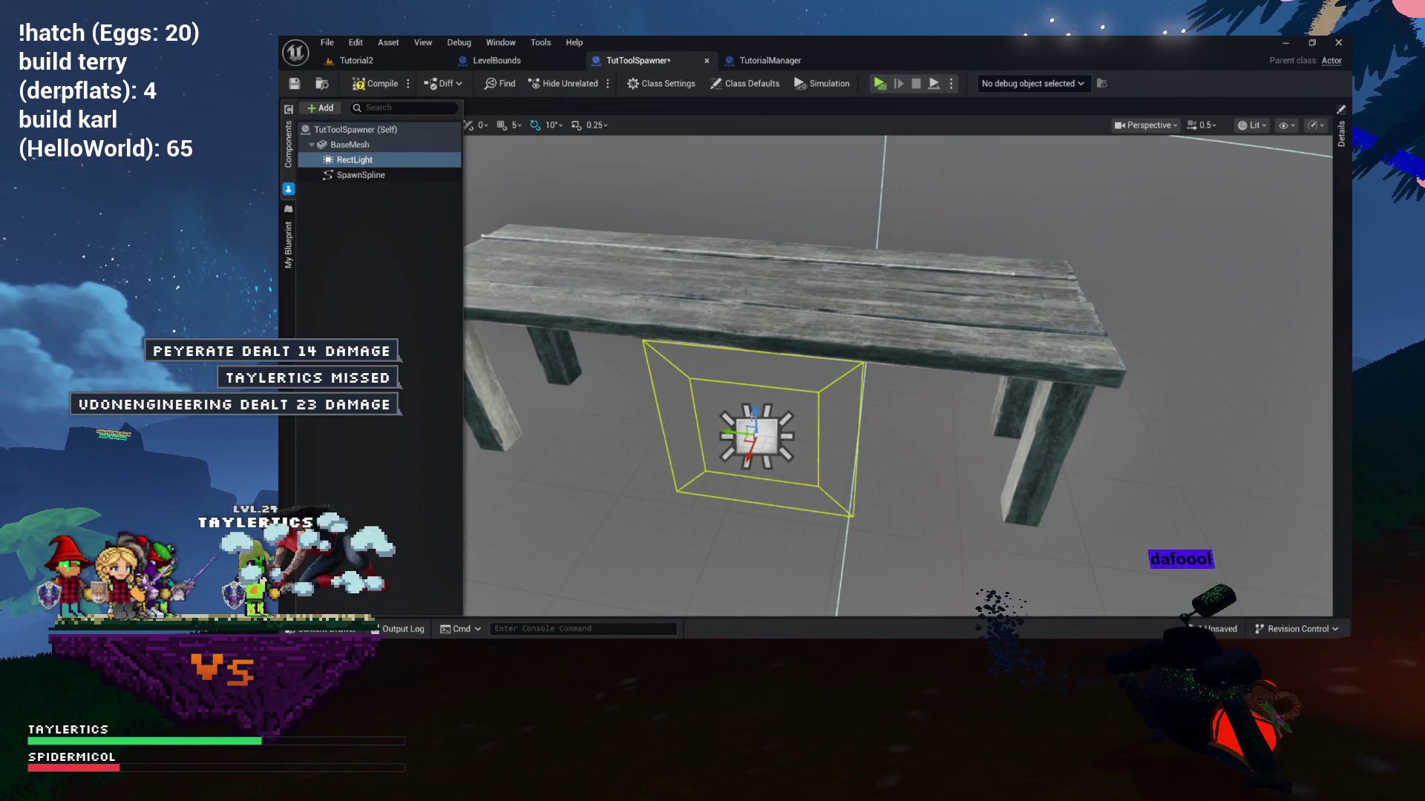
pyautogui.moveTo(756, 411); pyautogui.dragTo(732, 148)
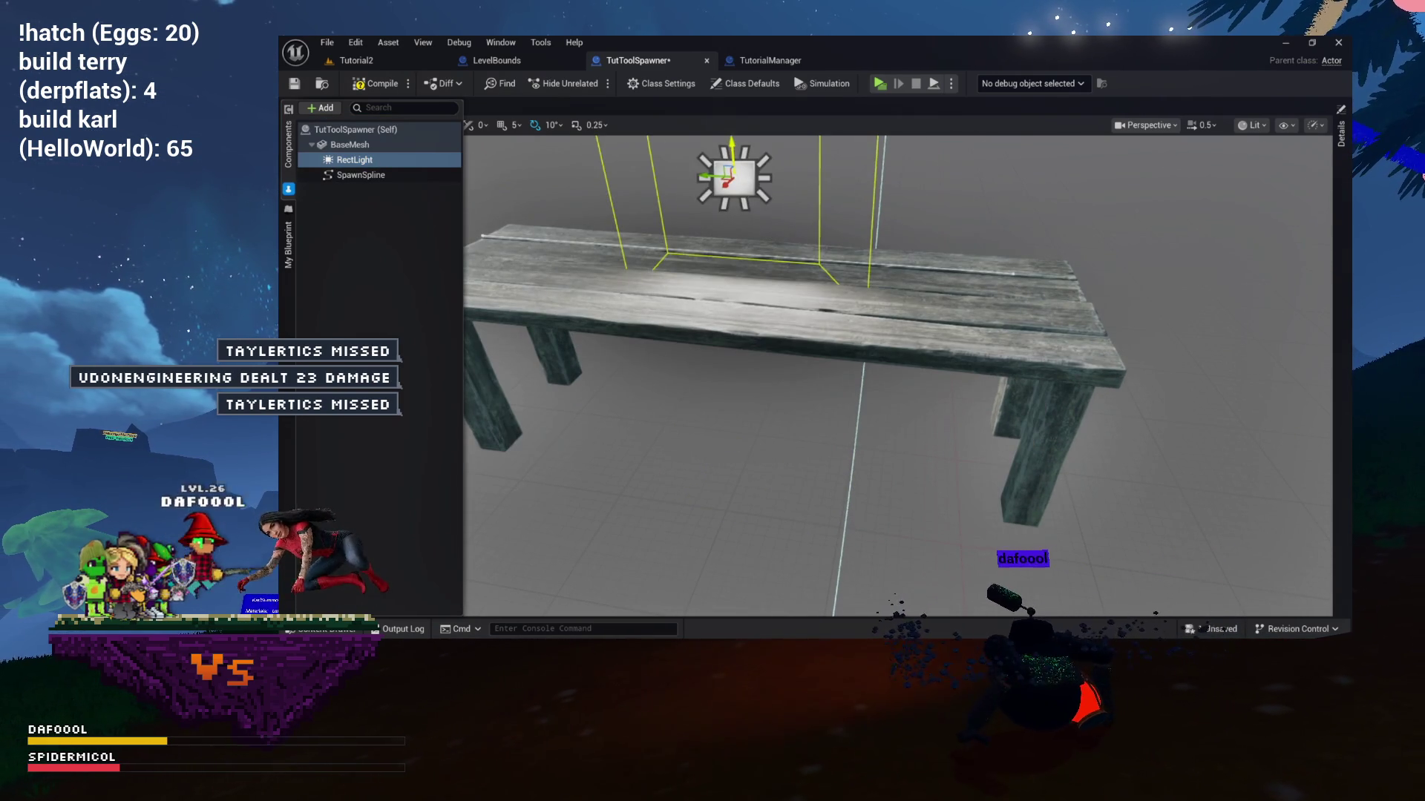
pyautogui.press('f')
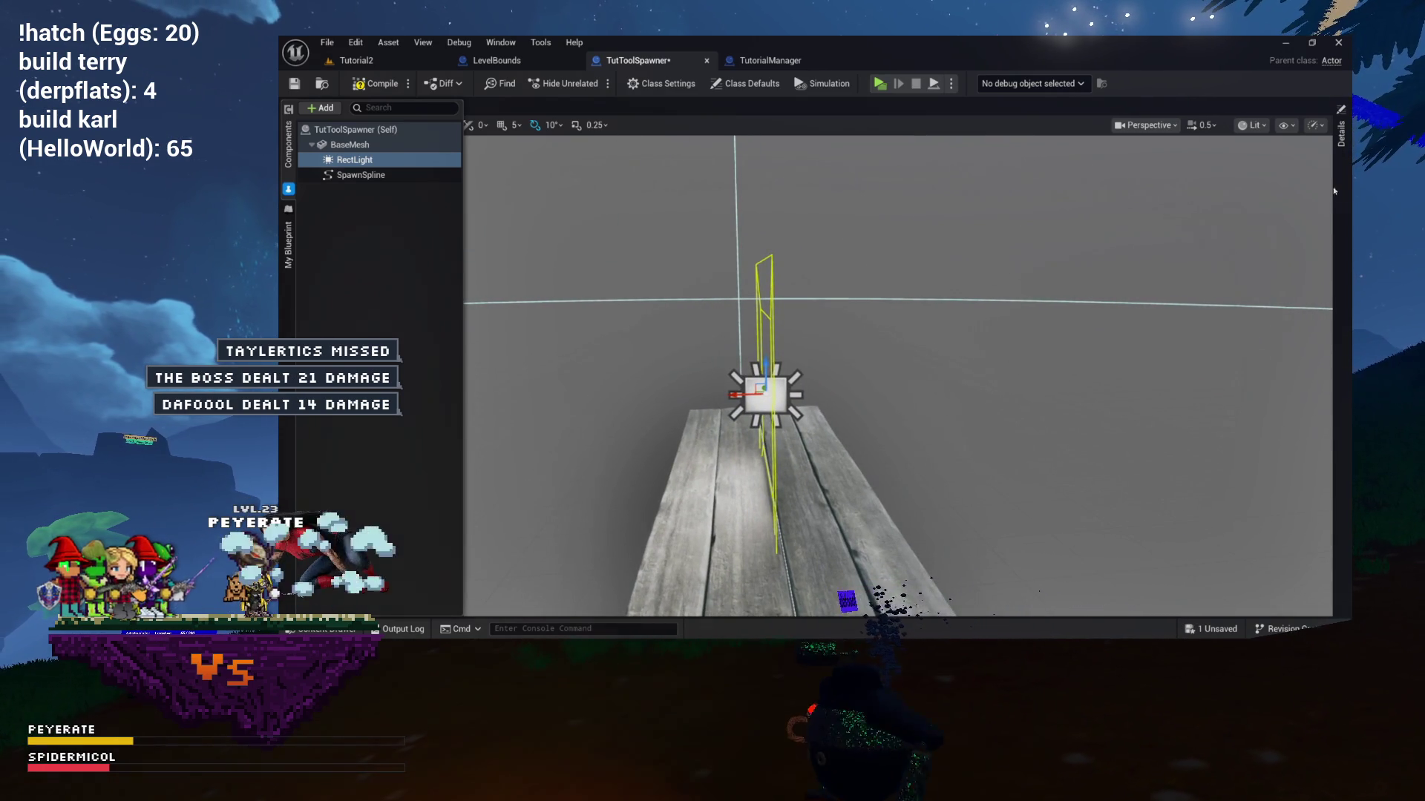
pyautogui.click(1340, 135)
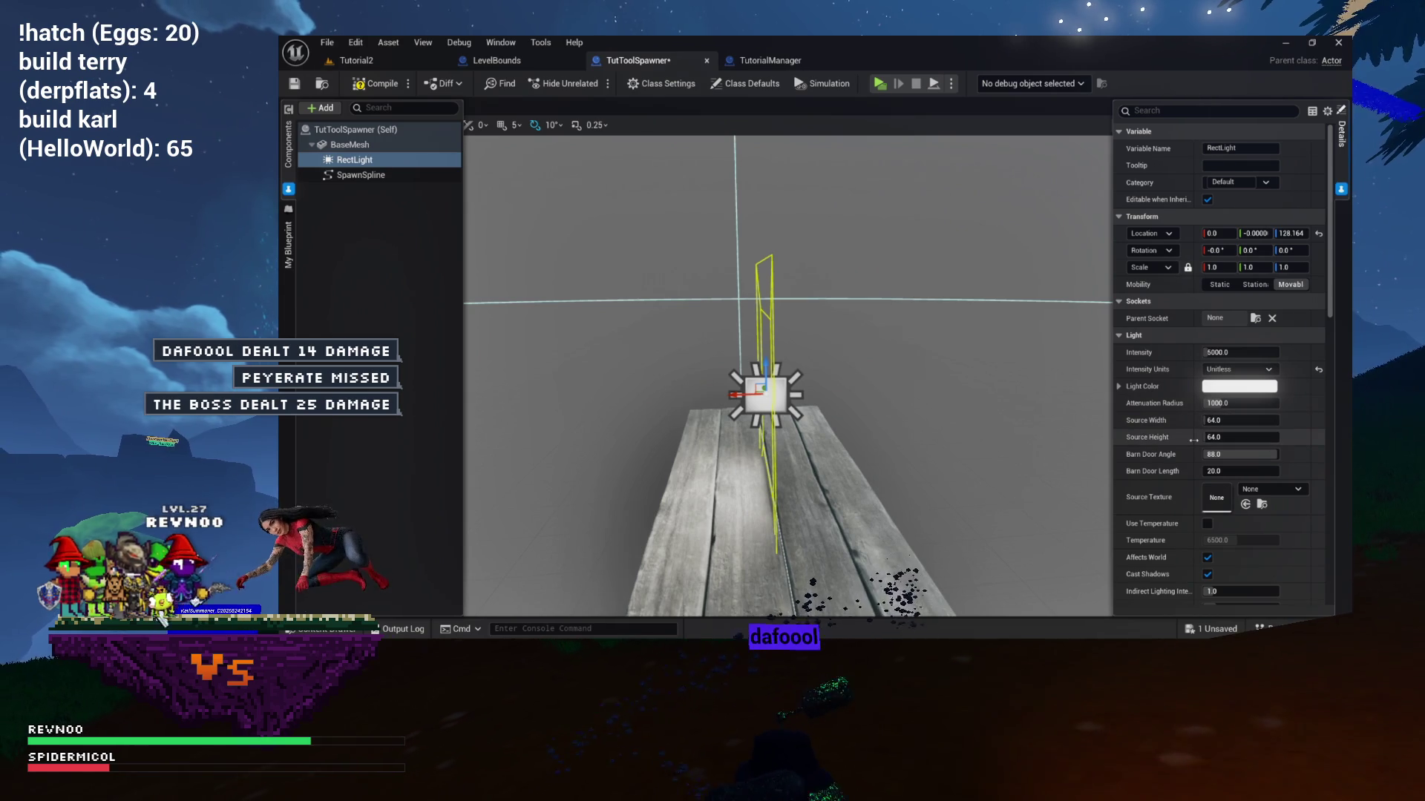
# Set the rect light's Barn Door Length to 50.
pyautogui.scroll(-1, 1194, 440)
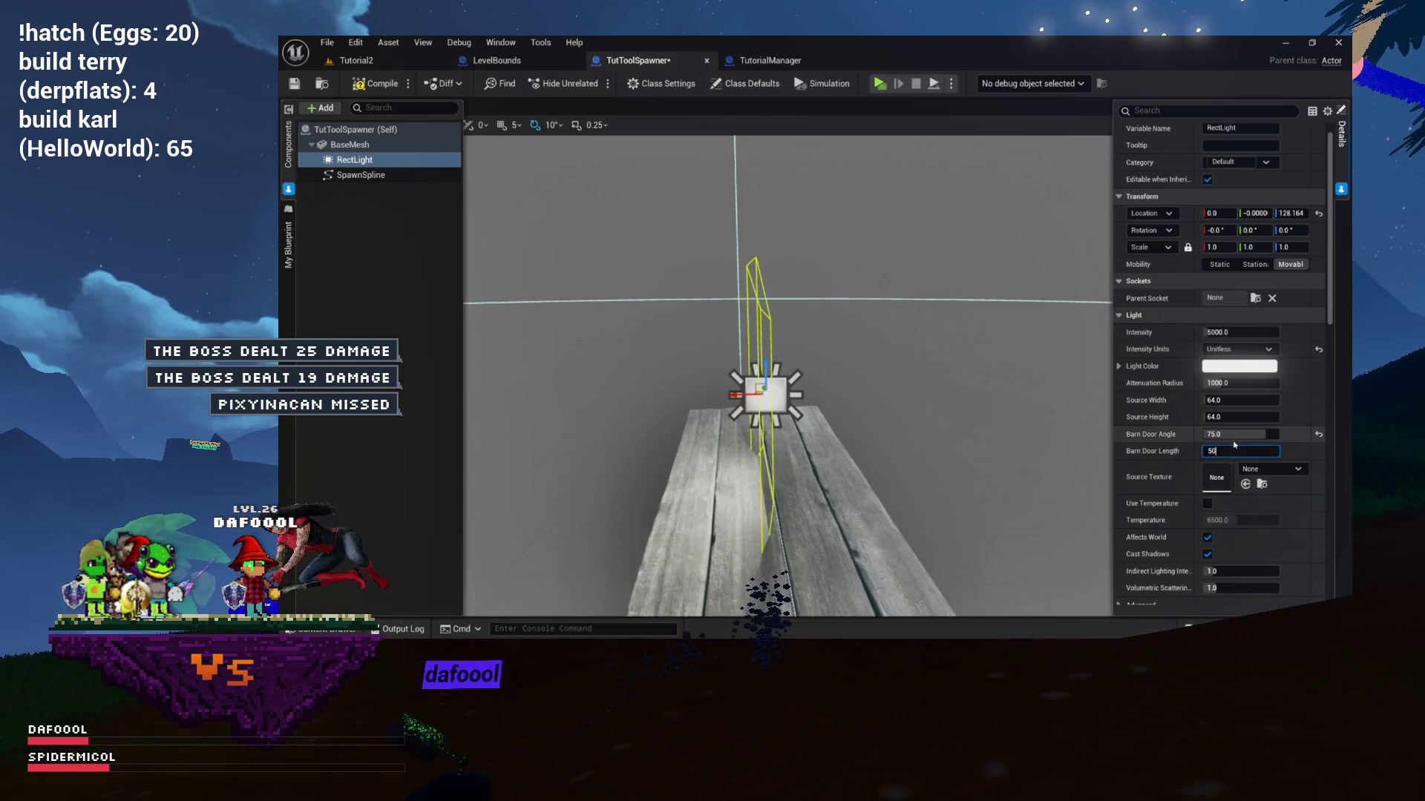
pyautogui.write('0')
pyautogui.press('Return')
# Pitch the rect light to -90 so it points down, raise it higher, and save the blueprint.
pyautogui.moveTo(967, 425); pyautogui.dragTo(1036, 424)
pyautogui.moveTo(727, 361); pyautogui.dragTo(735, 431)
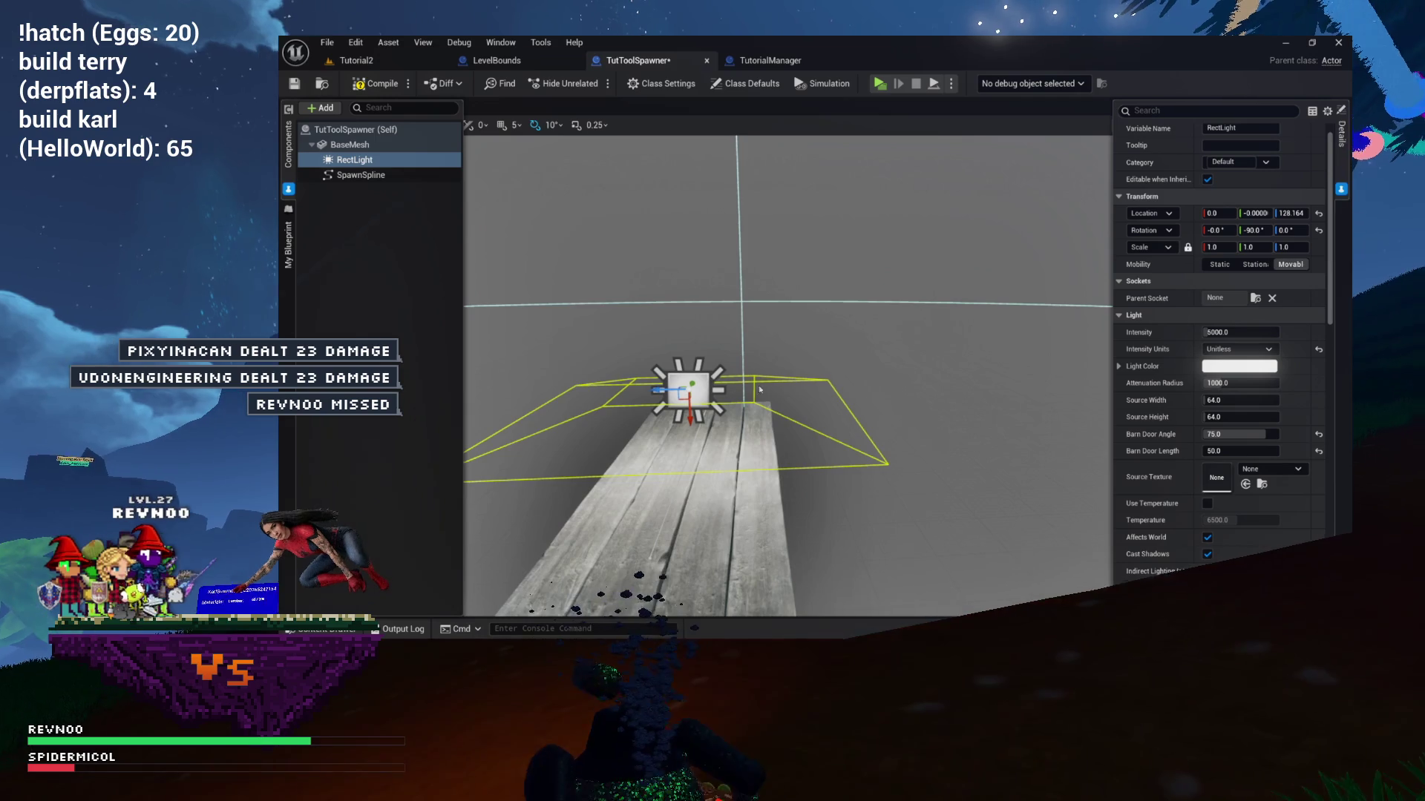
pyautogui.press('f')
pyautogui.moveTo(805, 332)
pyautogui.mouseDown()
pyautogui.moveTo(806, 379)
pyautogui.moveTo(825, 212)
pyautogui.mouseUp()
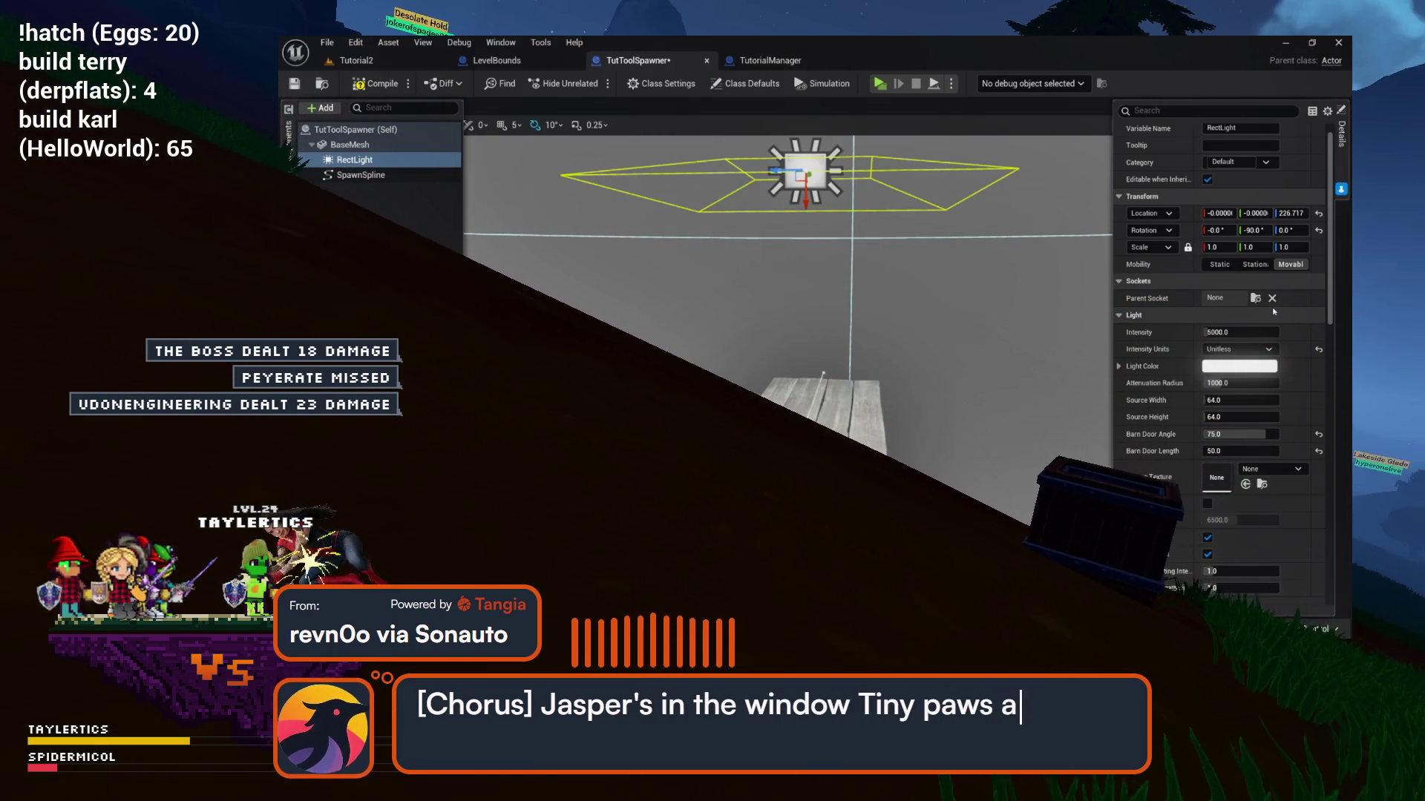
pyautogui.moveTo(987, 265)
pyautogui.mouseDown()
pyautogui.moveTo(942, 319)
pyautogui.moveTo(912, 297)
pyautogui.moveTo(965, 297)
pyautogui.moveTo(964, 320)
pyautogui.moveTo(950, 312)
pyautogui.moveTo(957, 326)
pyautogui.moveTo(964, 304)
pyautogui.moveTo(964, 326)
pyautogui.moveTo(935, 356)
pyautogui.moveTo(942, 326)
pyautogui.moveTo(935, 348)
pyautogui.moveTo(927, 308)
pyautogui.mouseUp()
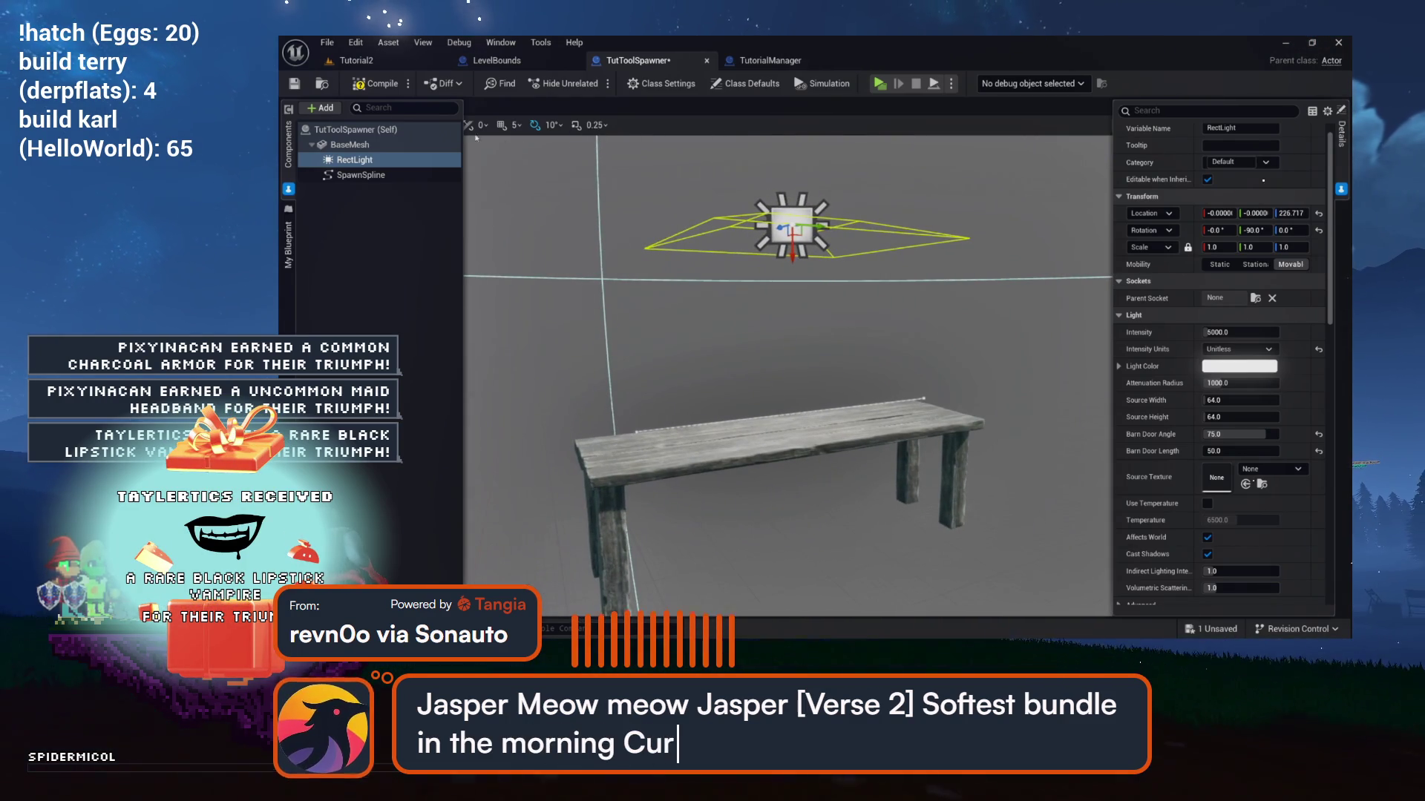
pyautogui.hotkey('ctrl', 's')
pyautogui.hotkey('ctrl', 'space')
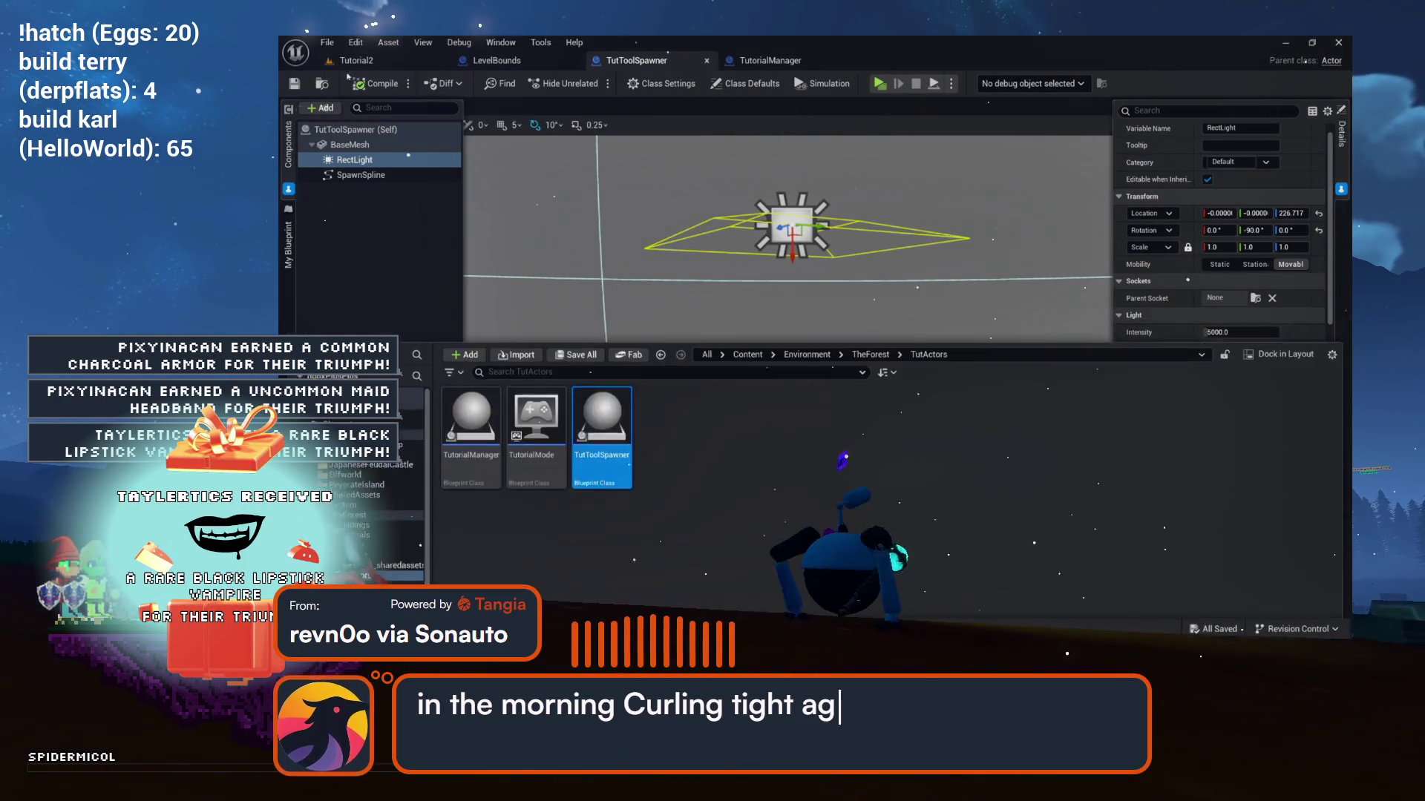
# Lower the rect light intensity from 5000 to 500 and view the lit bench in Tutorial2.
pyautogui.hotkey('ctrl', 'Tab')
pyautogui.hotkey('ctrl', 'space')
pyautogui.hotkey('ctrl', 'space')
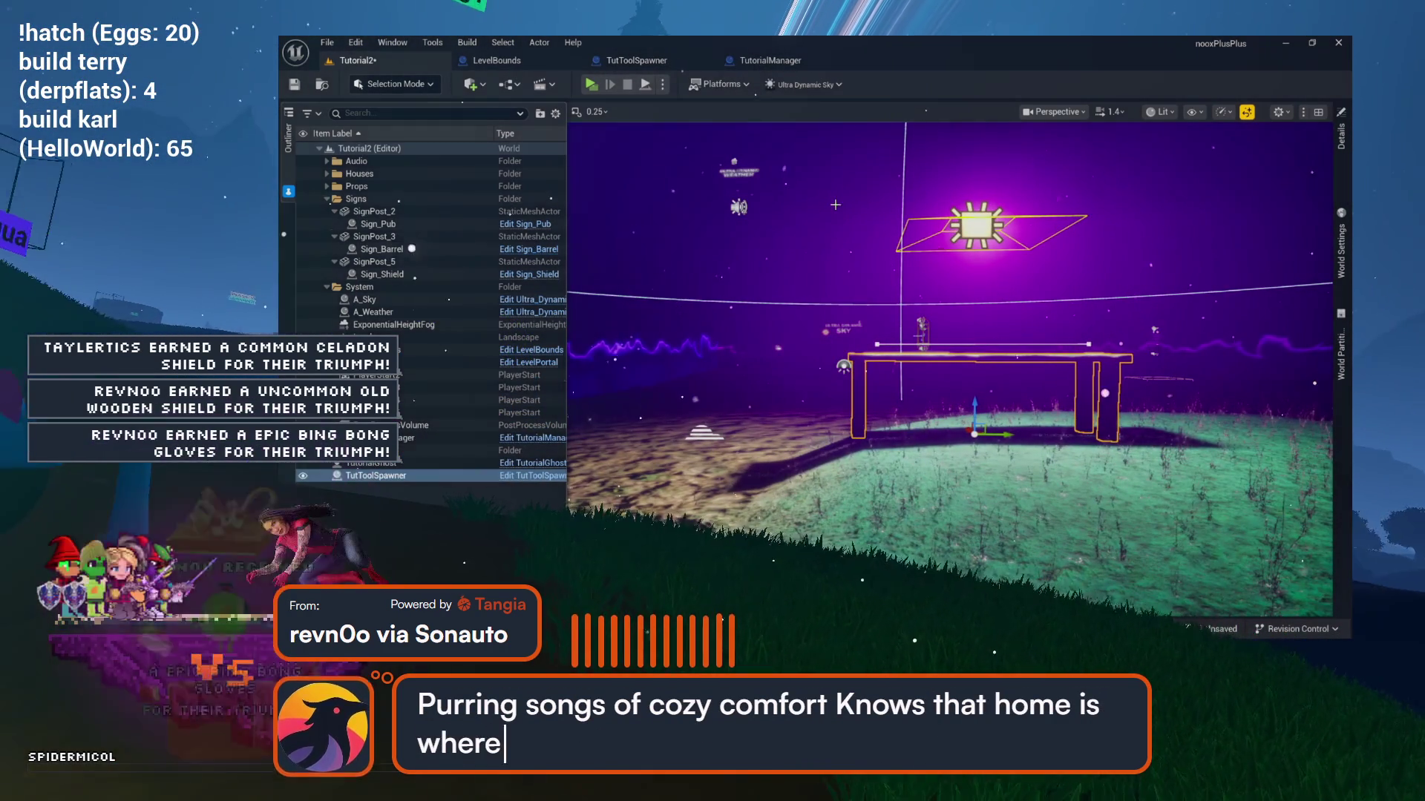
pyautogui.click(769, 60)
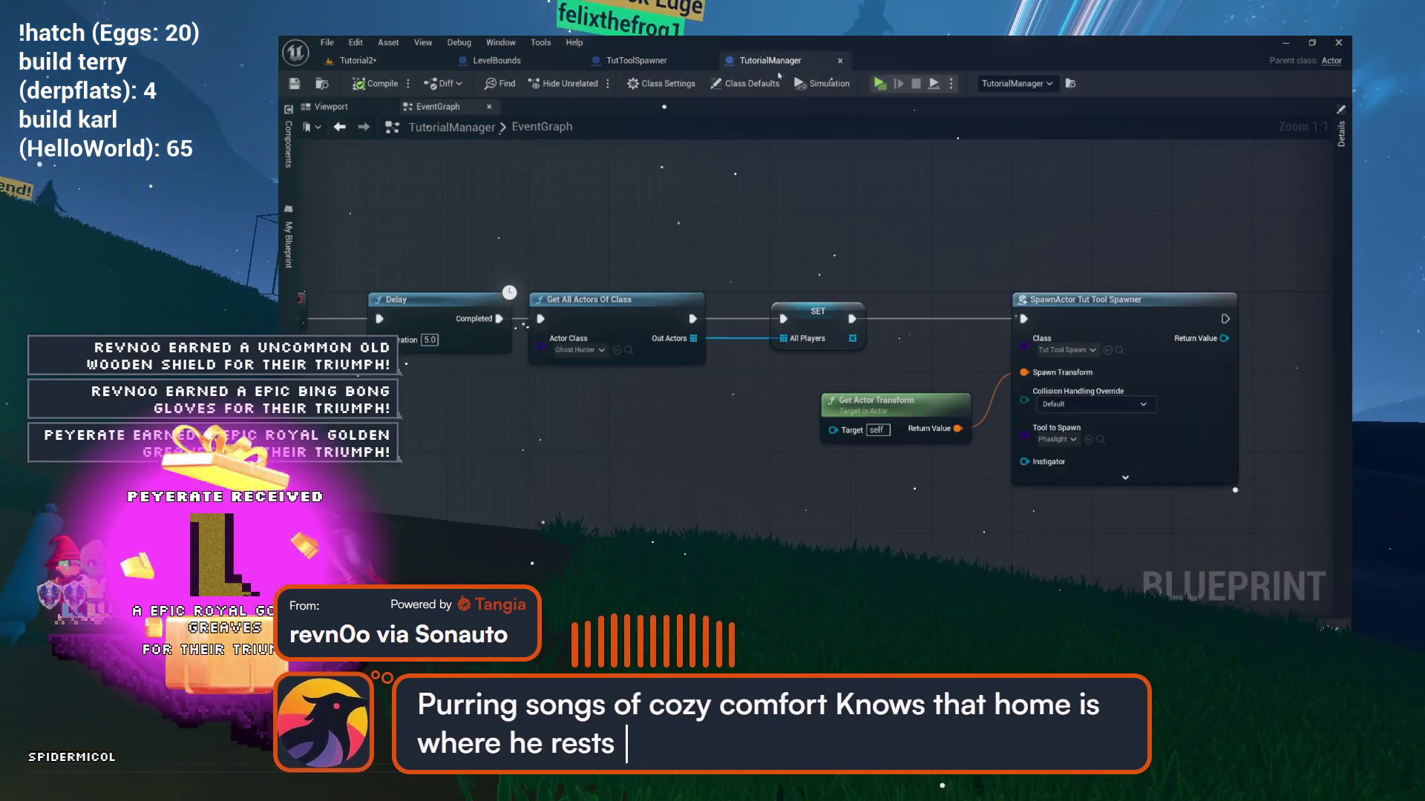
pyautogui.click(635, 61)
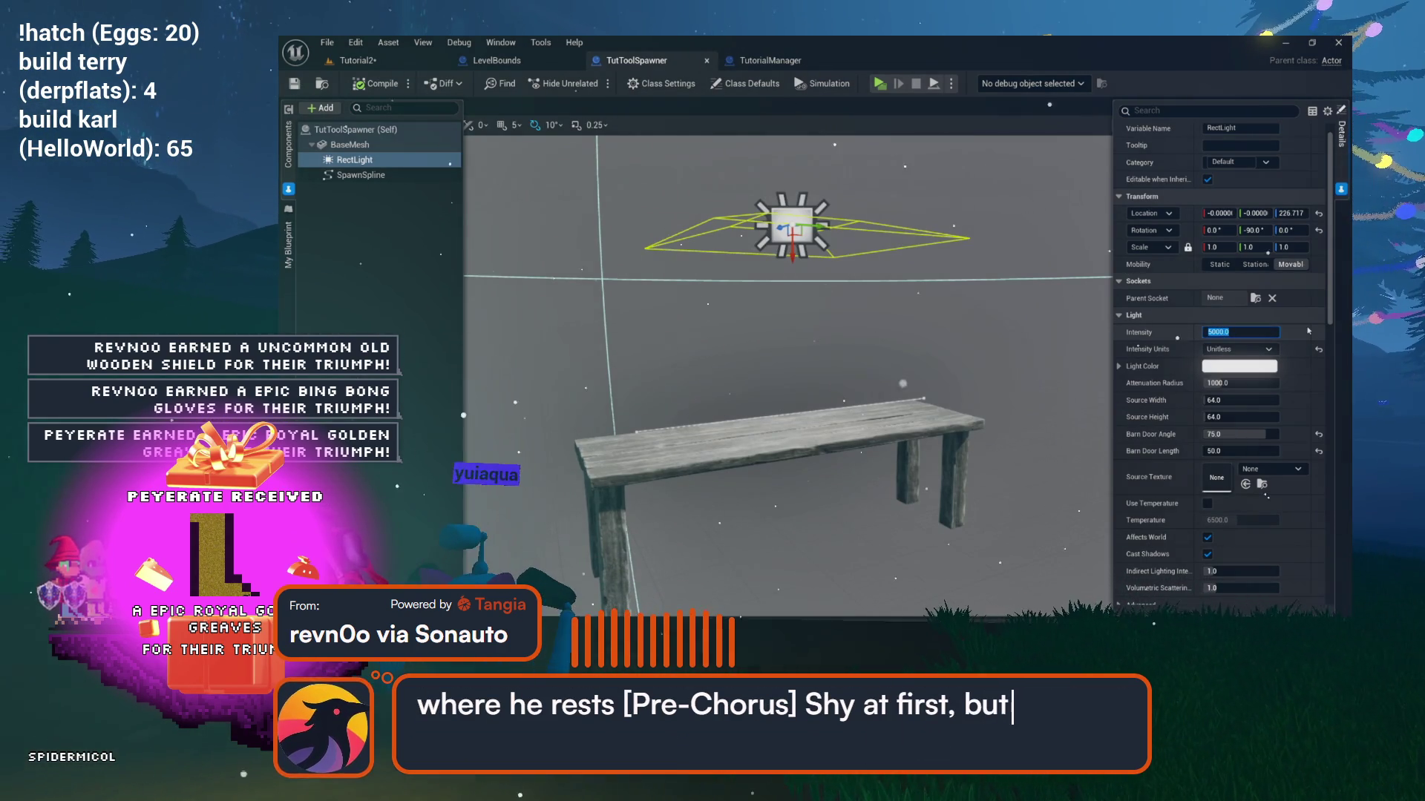
pyautogui.write('50')
pyautogui.press('Return')
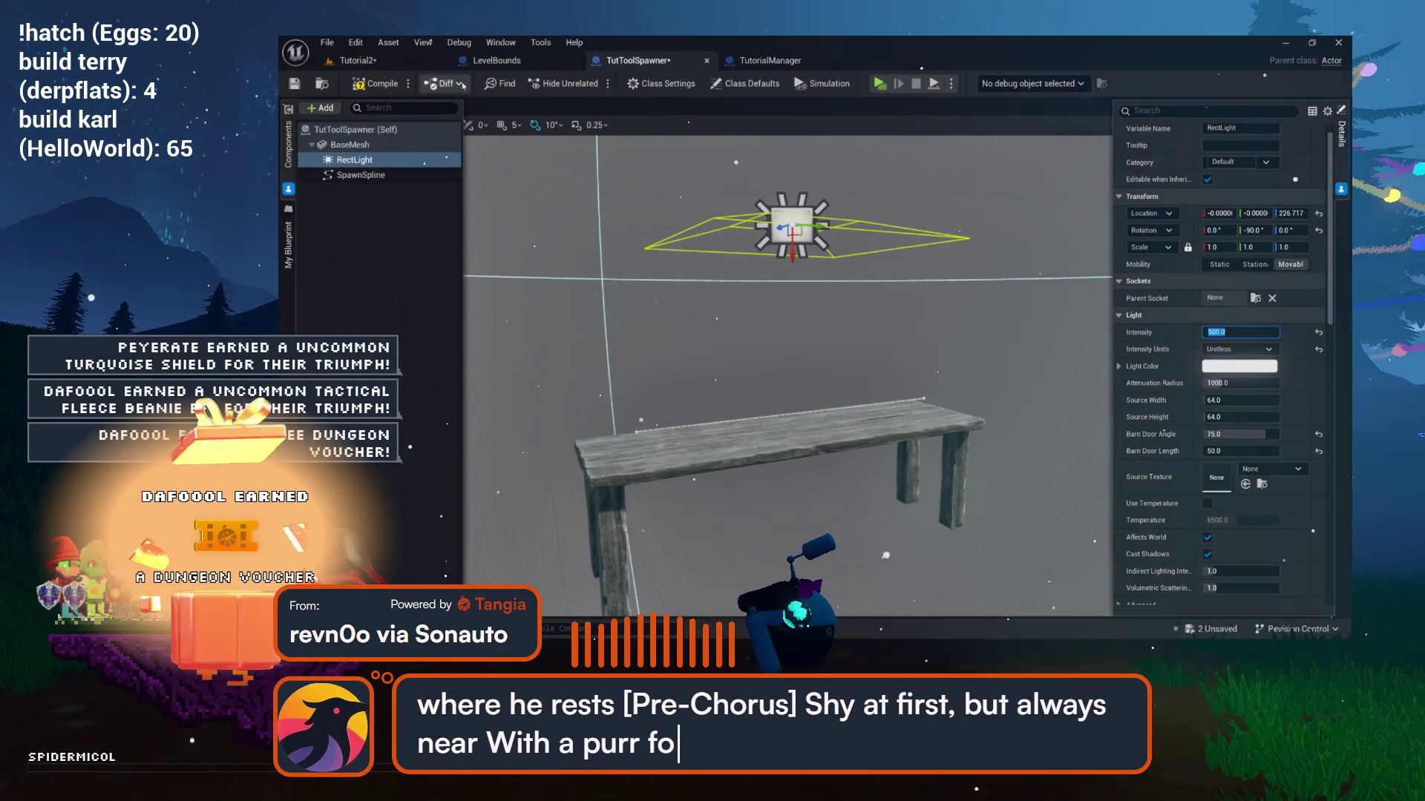
pyautogui.click(393, 65)
pyautogui.moveTo(570, 174); pyautogui.dragTo(727, 268)
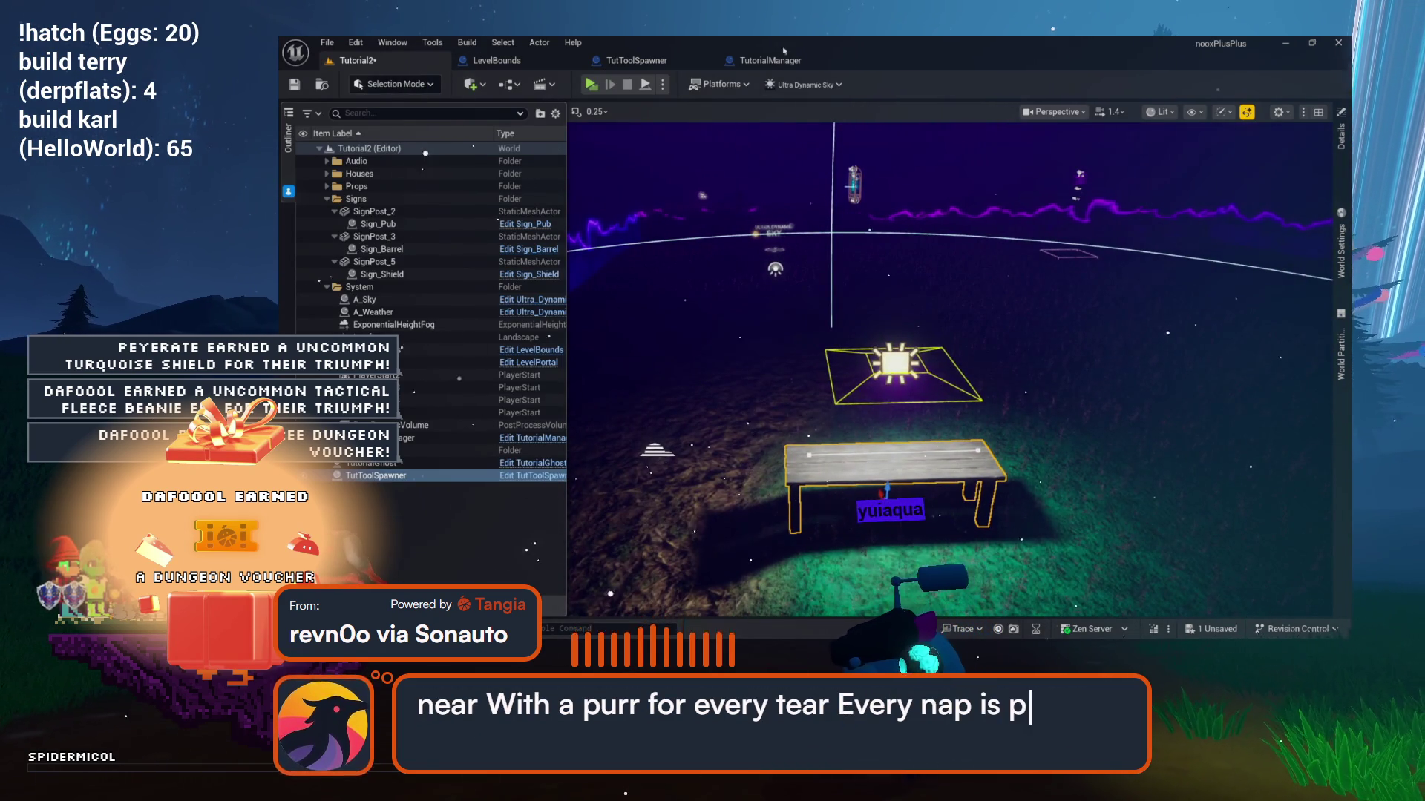
# Dim the TutToolSpawner rect light intensity to 50.
pyautogui.click(786, 59)
pyautogui.click(622, 59)
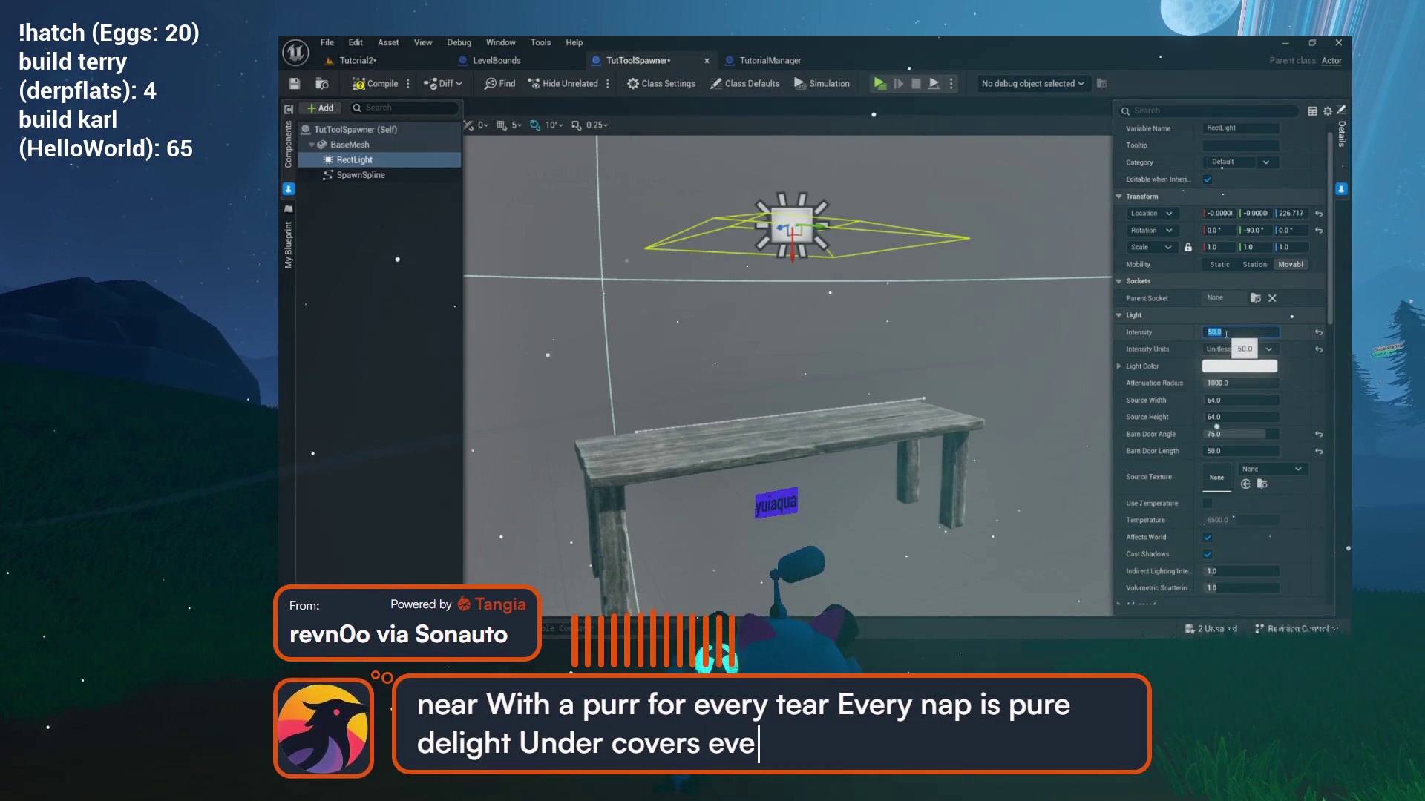
pyautogui.write('50')
pyautogui.press('Return')
# Delete the placed TutToolSpawner table from Tutorial2 and save the level.
pyautogui.click(375, 63)
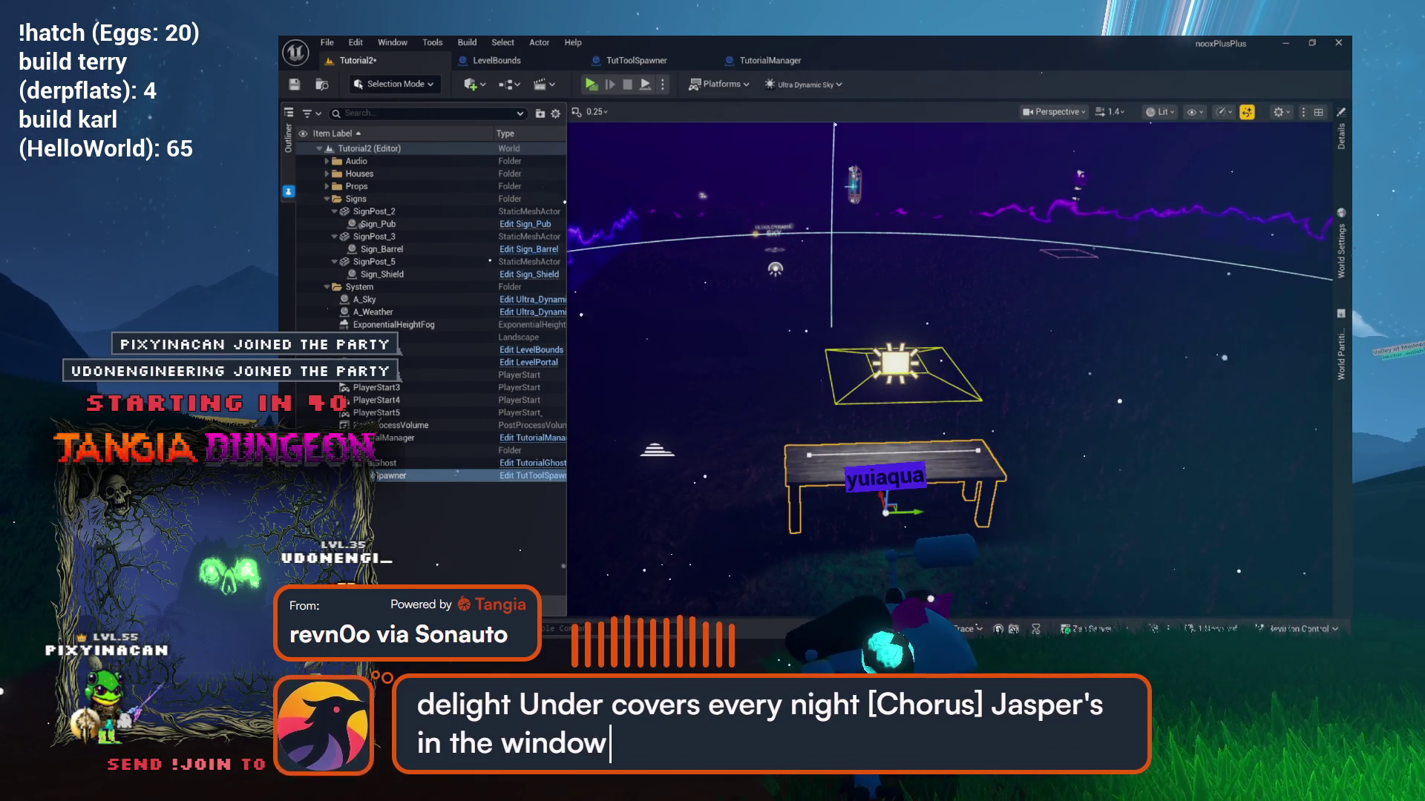
pyautogui.scroll(3, 749, 307)
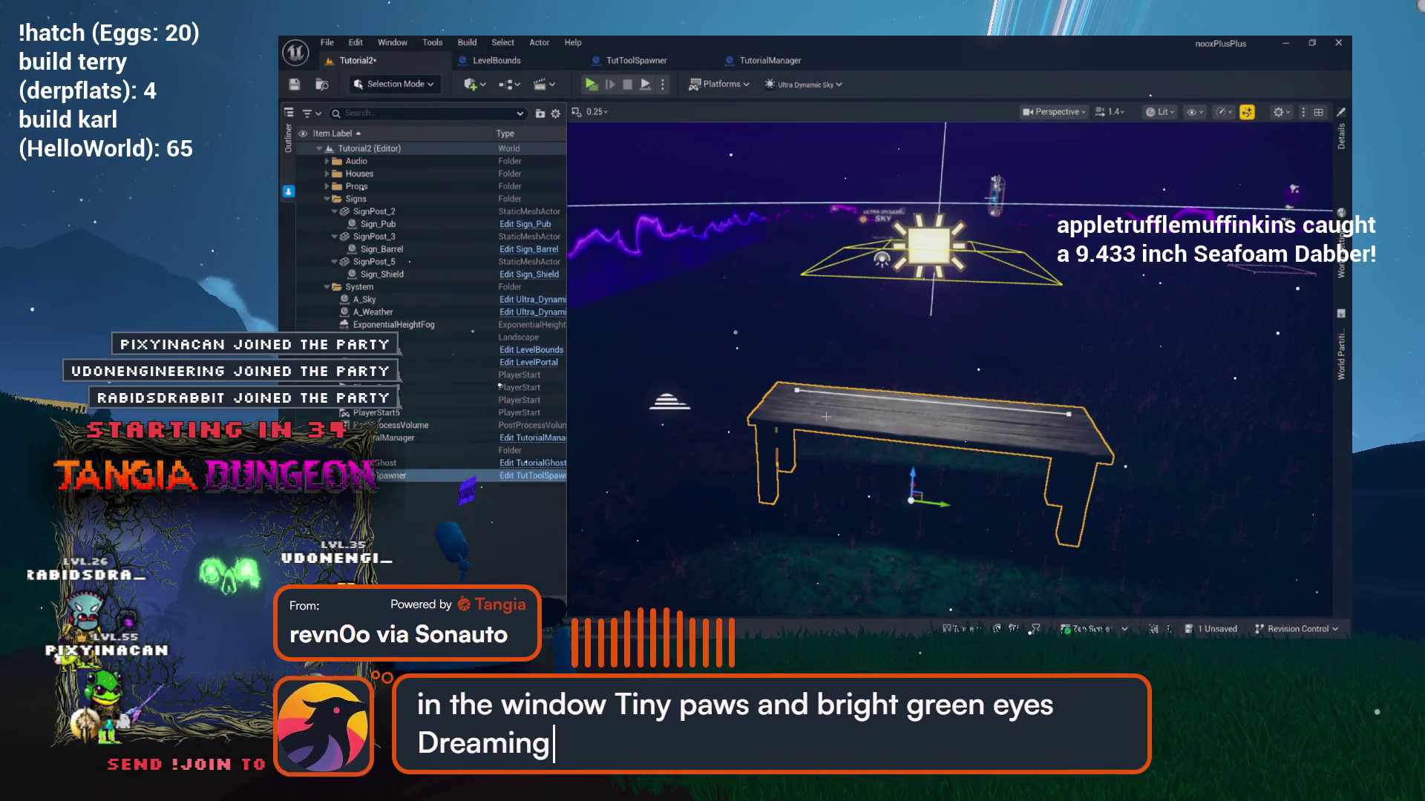
pyautogui.press('Delete')
pyautogui.hotkey('ctrl', 's')
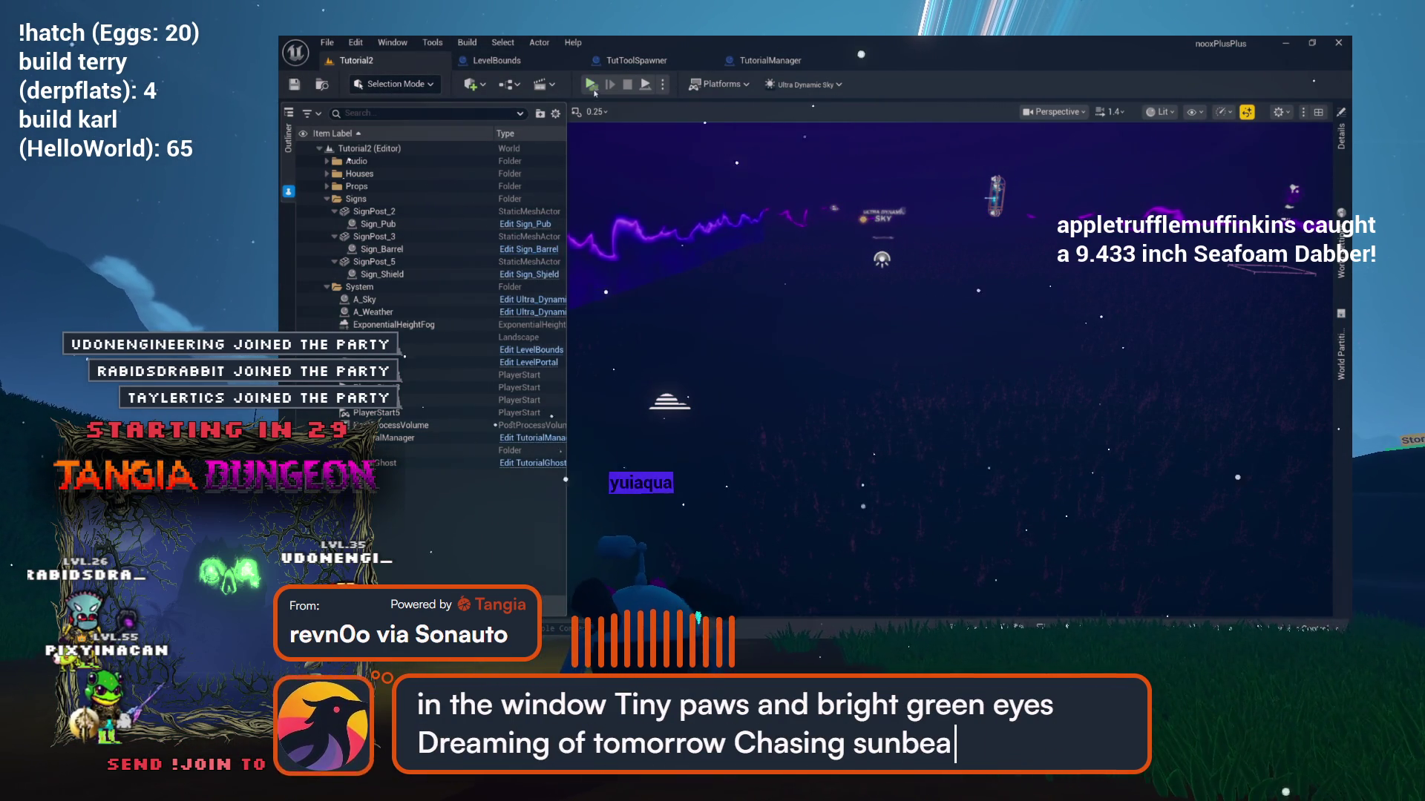
pyautogui.click(591, 85)
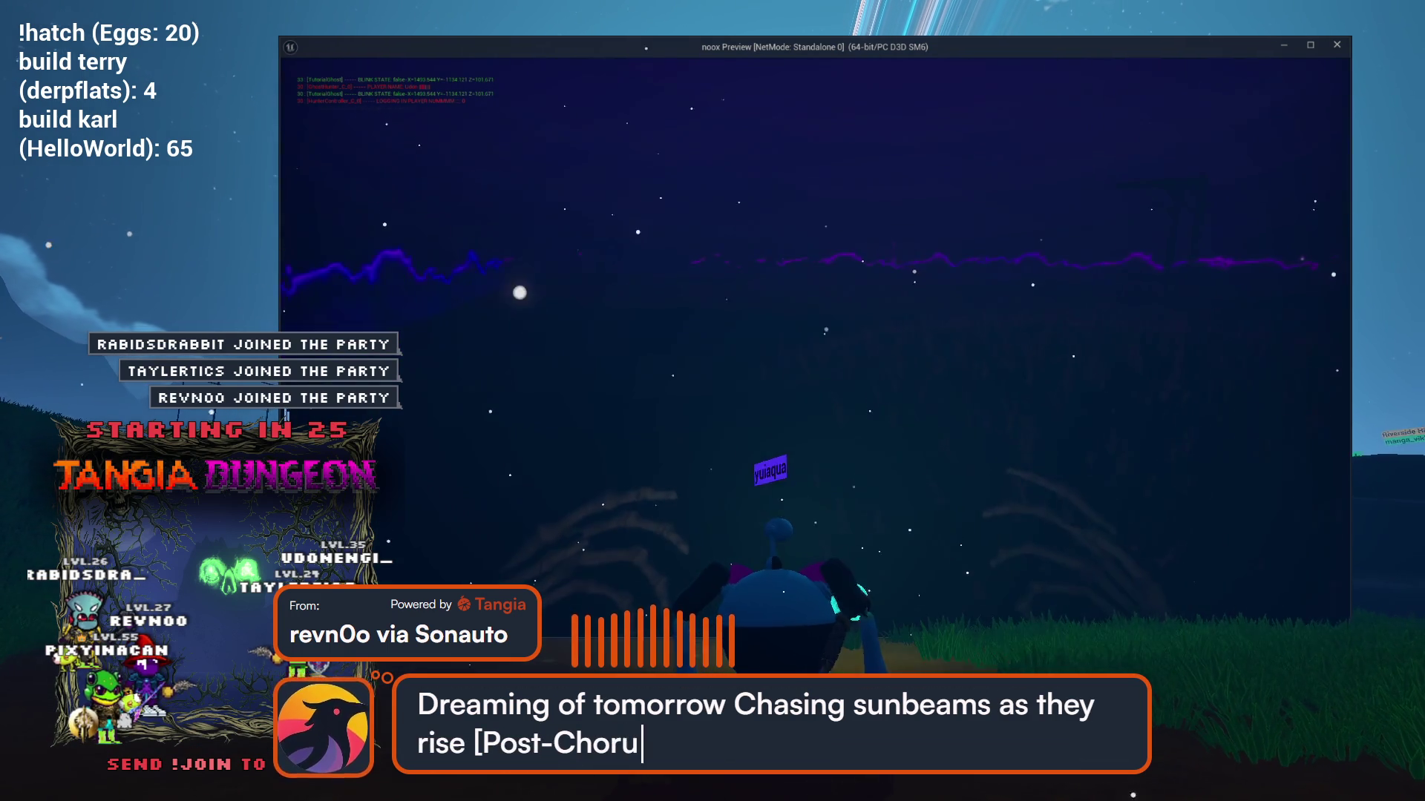
# Walk the character through the dark level up to the spawned bench with the skull on it.
pyautogui.press('a')
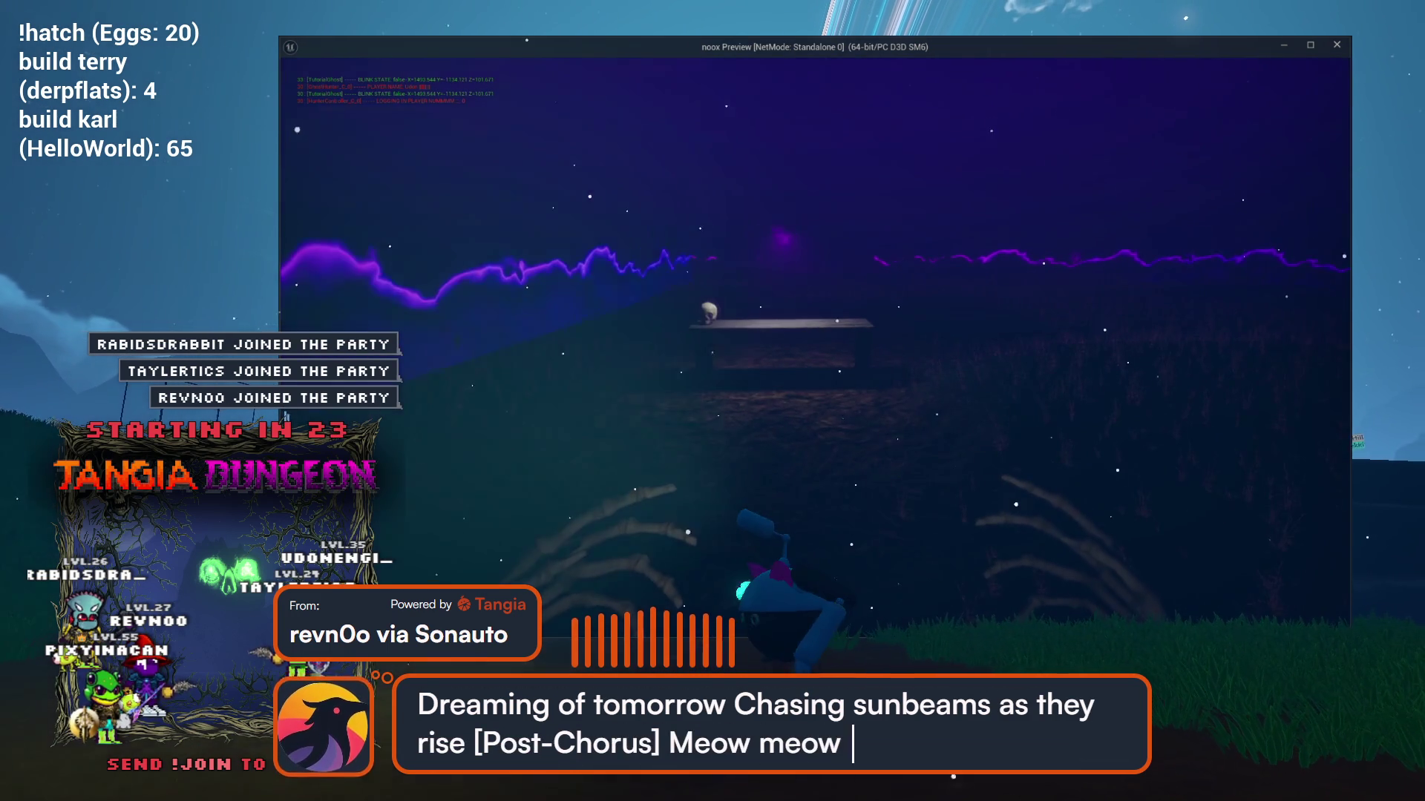
pyautogui.press('w')
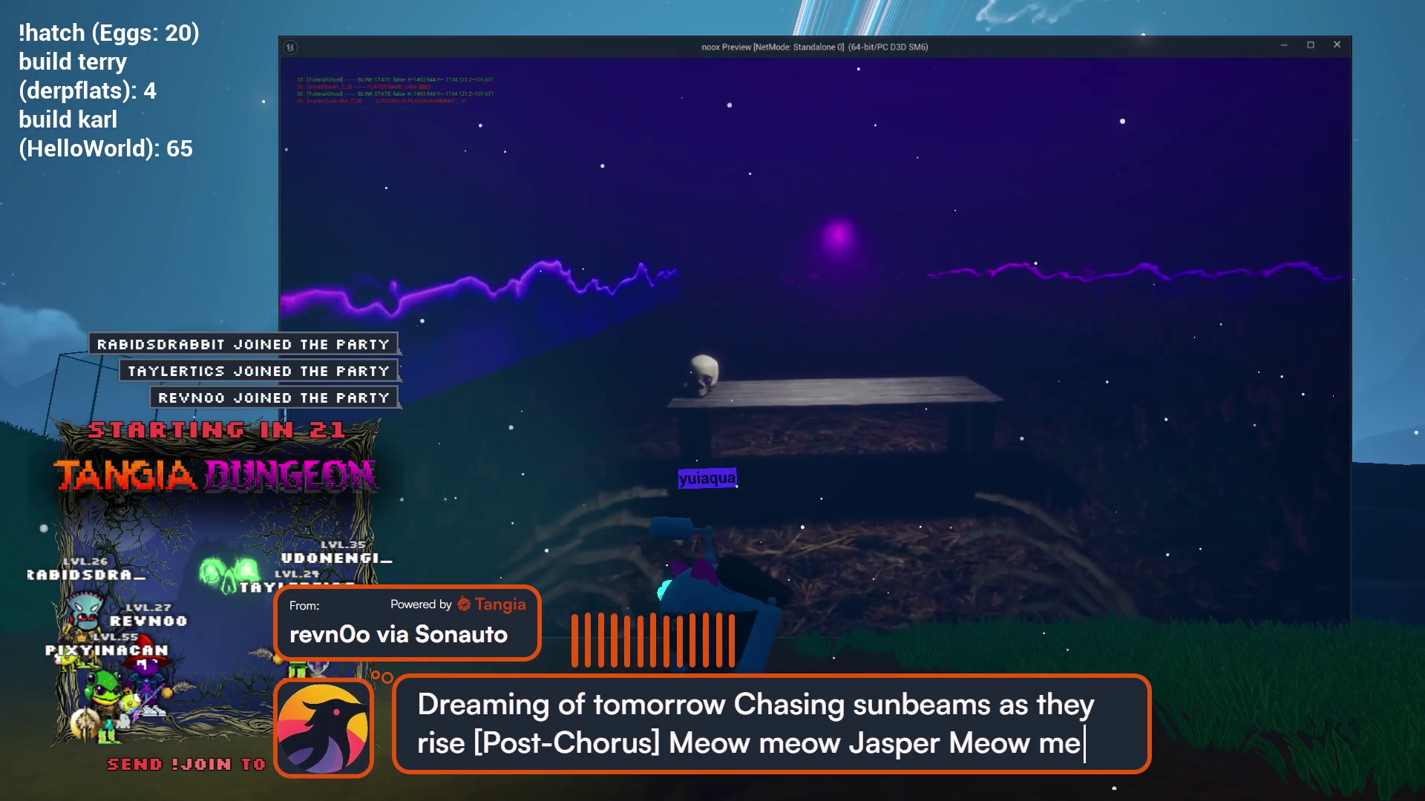
pyautogui.press('w')
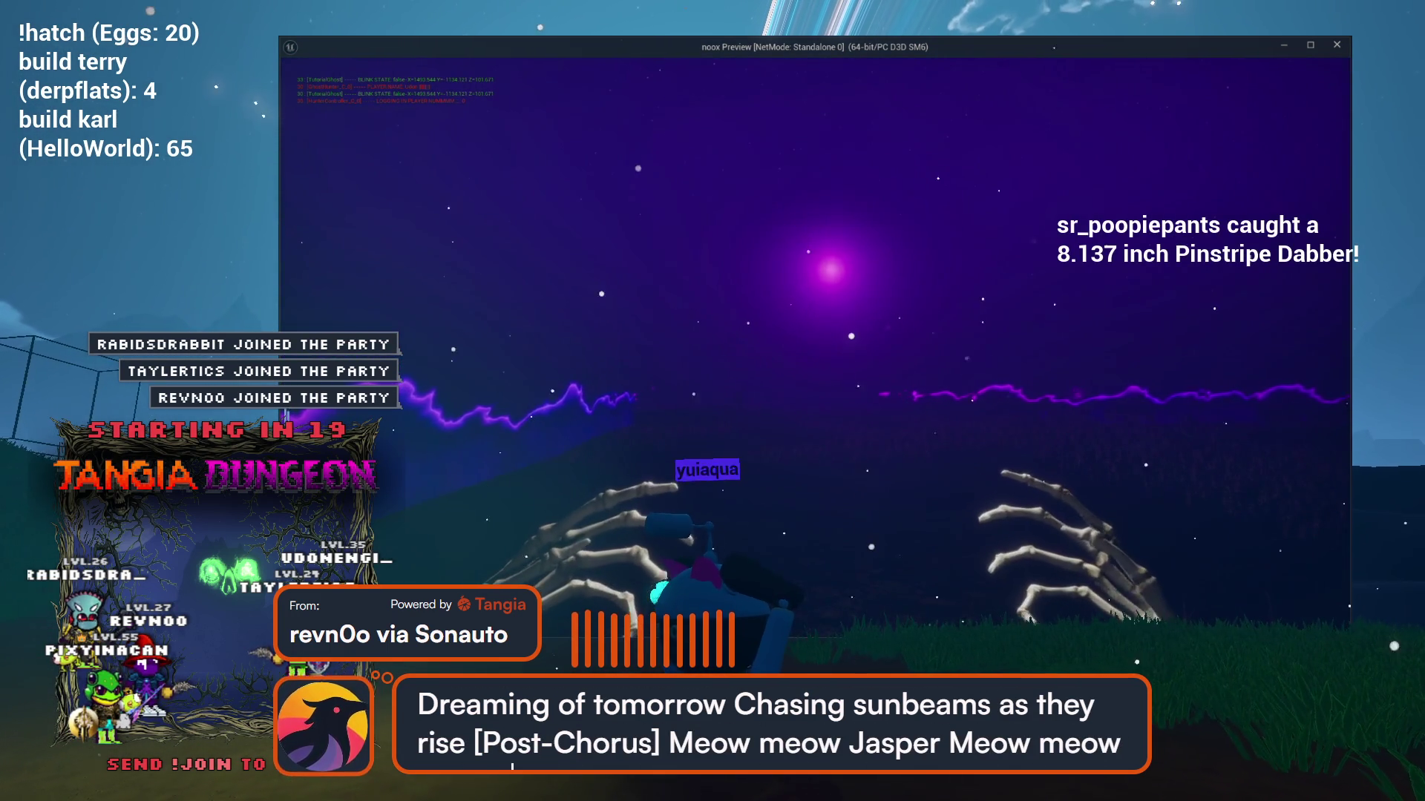
pyautogui.press('s')
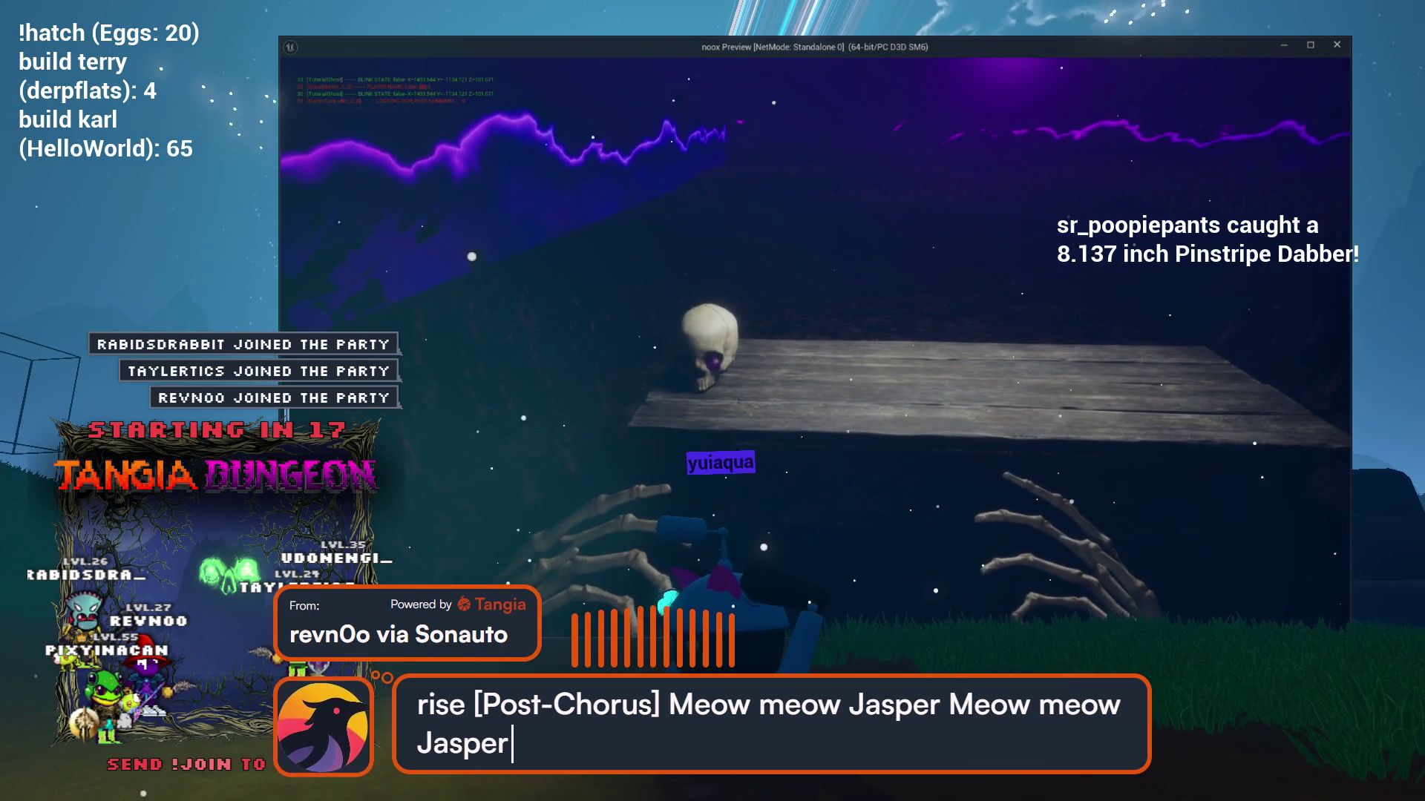
pyautogui.press('d')
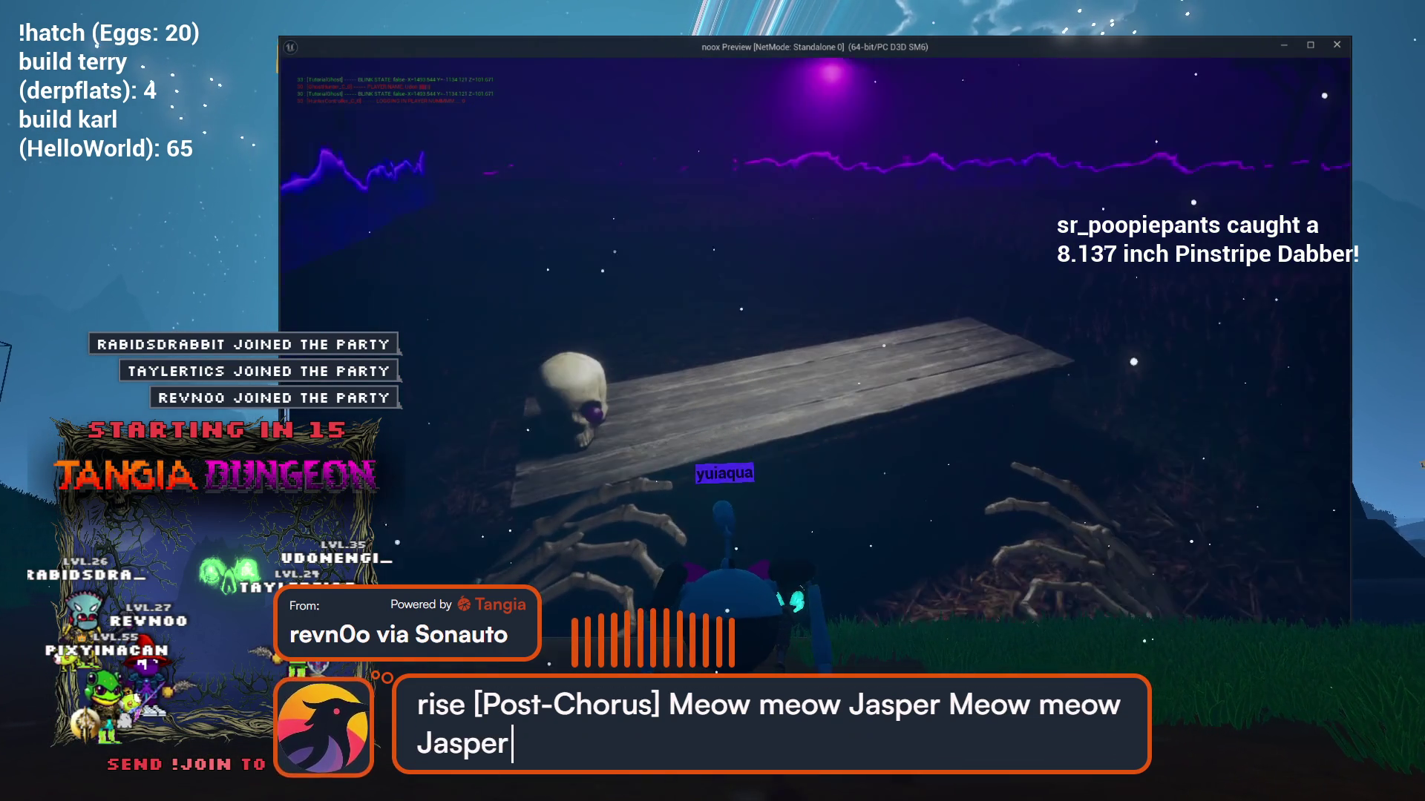
pyautogui.press('s')
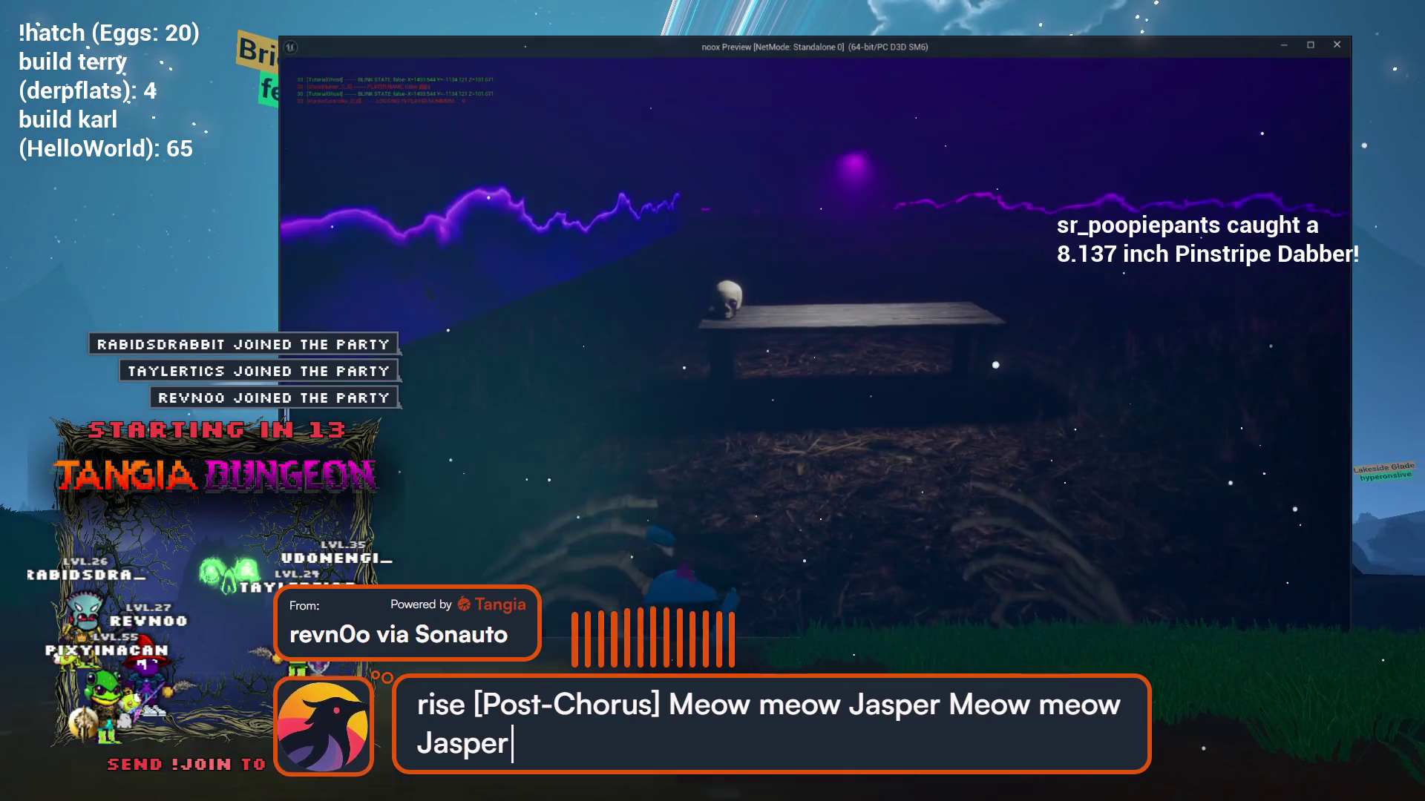
pyautogui.press('w')
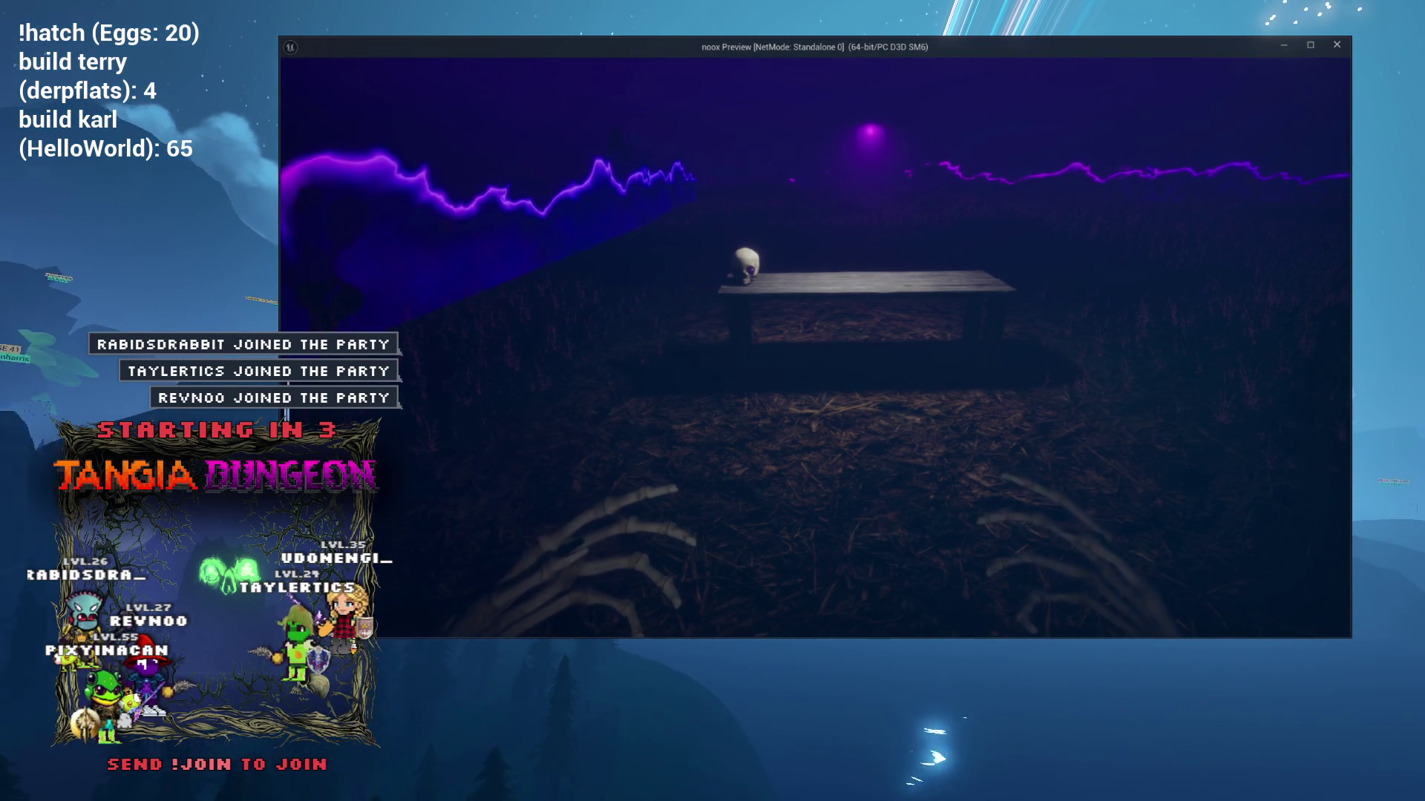
pyautogui.press('w')
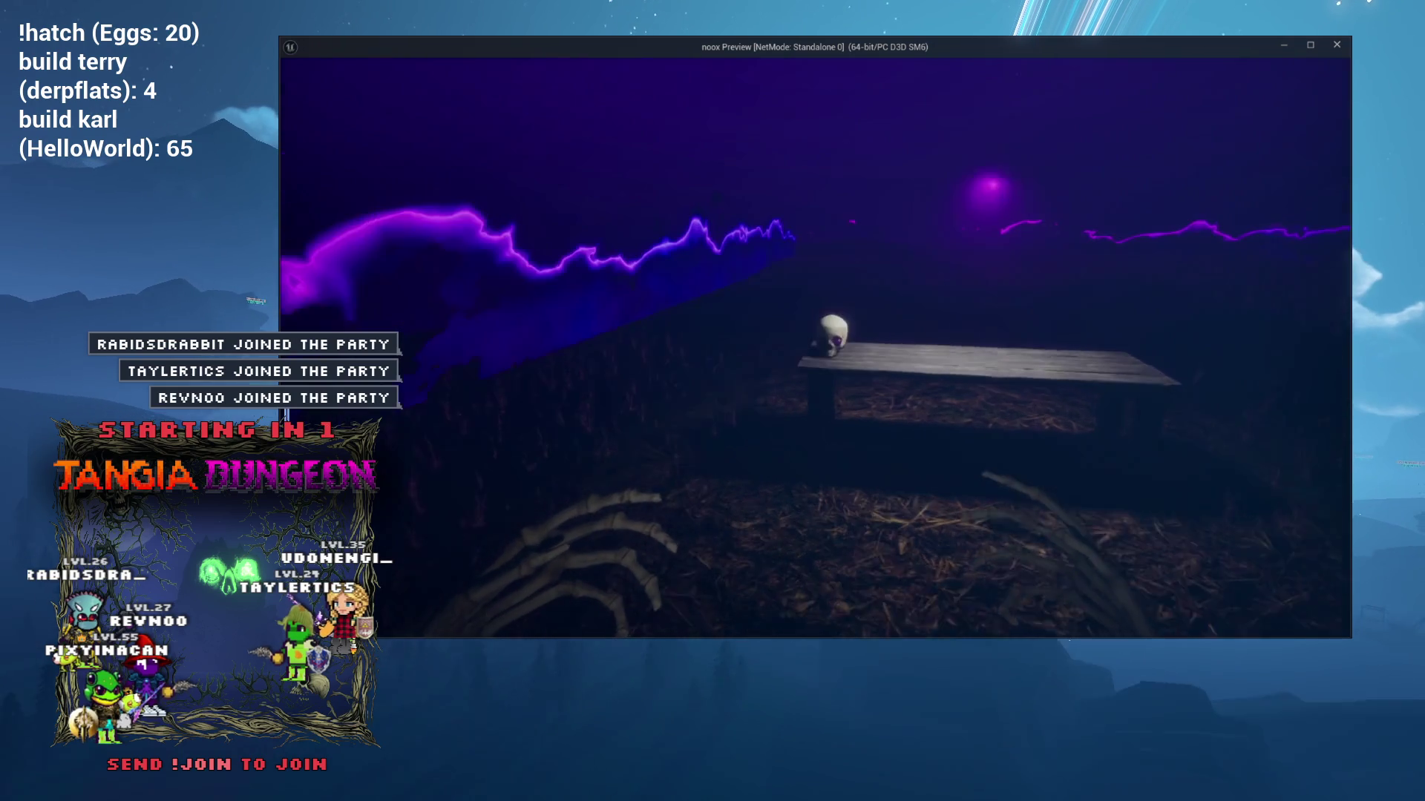